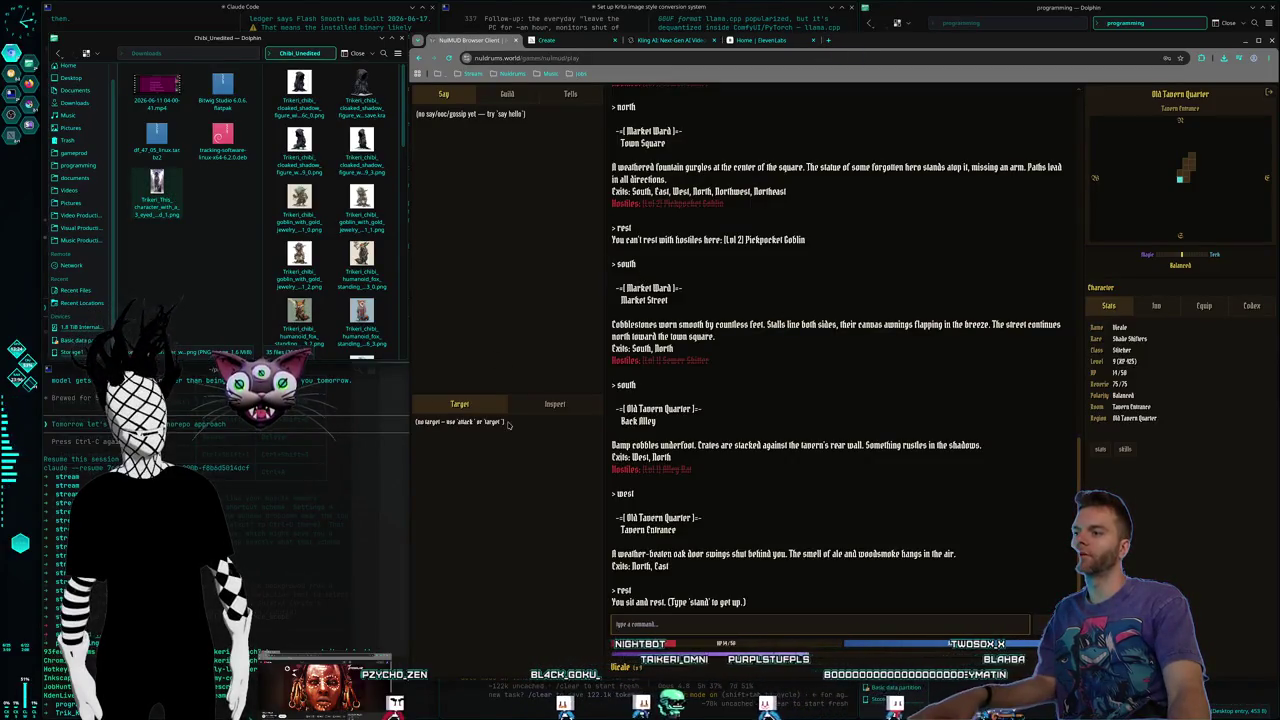
Step: Quit the NulMUD session, confirm the disconnect, and follow the NulMUD link back to its game page
{"action": "left_click", "coordinate": [506, 552]}
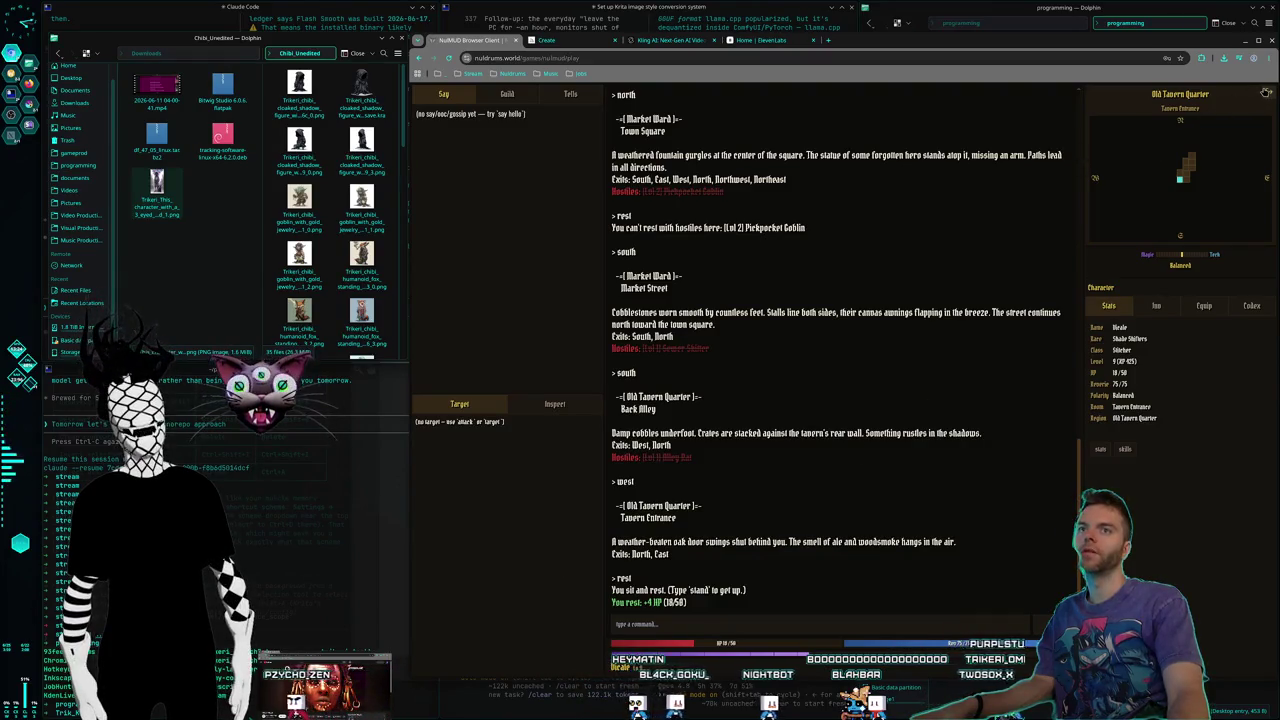
{"action": "left_click", "coordinate": [912, 108]}
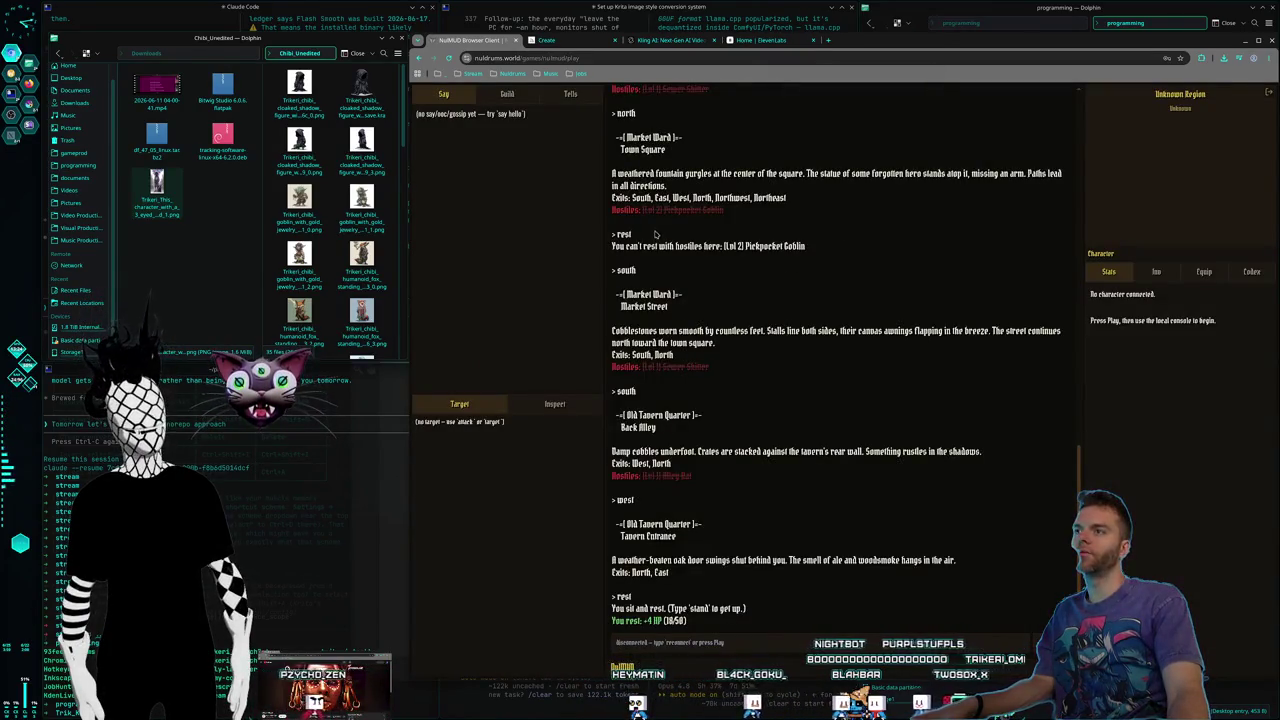
{"action": "left_click", "coordinate": [417, 58]}
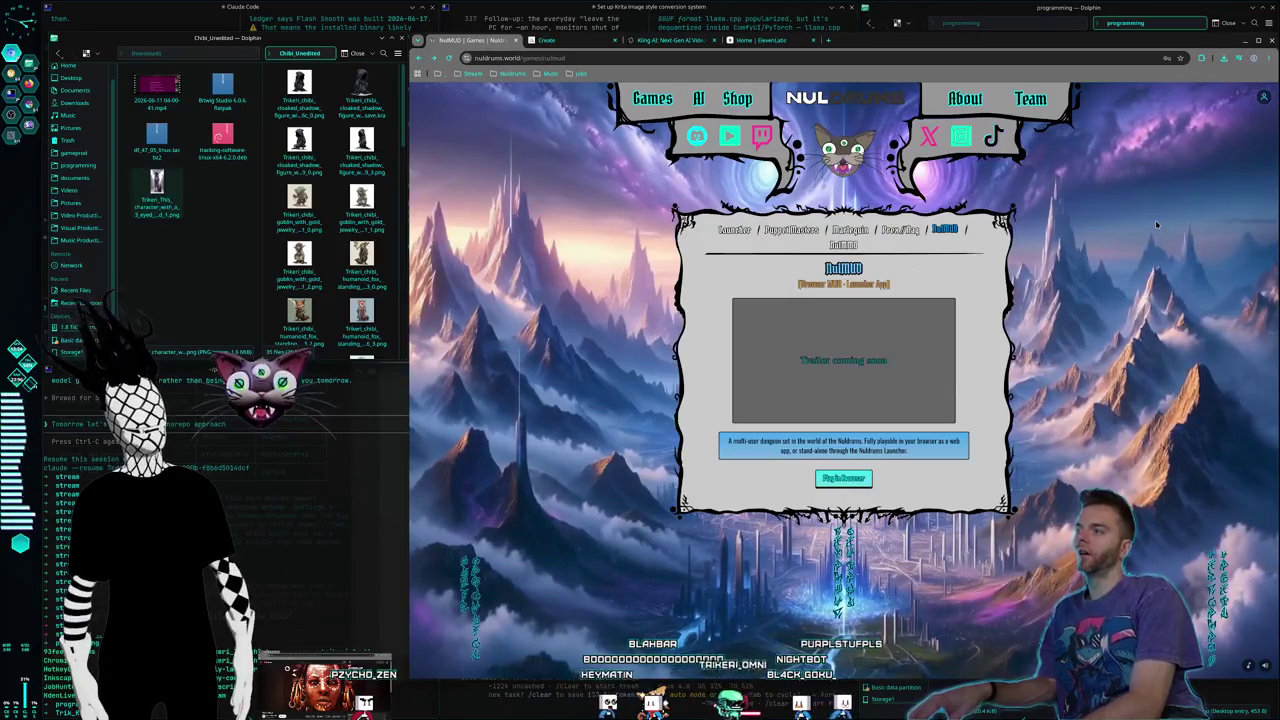
{"action": "key", "text": "ctrl+F1"}
{"action": "key", "text": "ctrl+F2"}
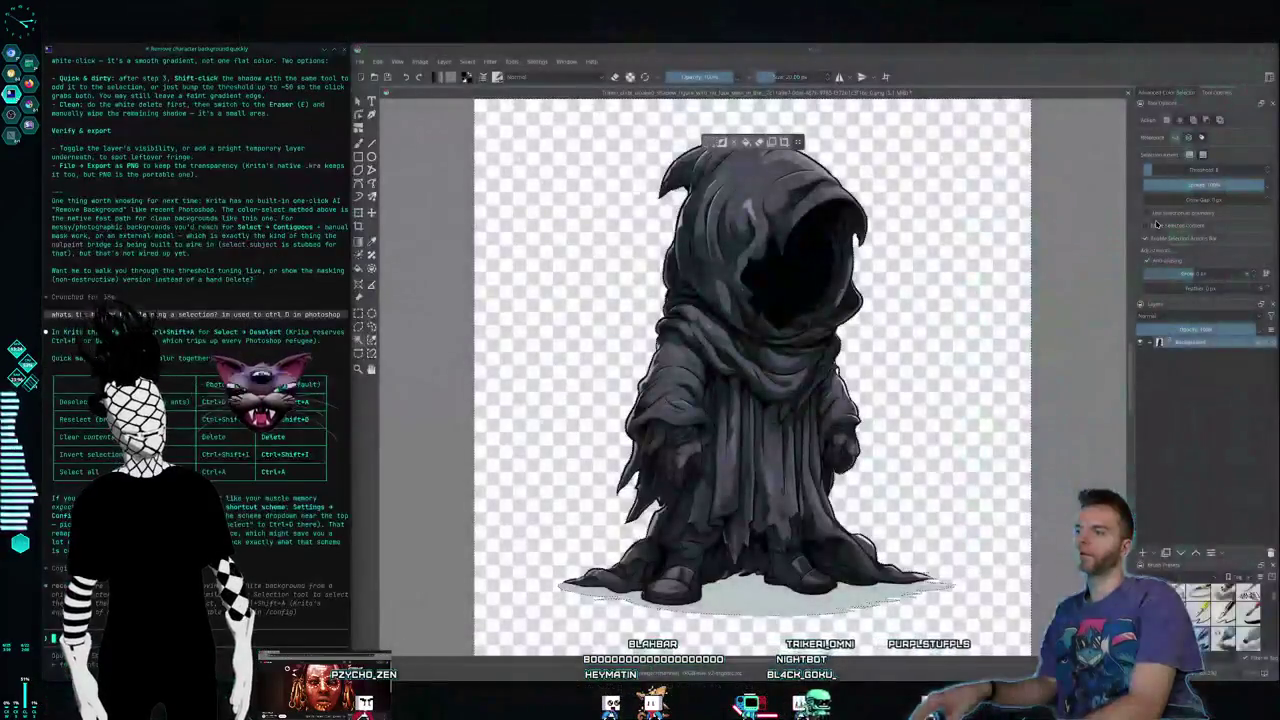
{"action": "key", "text": "ctrl+F1"}
{"action": "key", "text": "ctrl+F2"}
{"action": "key", "text": "ctrl+F1"}
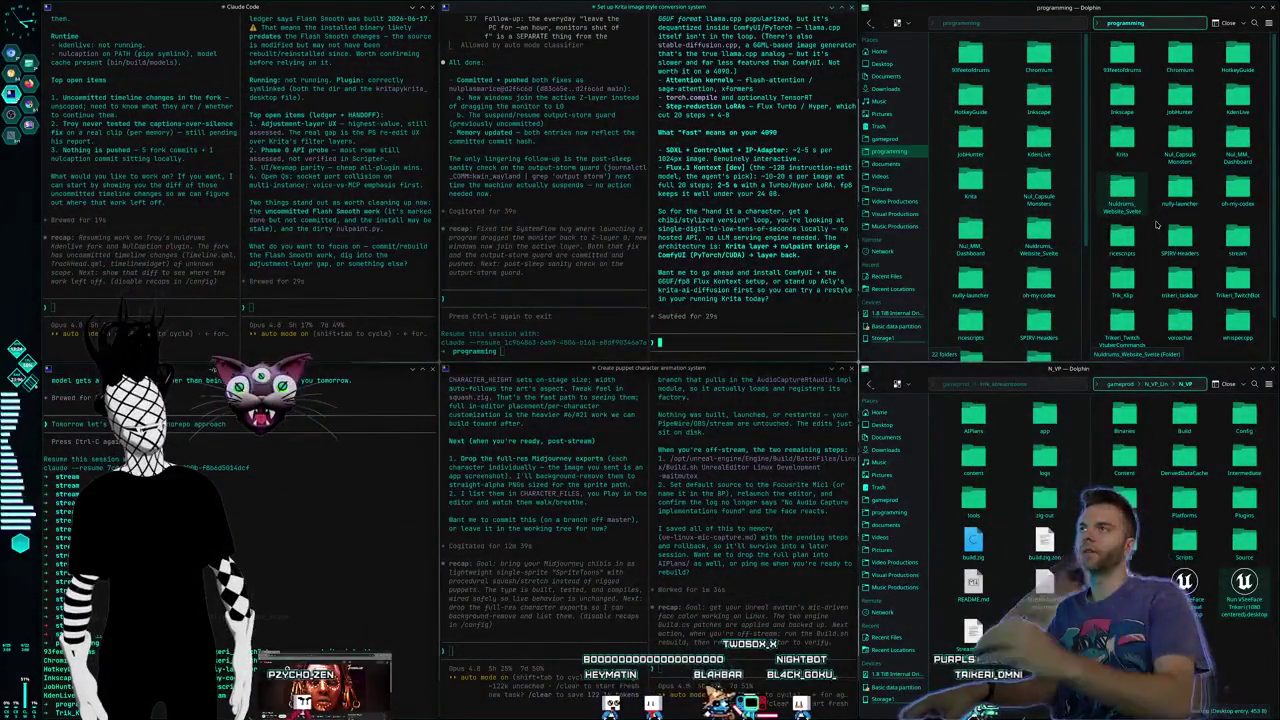
{"action": "key", "text": "ctrl+F3"}
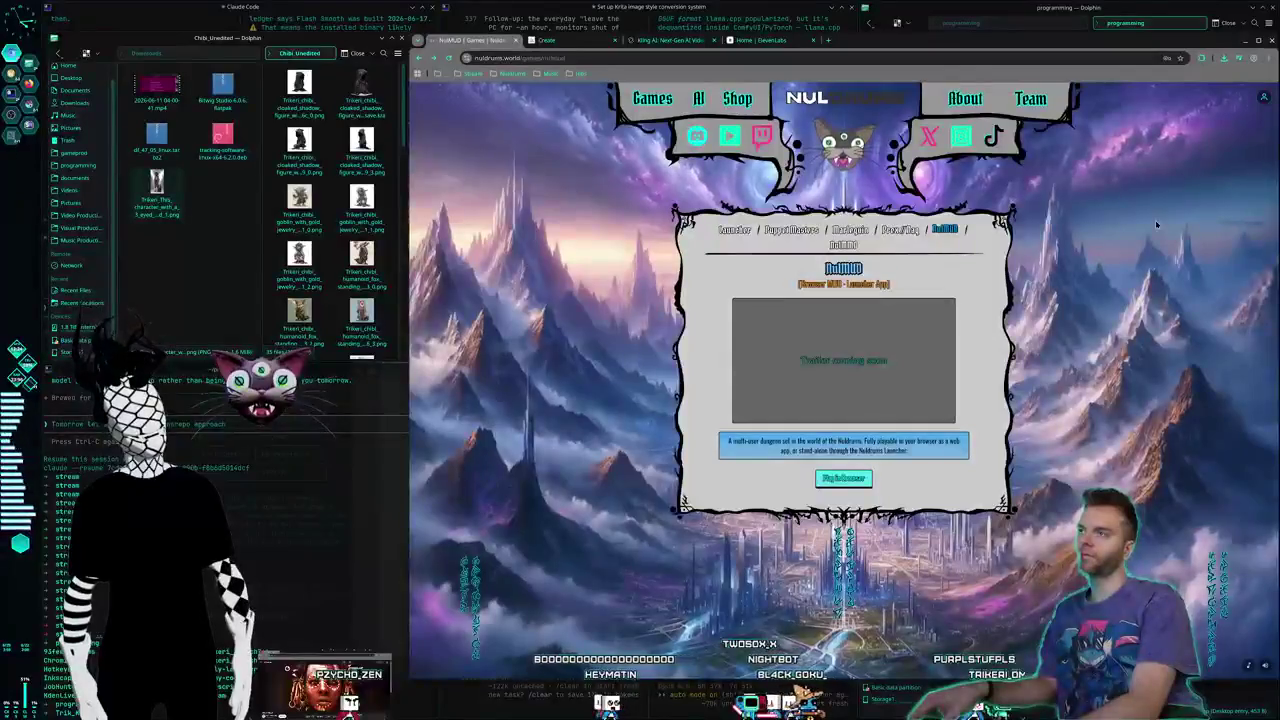
{"action": "key", "text": "ctrl+F1"}
{"action": "key", "text": "ctrl+F2"}
{"action": "key", "text": "ctrl+F1"}
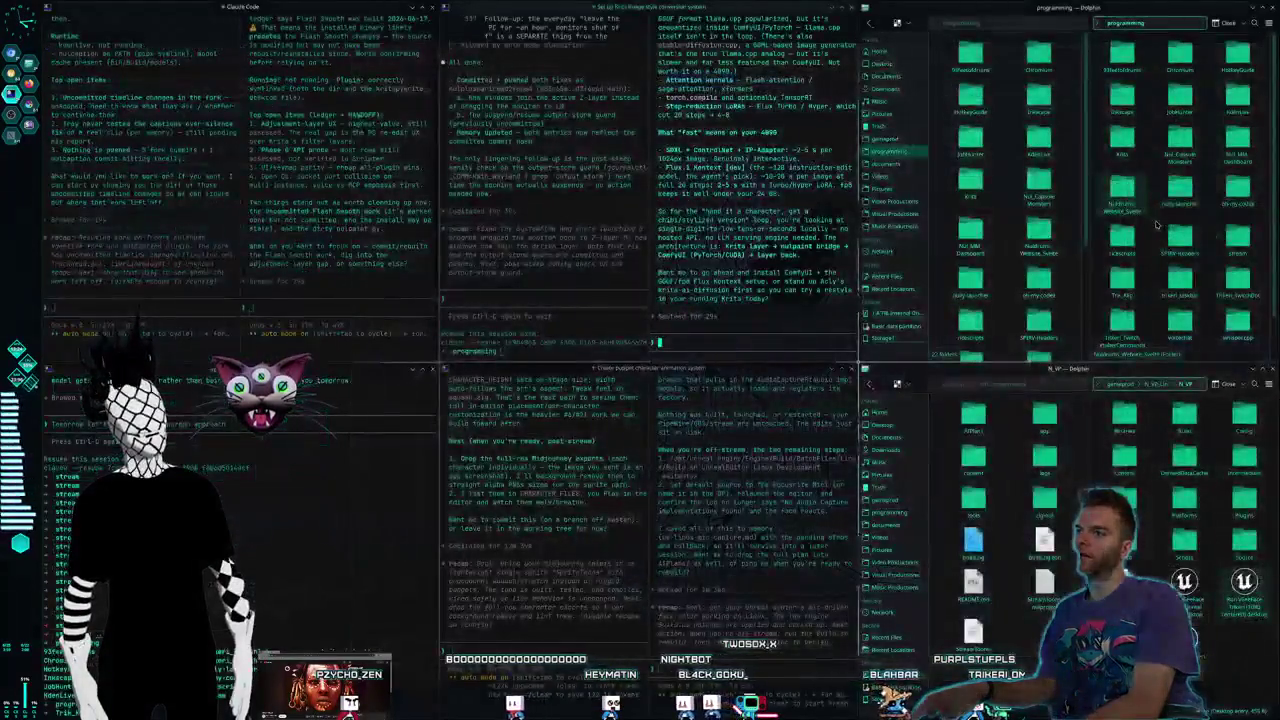
{"action": "key", "text": "ctrl+F3"}
{"action": "key", "text": "ctrl+F1"}
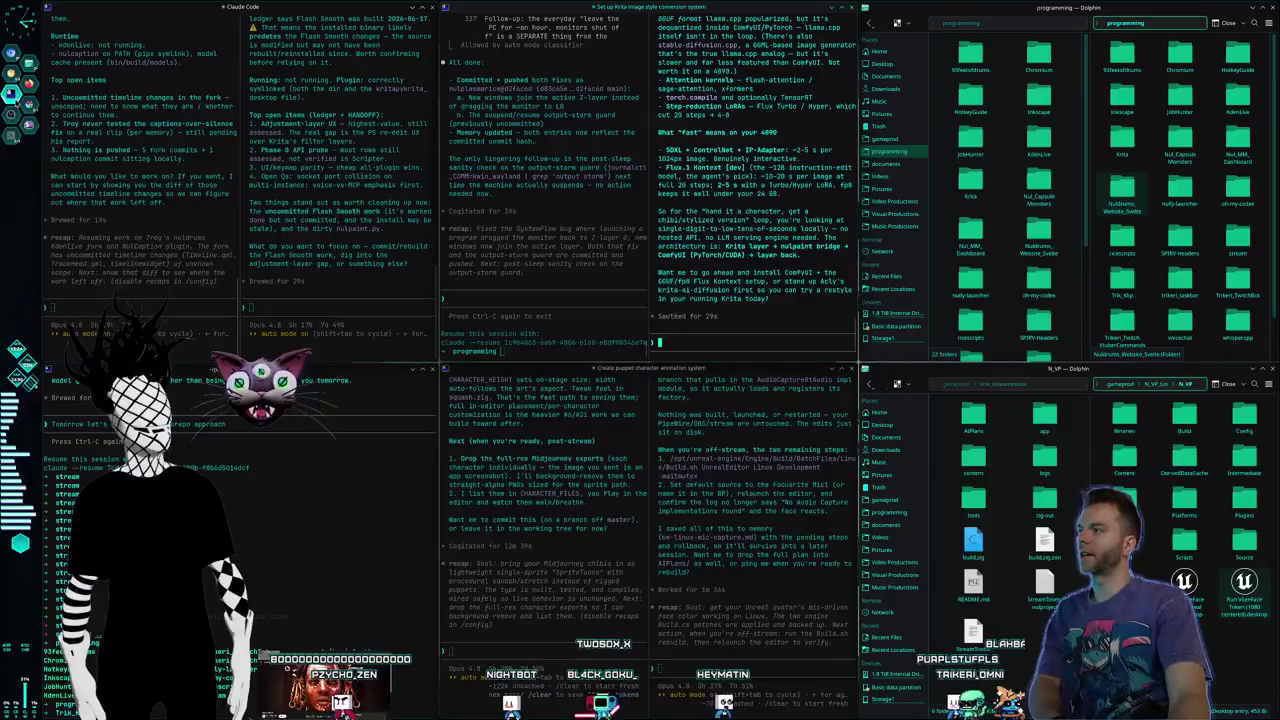
{"action": "key", "text": "alt+Tab"}
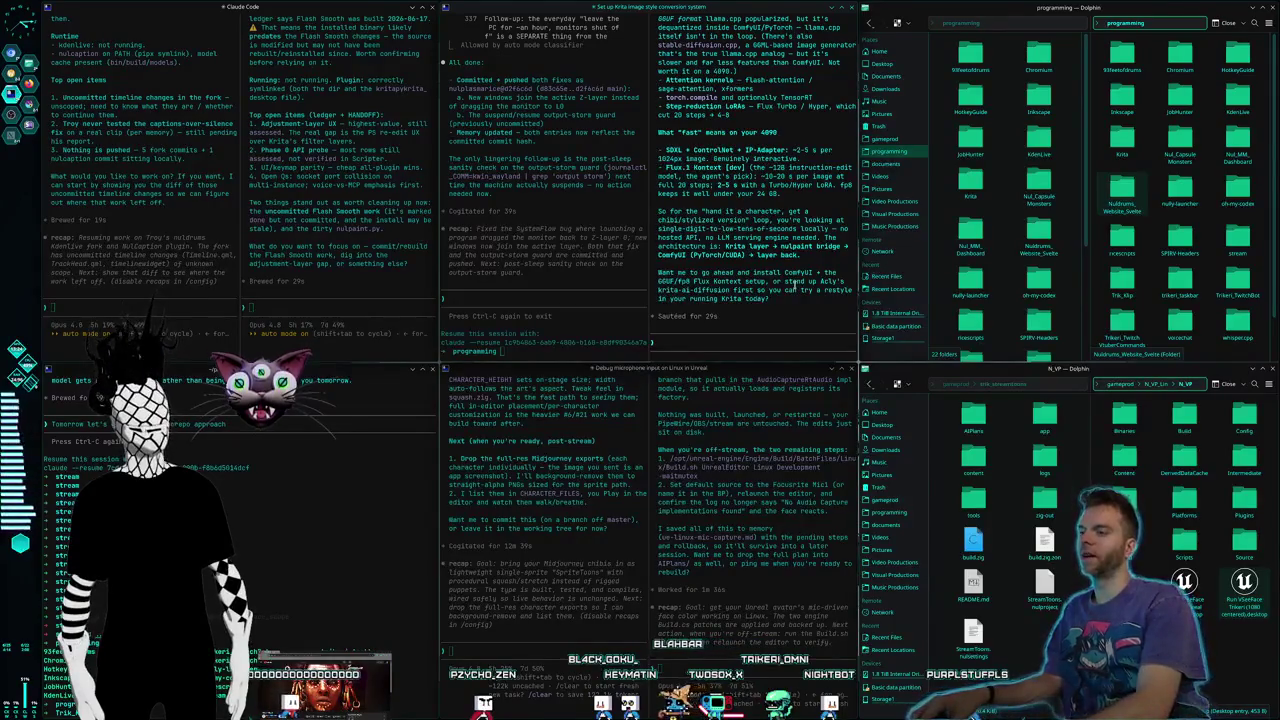
{"action": "key", "text": "super+2"}
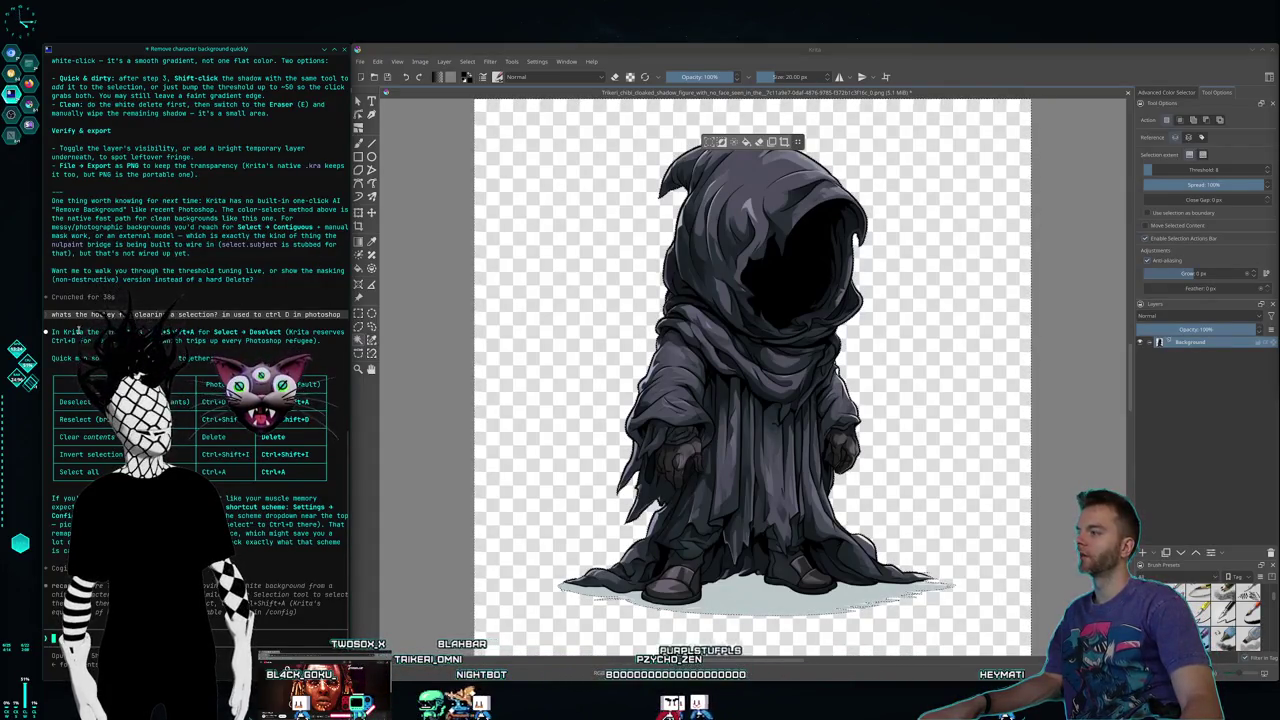
{"action": "key", "text": "ctrl+F3"}
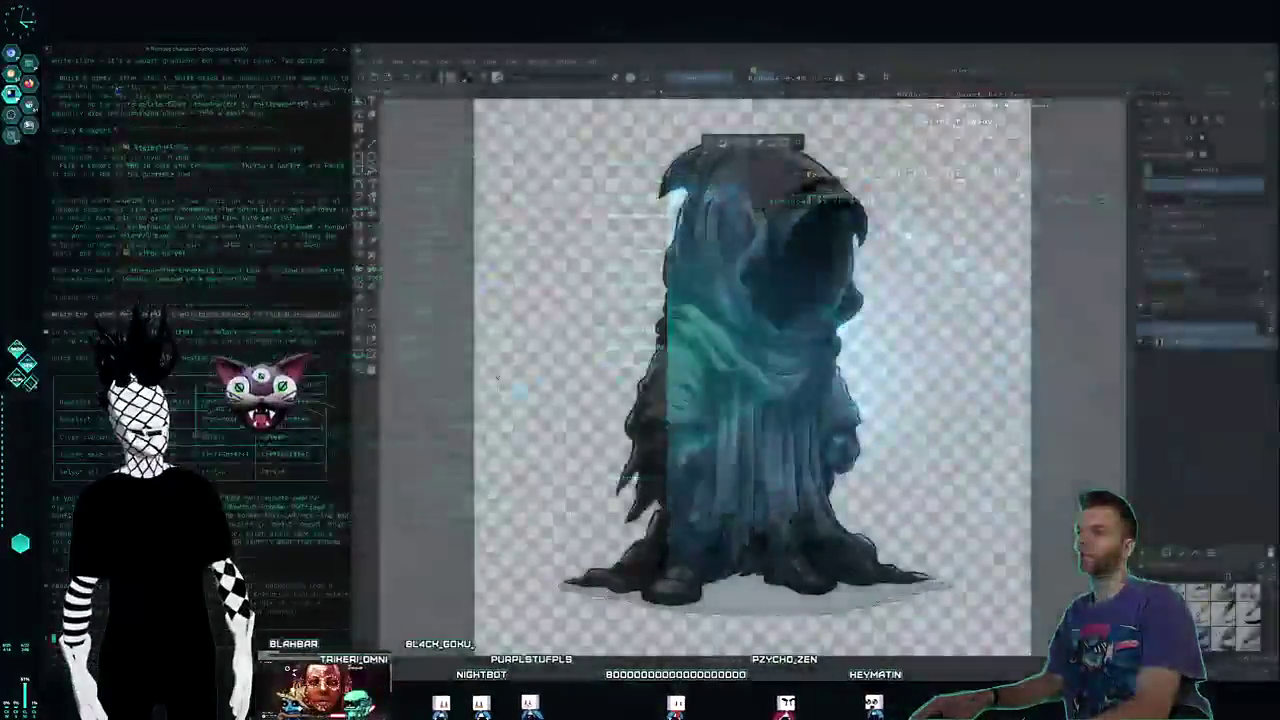
Step: Switch to the Dwarf Fortress desktop and enlarge its window by dragging the corner twice
{"action": "key", "text": "ctrl+F1"}
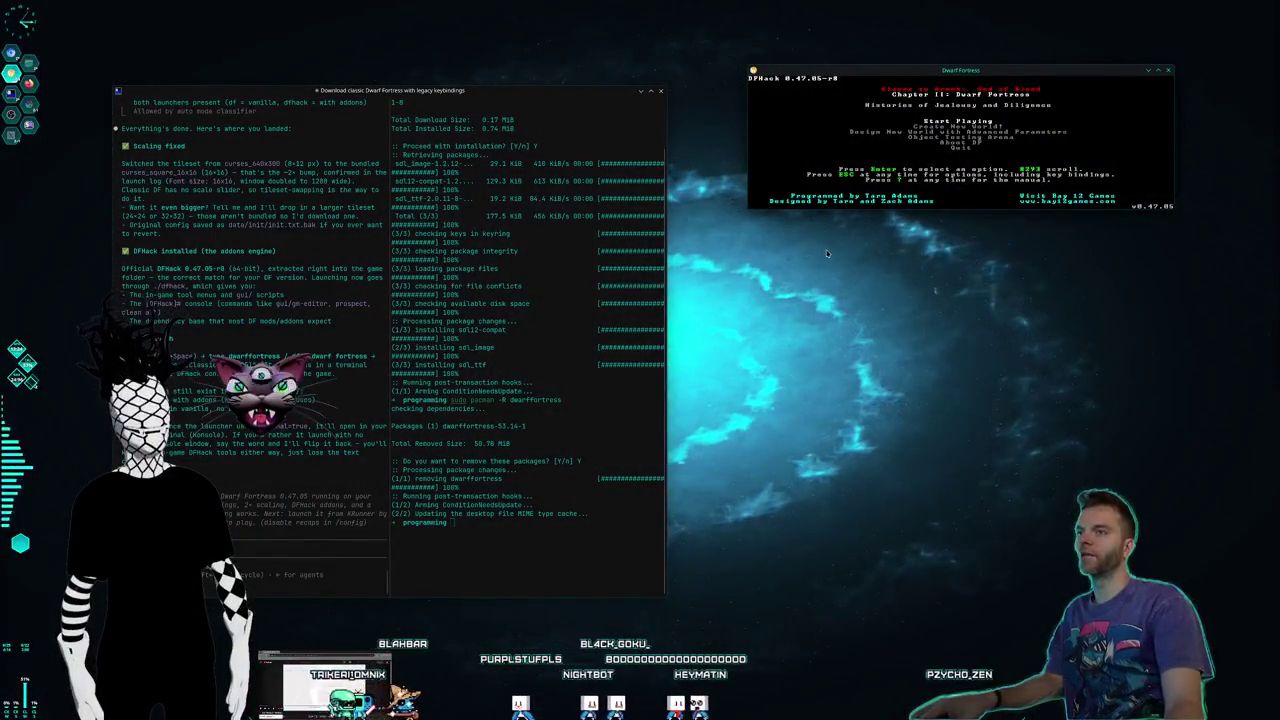
{"action": "left_click_drag", "start_coordinate": [752, 205], "coordinate": [688, 430]}
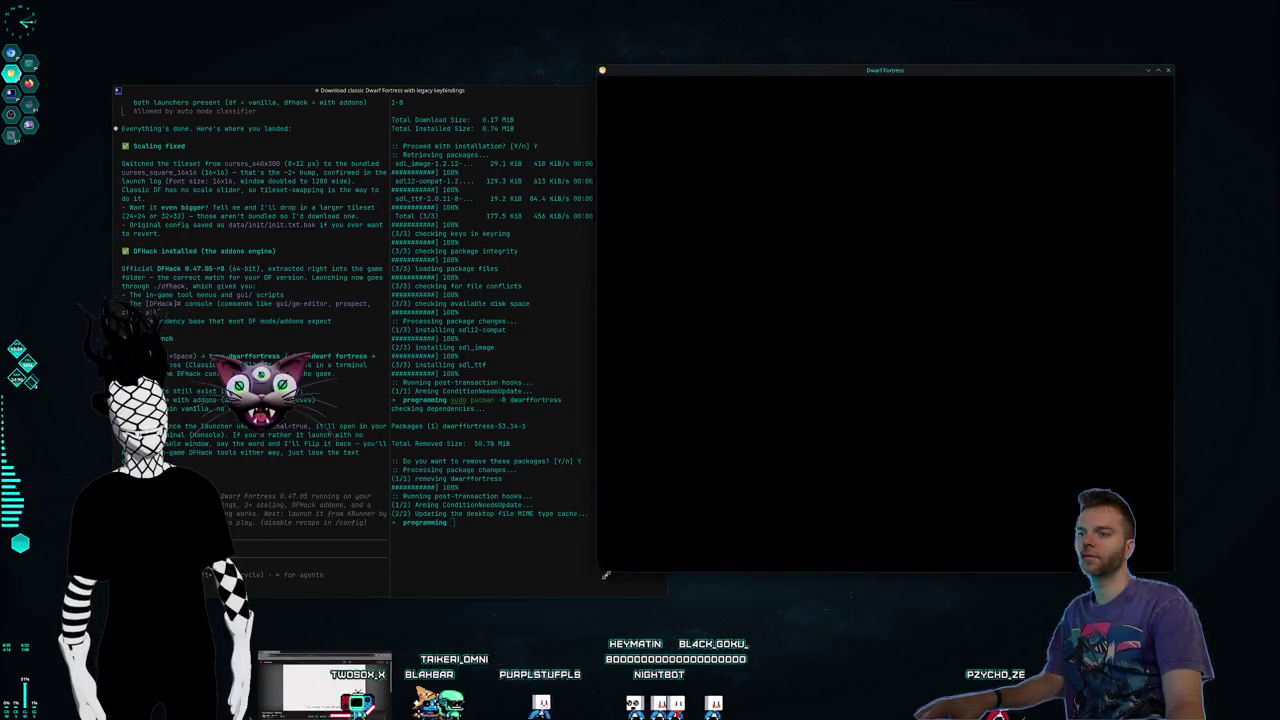
{"action": "left_click_drag", "start_coordinate": [690, 432], "coordinate": [635, 590]}
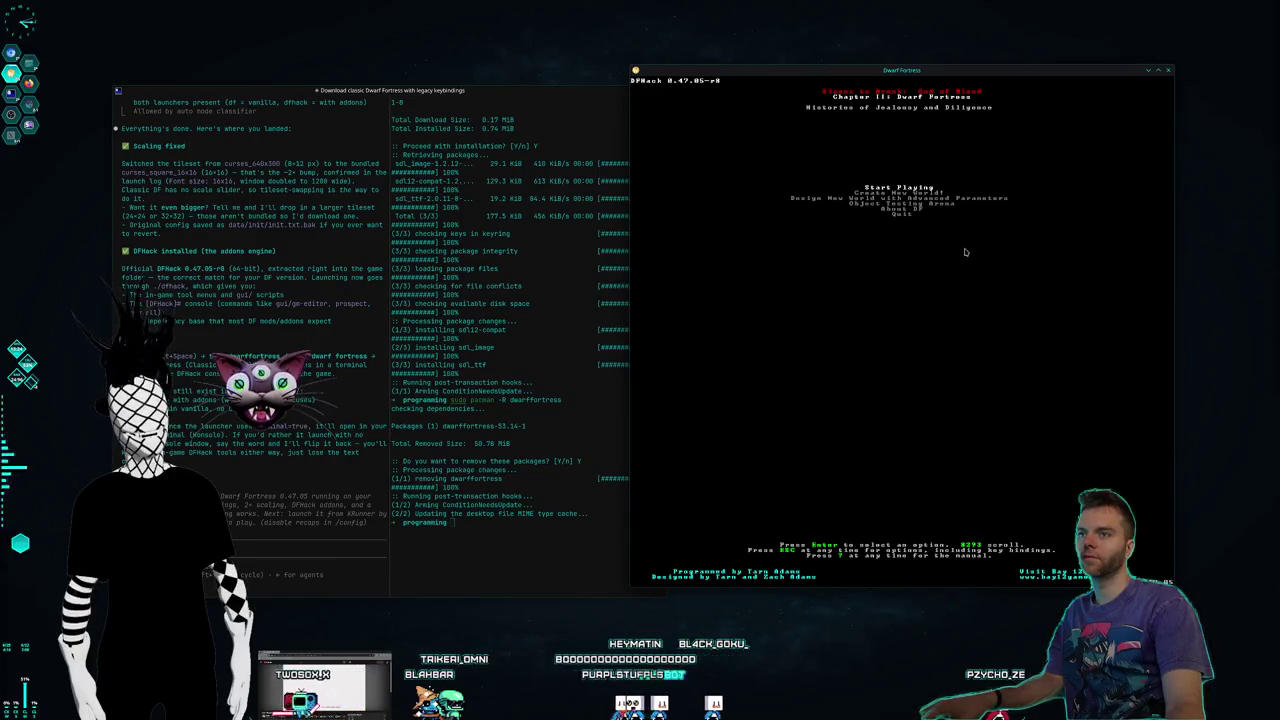
Step: Open the game's options menu with Abort Game selected, nudge the window up, and bring the terminal forward
{"action": "left_click", "coordinate": [1169, 75]}
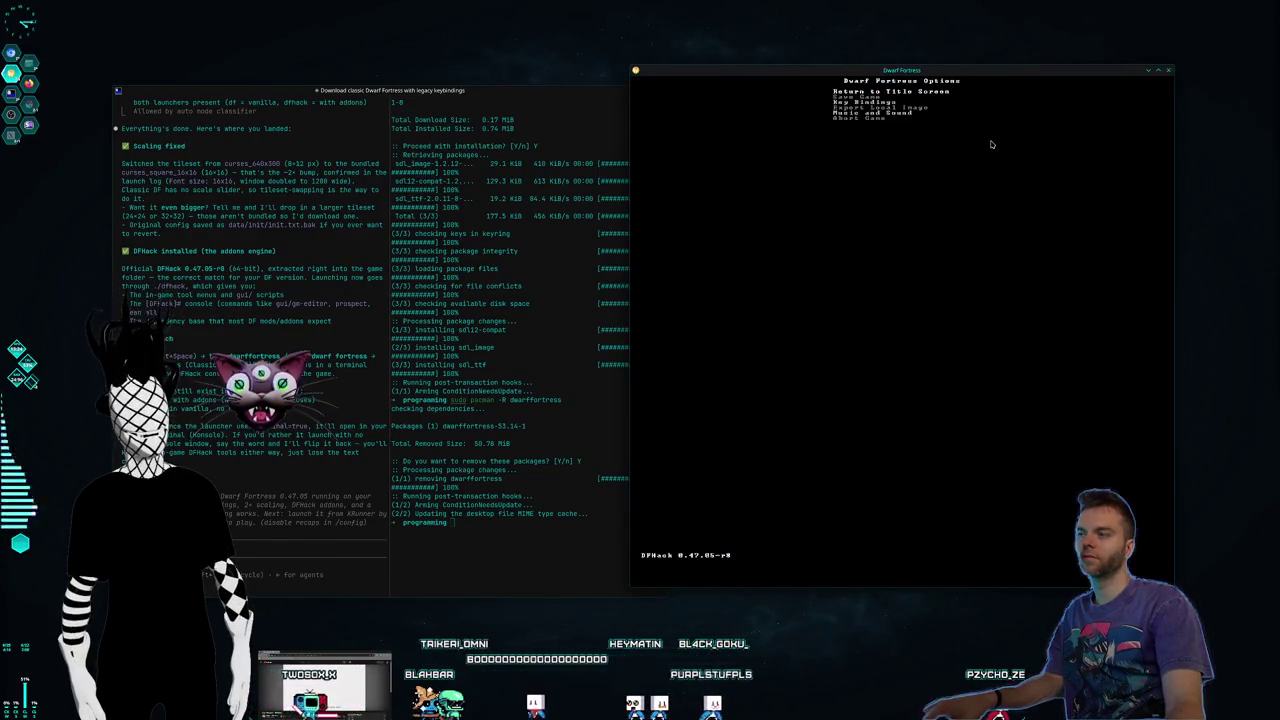
{"action": "left_click", "coordinate": [873, 119]}
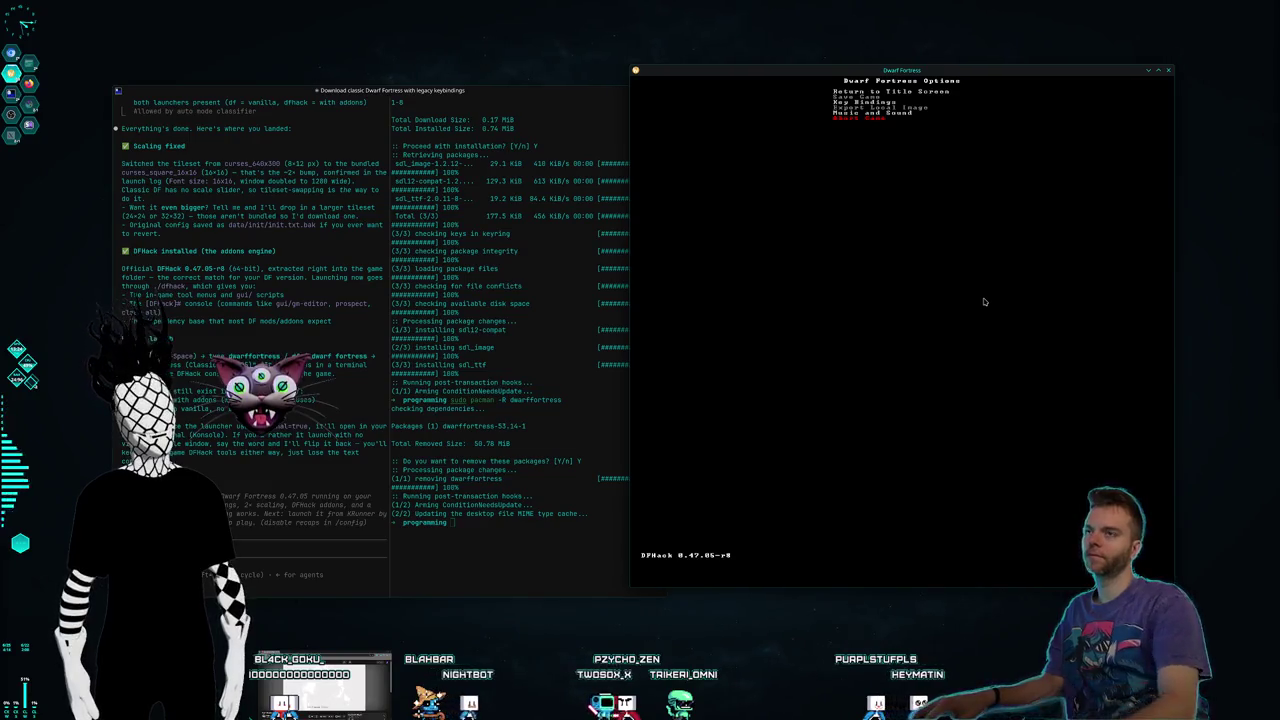
{"action": "left_click_drag", "start_coordinate": [686, 73], "coordinate": [709, 58]}
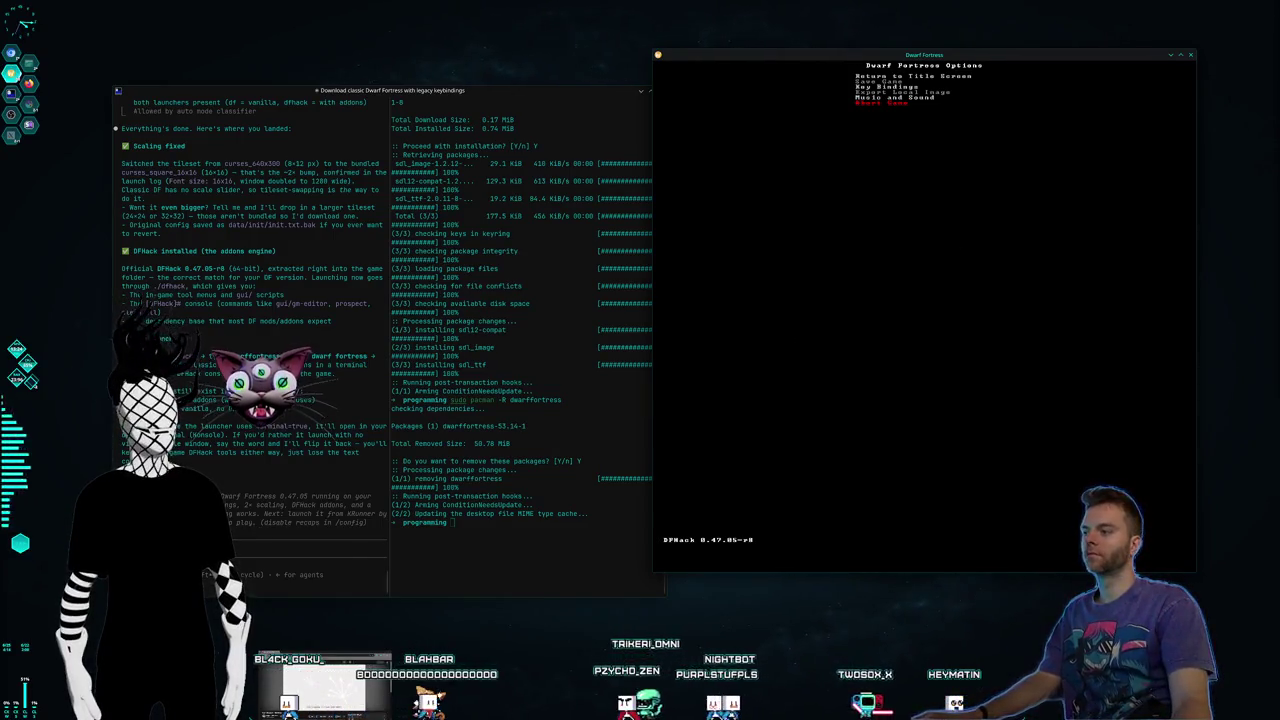
{"action": "left_click", "coordinate": [472, 453]}
{"action": "type", "text": "or"}
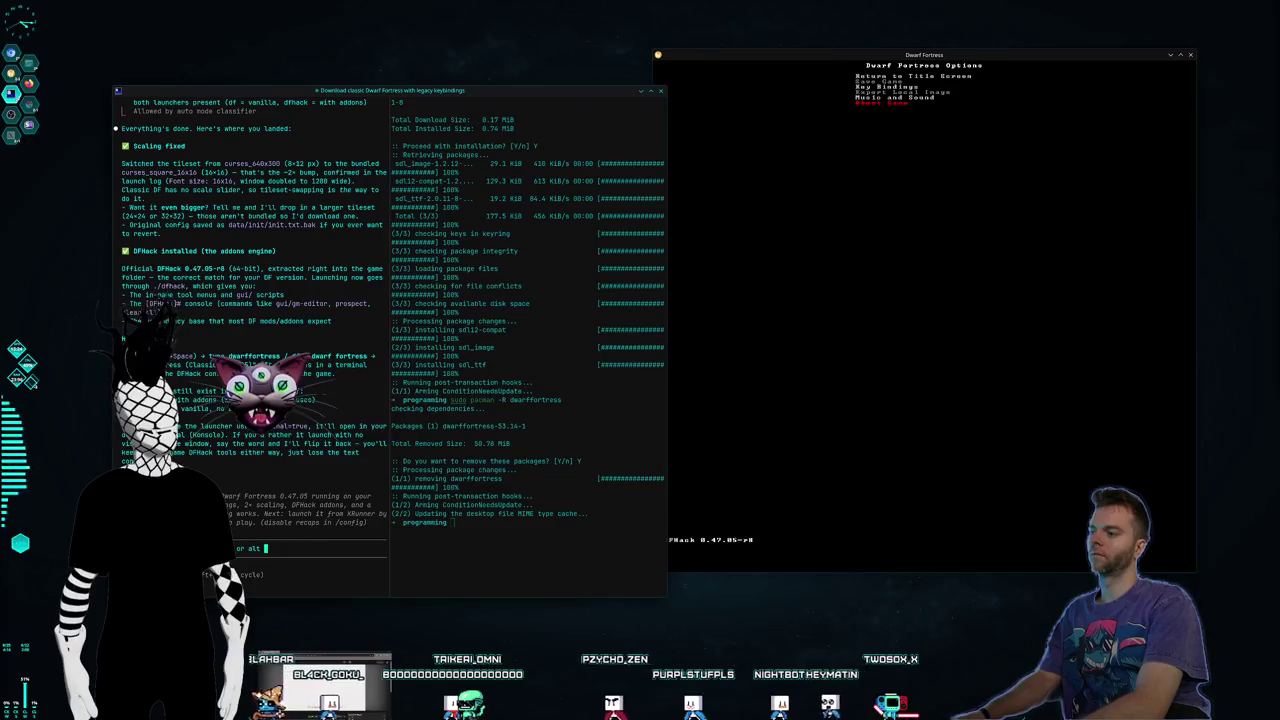
Step: Ask Claude Code to Alt+F4 the Dwarf Fortress window: 'alt f4 it, can you close it'
{"action": "type", "text": "alt f4 it, can"}
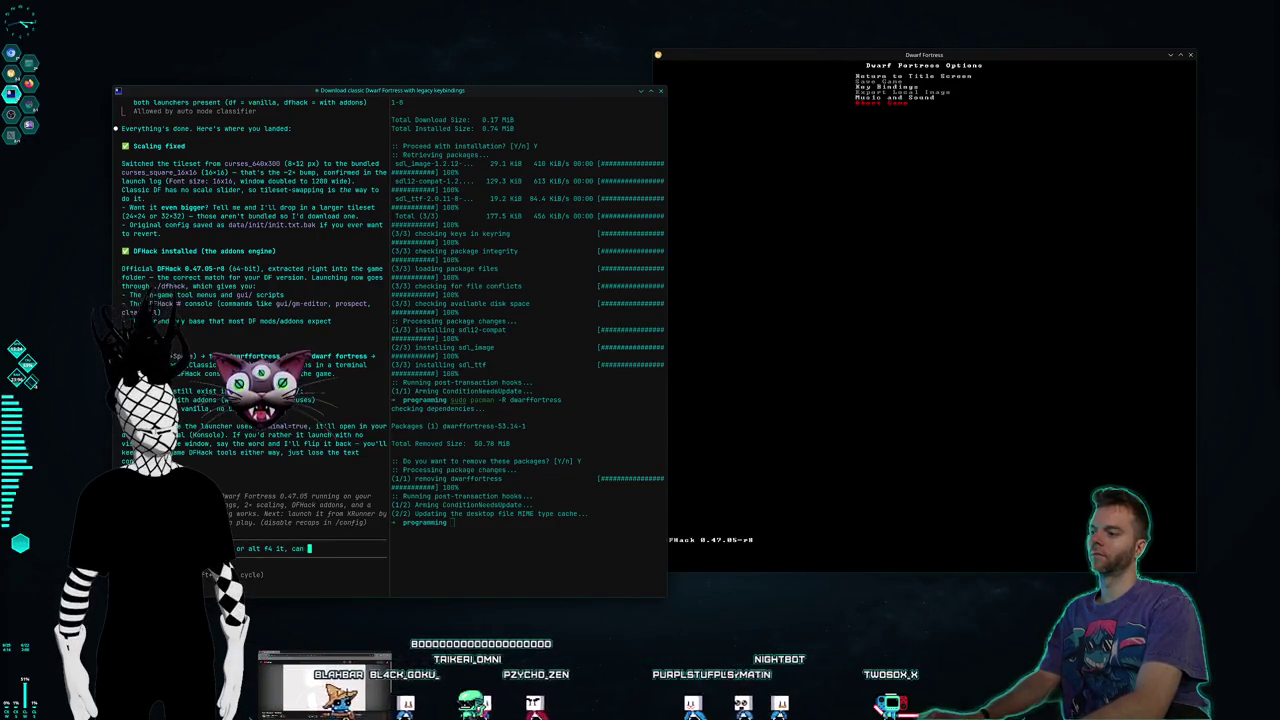
{"action": "type", "text": " you close it"}
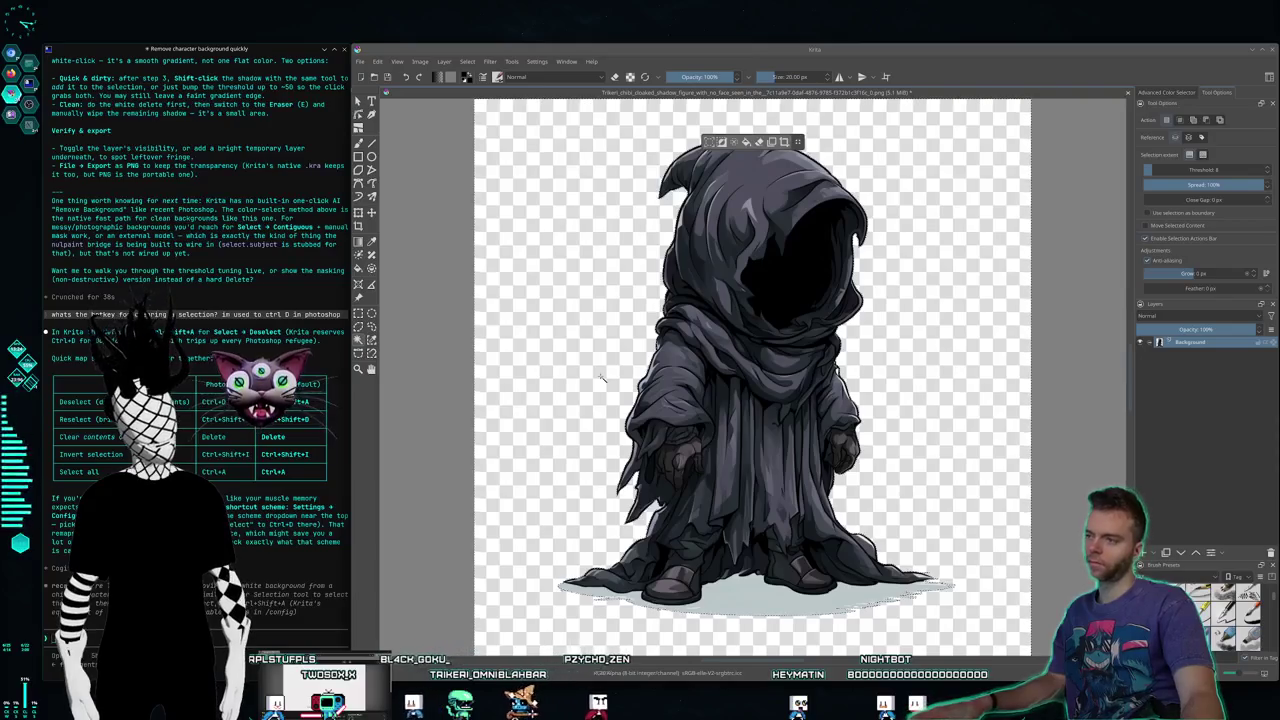
Step: Restore the figure's selection, undo the earlier deletion, and set the similar-color threshold to 5
{"action": "key", "text": "ctrl+shift+a"}
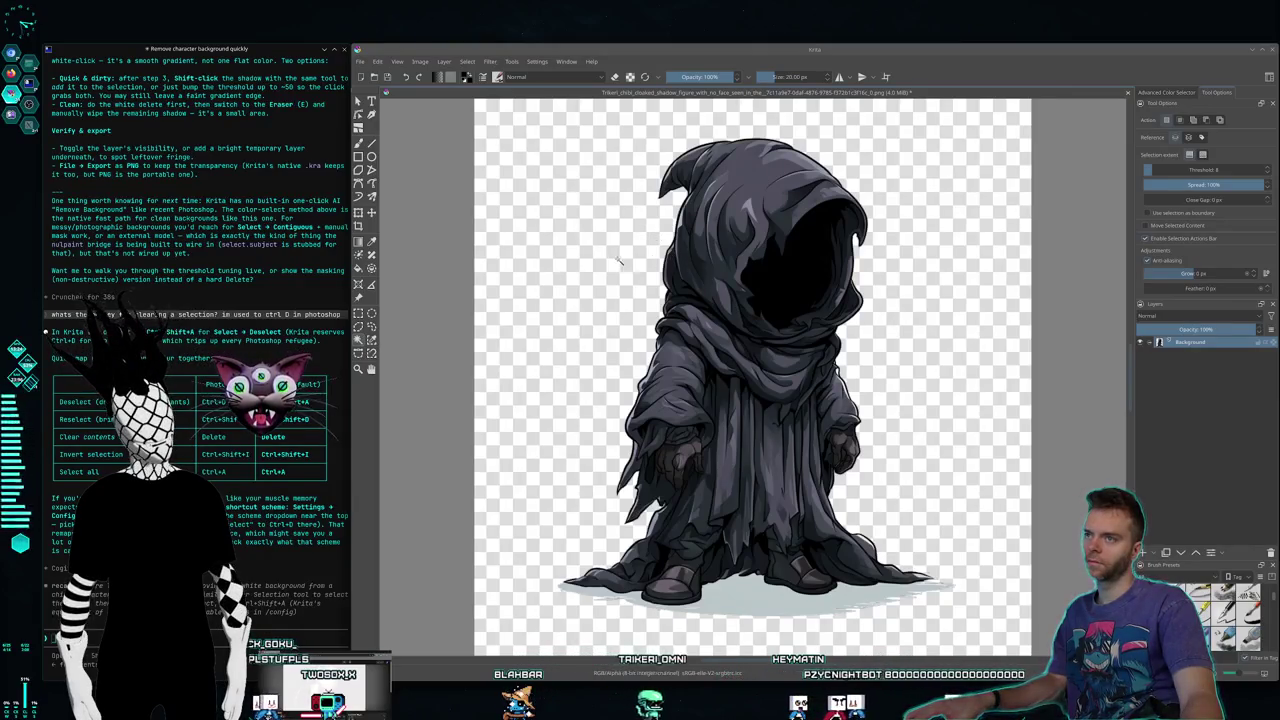
{"action": "key", "text": "ctrl+shift+d"}
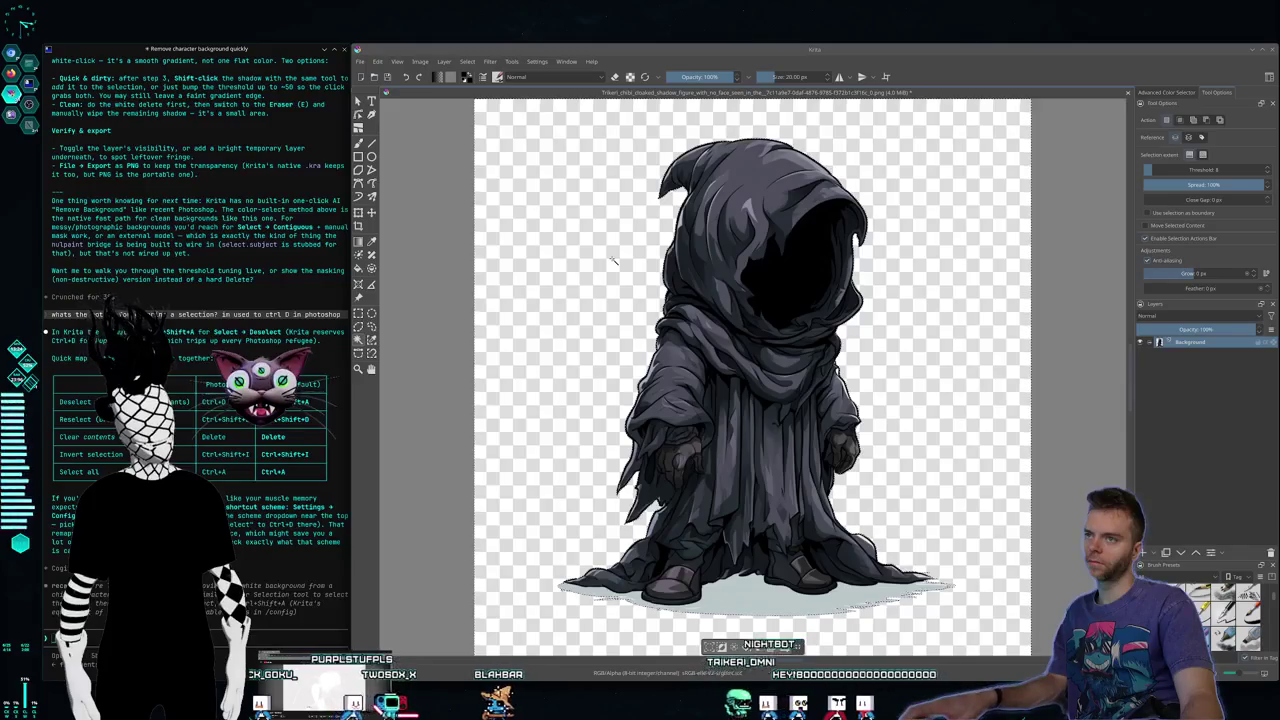
{"action": "key", "text": "ctrl+z"}
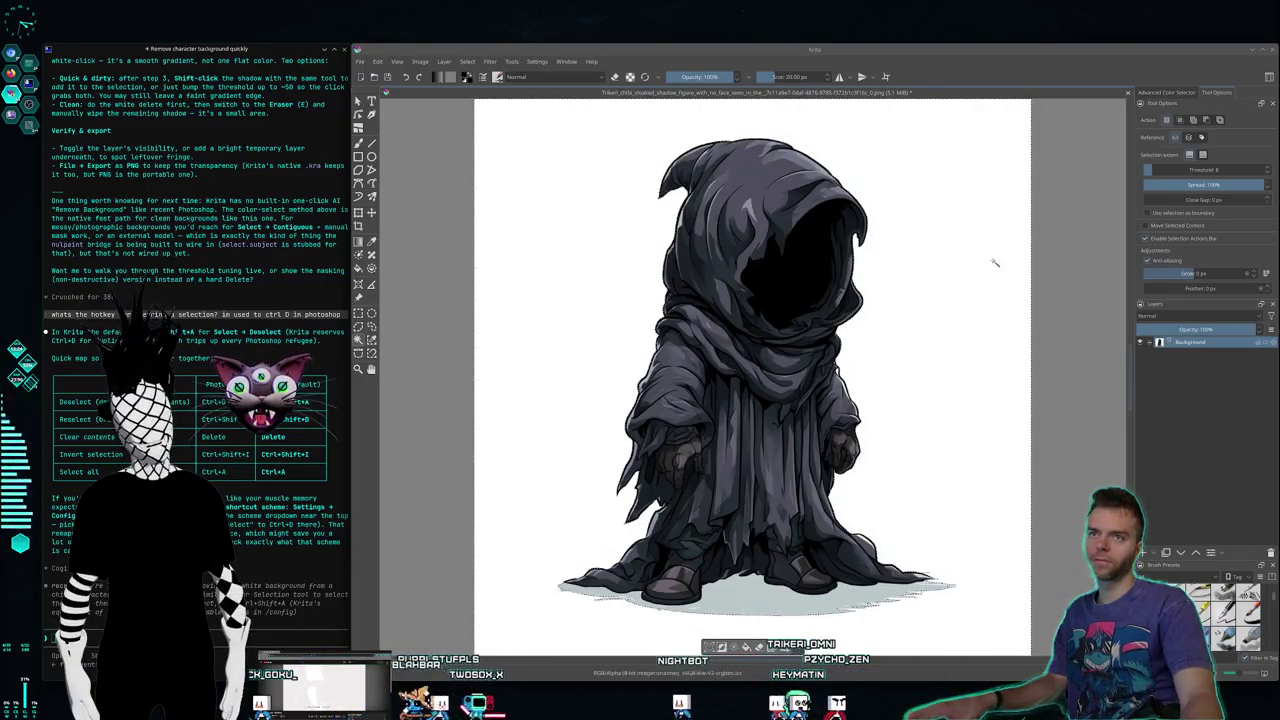
{"action": "left_click", "coordinate": [1178, 170]}
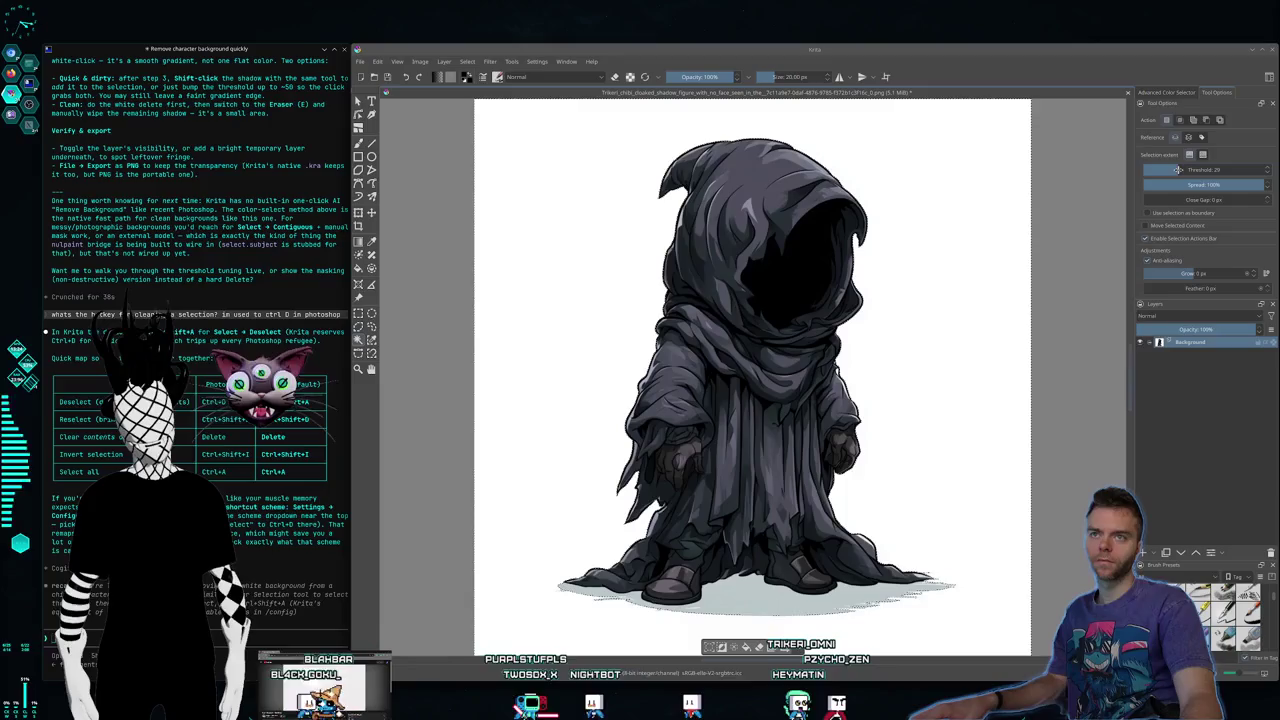
{"action": "double_click", "coordinate": [1192, 170]}
{"action": "type", "text": "5"}
{"action": "key", "text": "Return"}
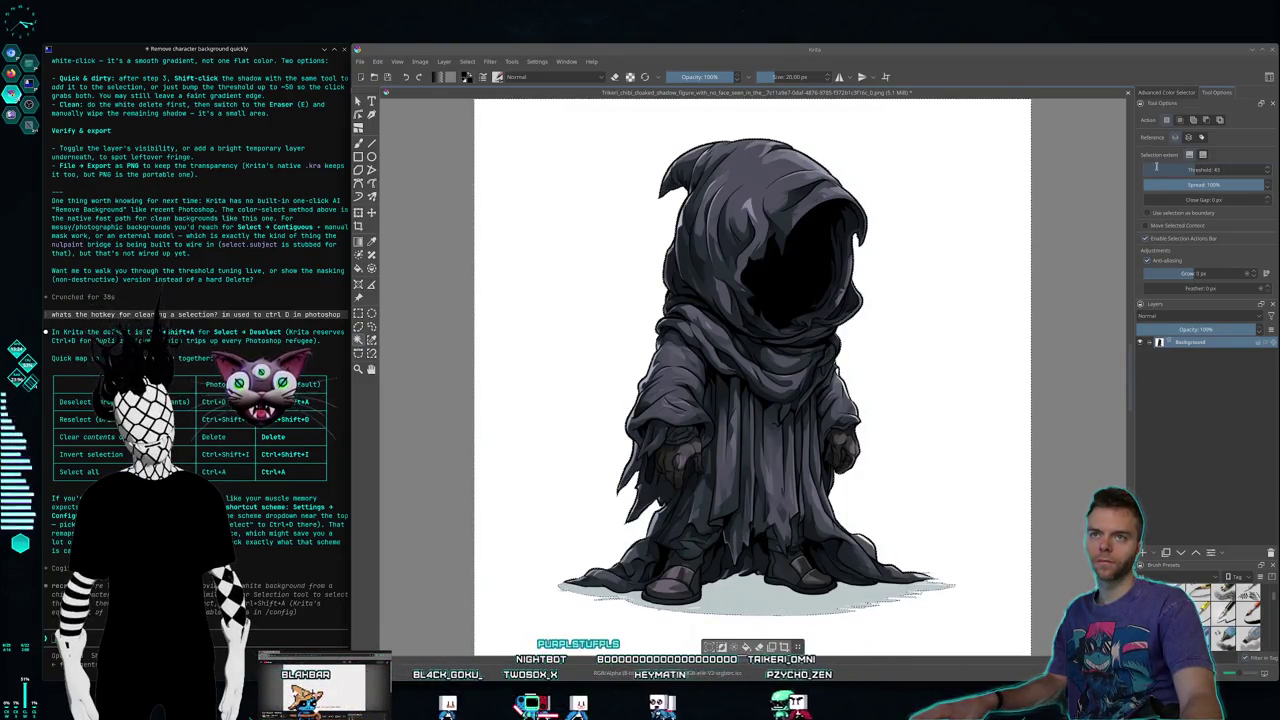
Step: Set the threshold to 4, reselect the white background, delete it, and deselect
{"action": "left_click", "coordinate": [1224, 170]}
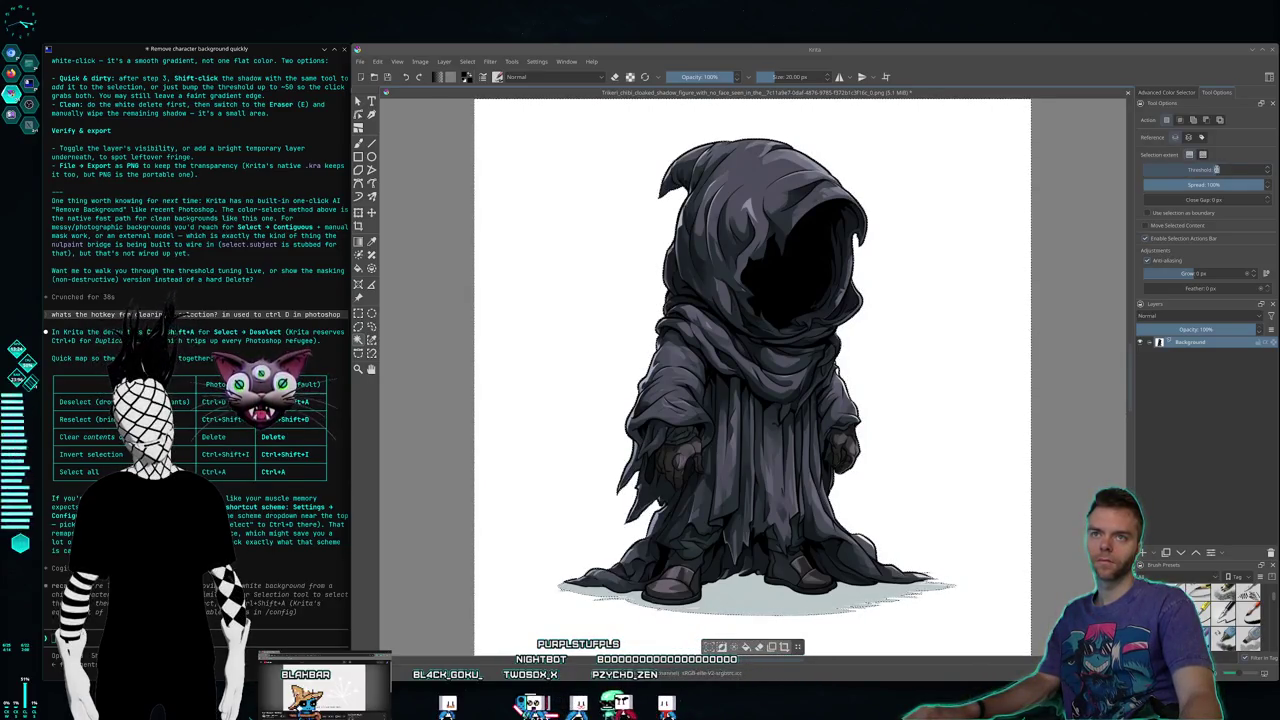
{"action": "type", "text": "4"}
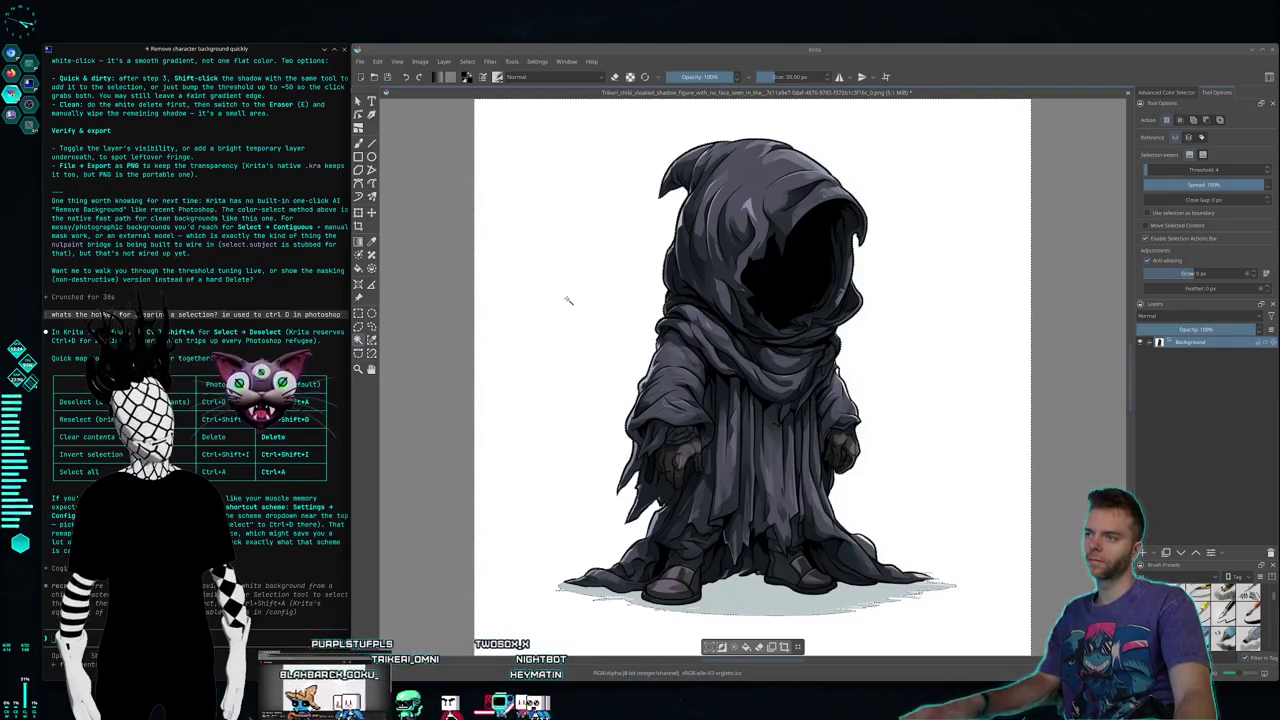
{"action": "key", "text": "ctrl+shift+i"}
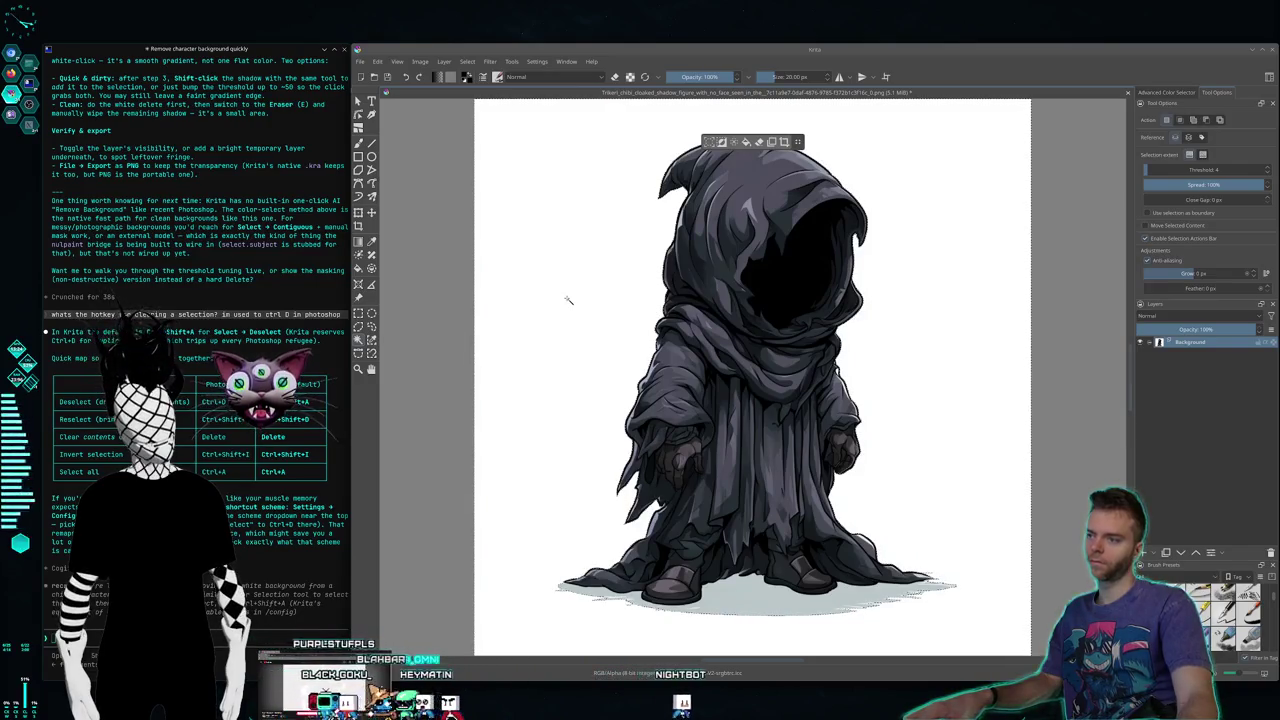
{"action": "key", "text": "Delete"}
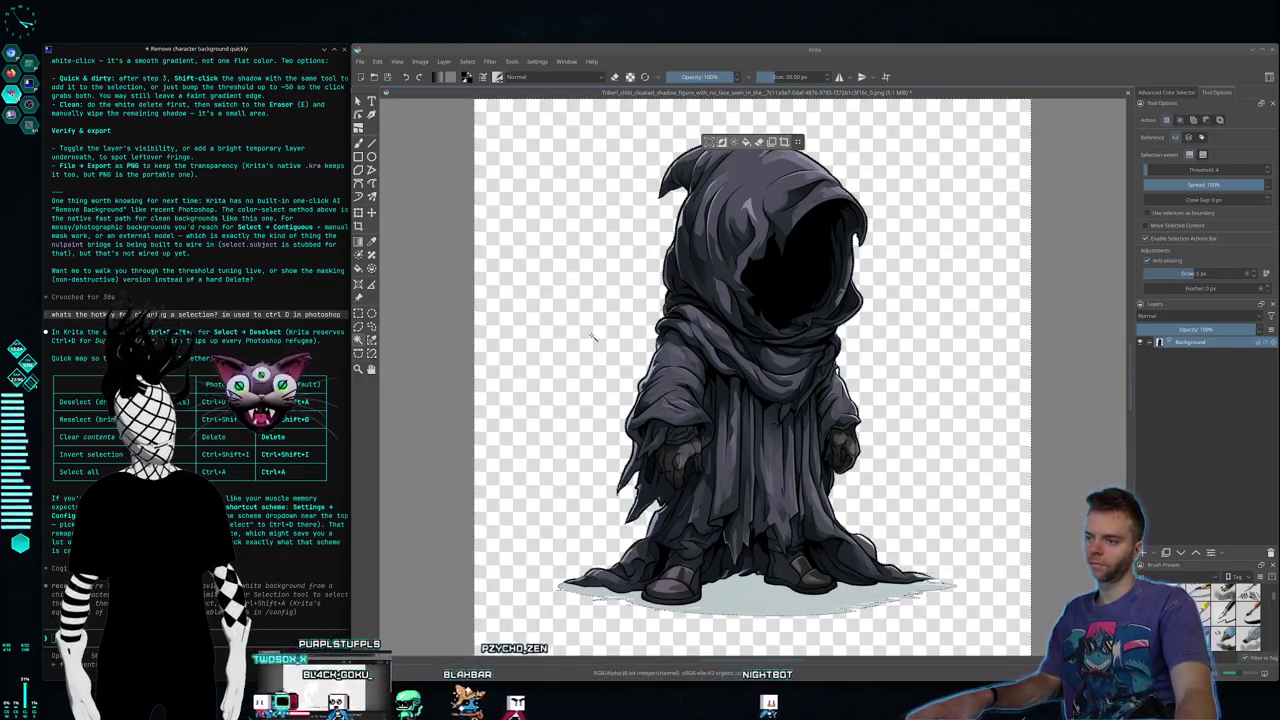
{"action": "key", "text": "ctrl+shift+a"}
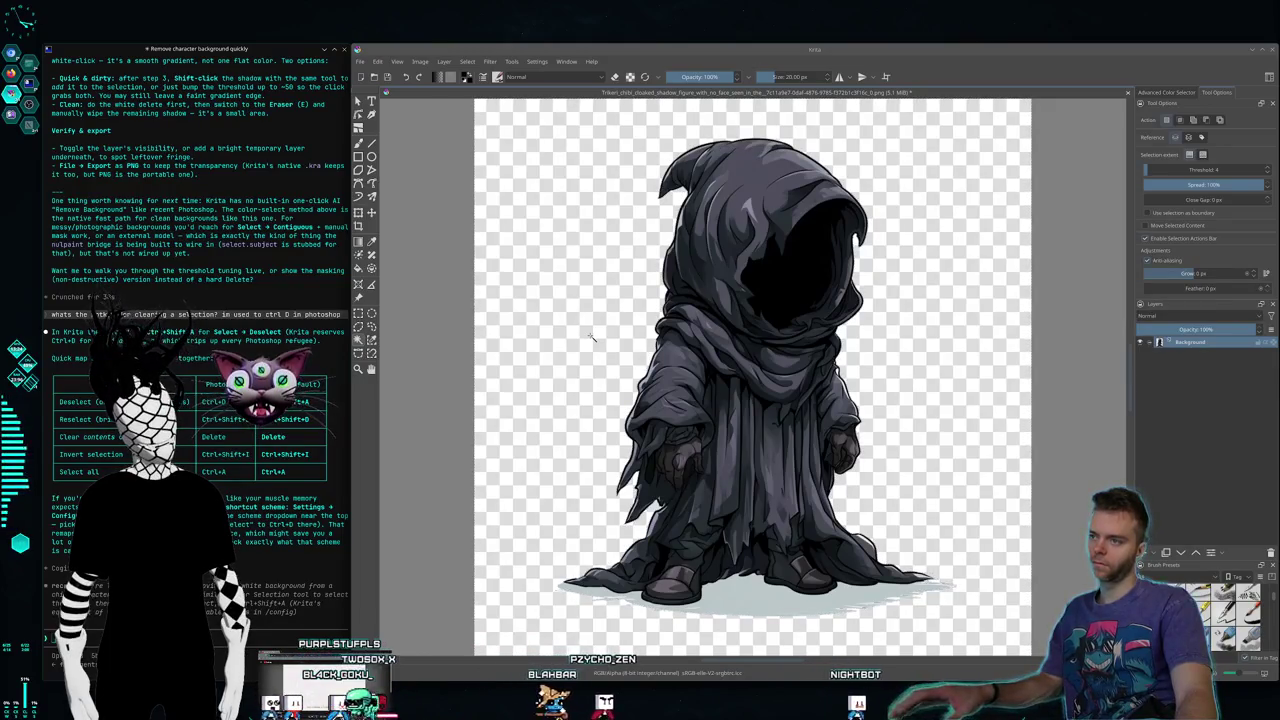
Step: Zoom in and out on the canvas to inspect the cleaned-up cloaked figure
{"action": "scroll", "coordinate": [838, 493], "scroll_direction": "down", "scroll_amount": 3}
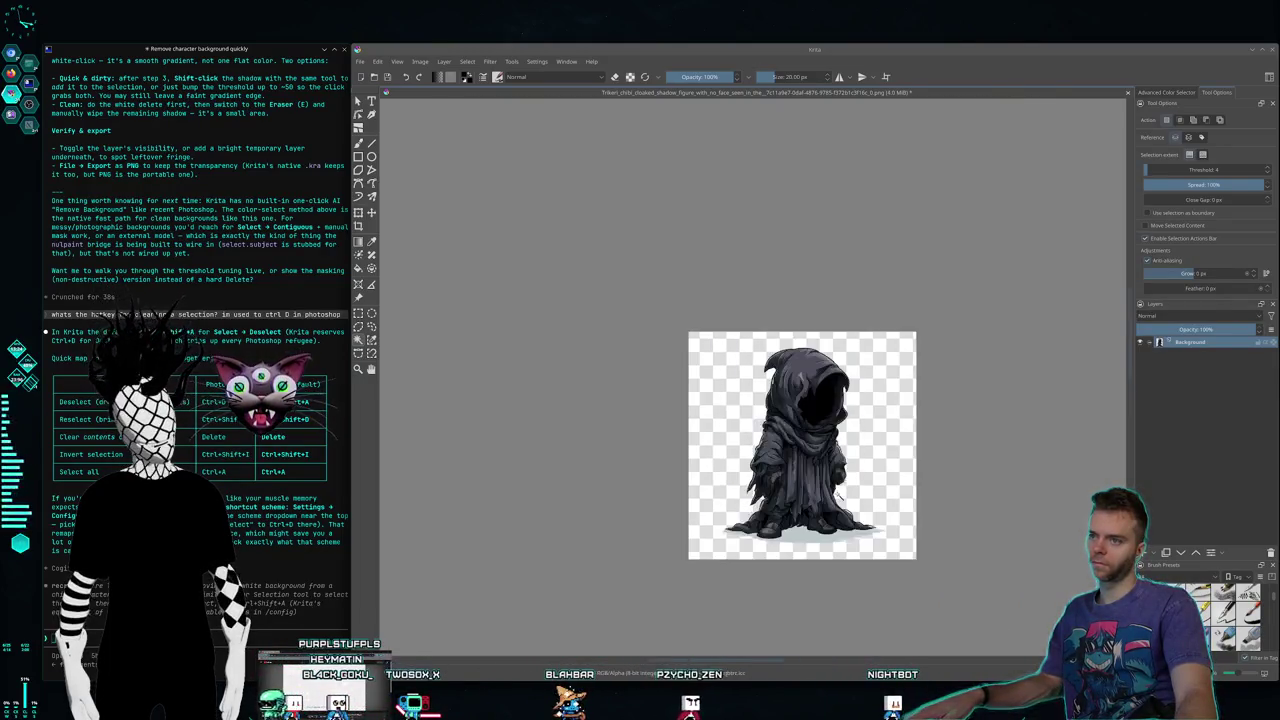
{"action": "scroll", "coordinate": [838, 493], "scroll_direction": "up", "scroll_amount": 2}
{"action": "scroll", "coordinate": [838, 493], "scroll_direction": "up", "scroll_amount": 3}
{"action": "scroll", "coordinate": [952, 459], "scroll_direction": "down", "scroll_amount": 3}
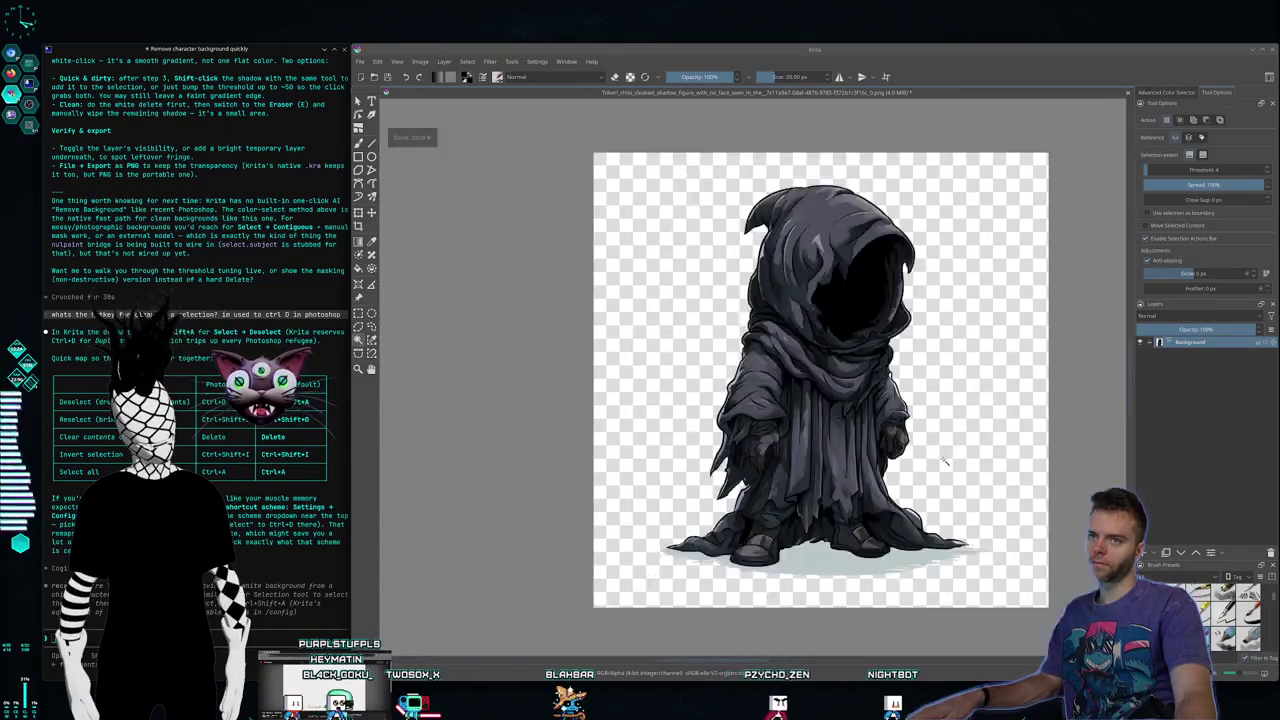
{"action": "scroll", "coordinate": [952, 459], "scroll_direction": "up", "scroll_amount": 3}
{"action": "scroll", "coordinate": [958, 457], "scroll_direction": "down", "scroll_amount": 3}
{"action": "scroll", "coordinate": [963, 455], "scroll_direction": "up", "scroll_amount": 3}
{"action": "scroll", "coordinate": [963, 455], "scroll_direction": "down", "scroll_amount": 3}
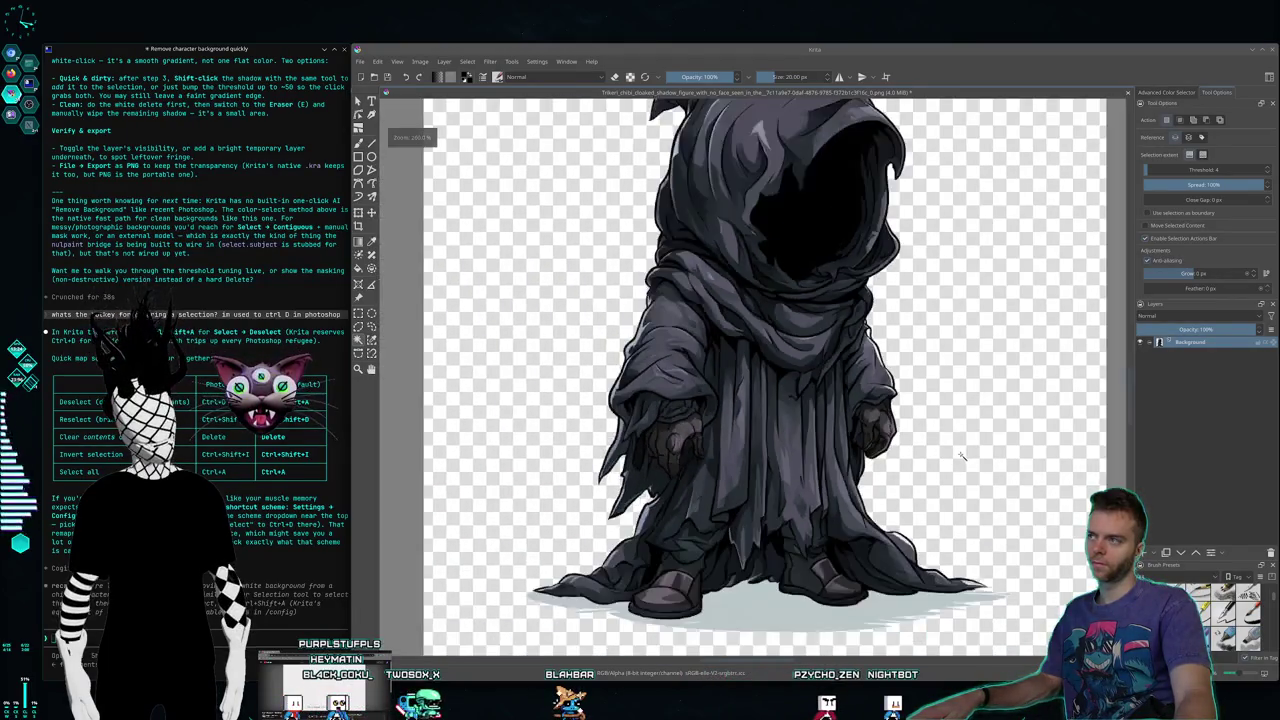
{"action": "scroll", "coordinate": [960, 457], "scroll_direction": "up", "scroll_amount": 3}
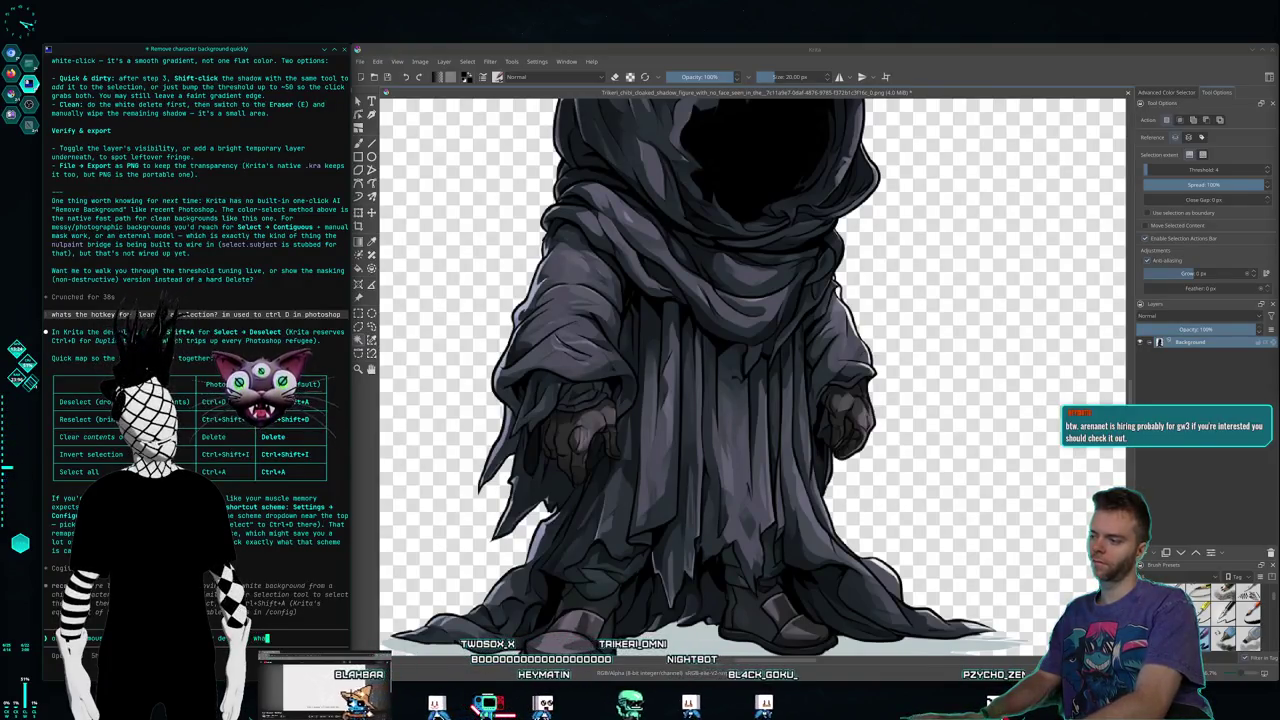
Step: Type 'what is roll vert and', then move through workspaces 2 and 3 to the browser
{"action": "type", "text": "what is scroll vert"}
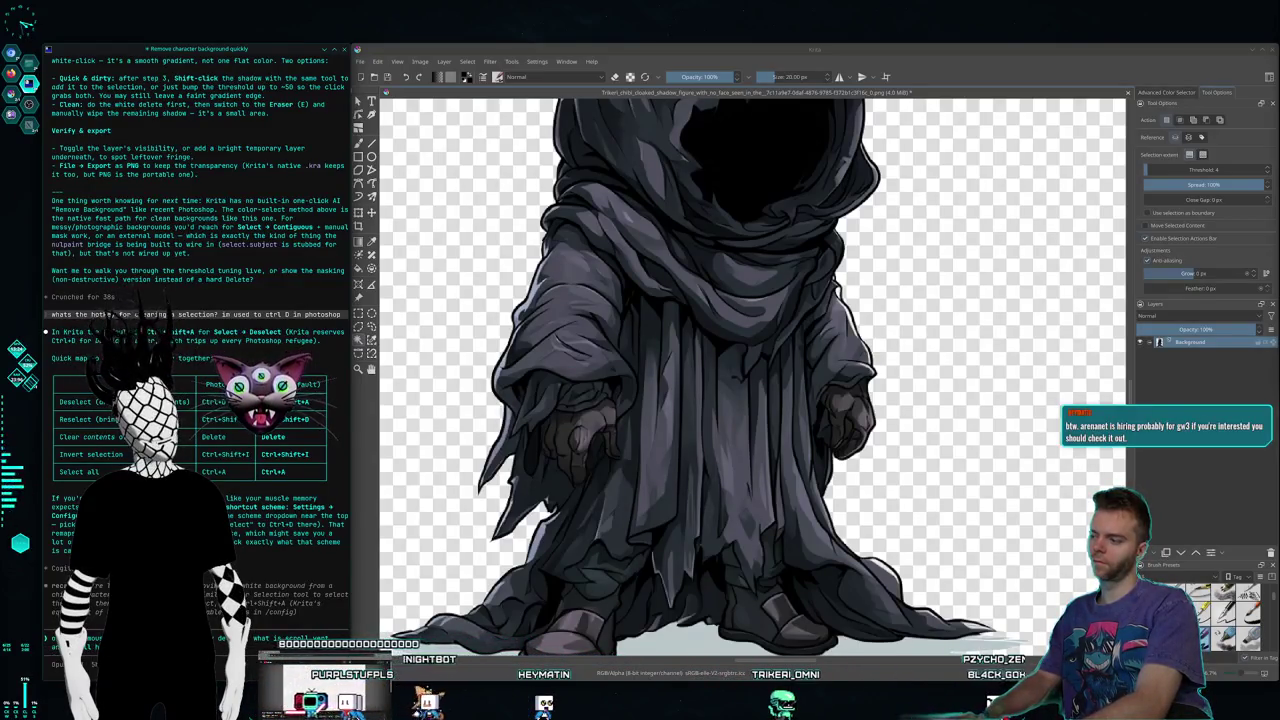
{"action": "type", "text": " and"}
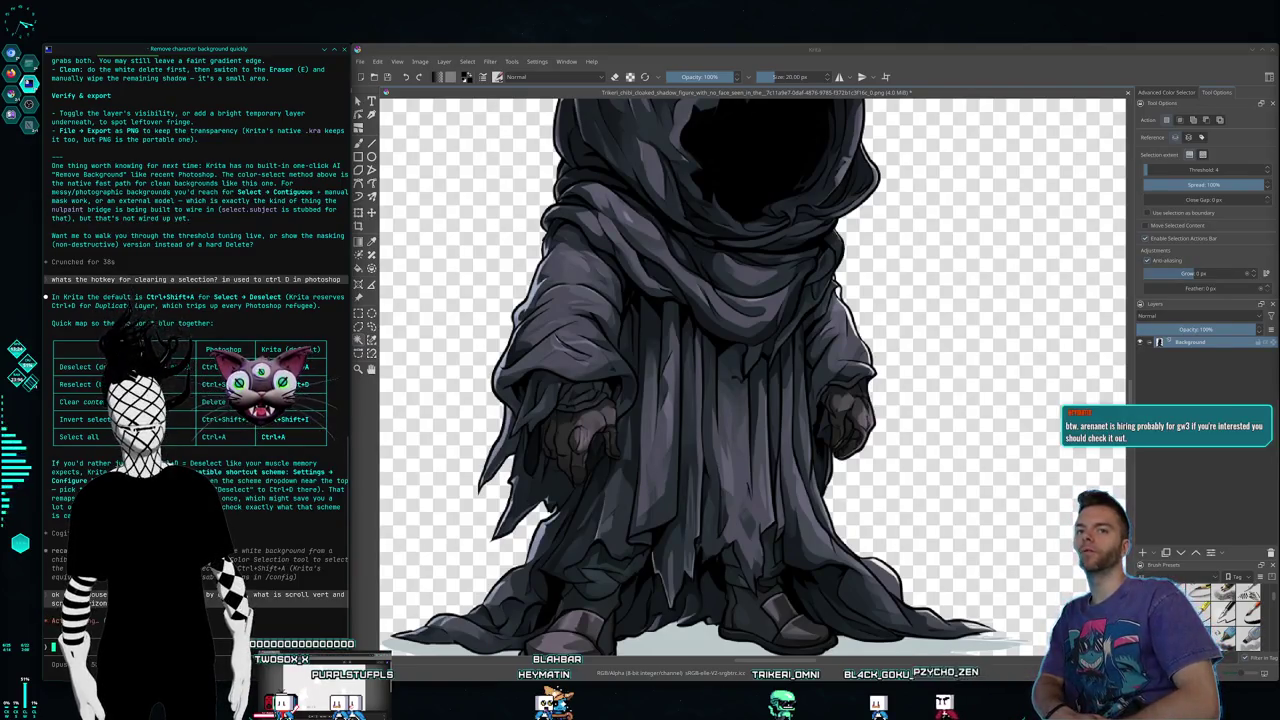
{"action": "key", "text": "super+2"}
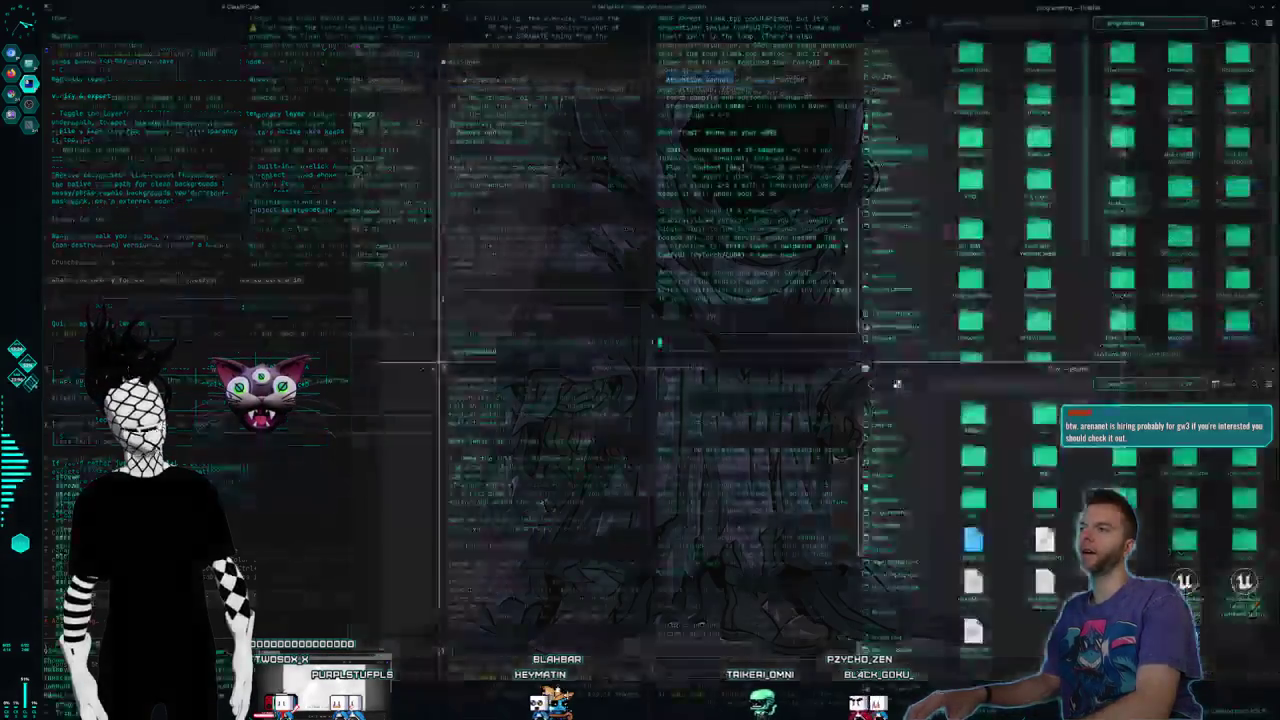
{"action": "key", "text": "super+3"}
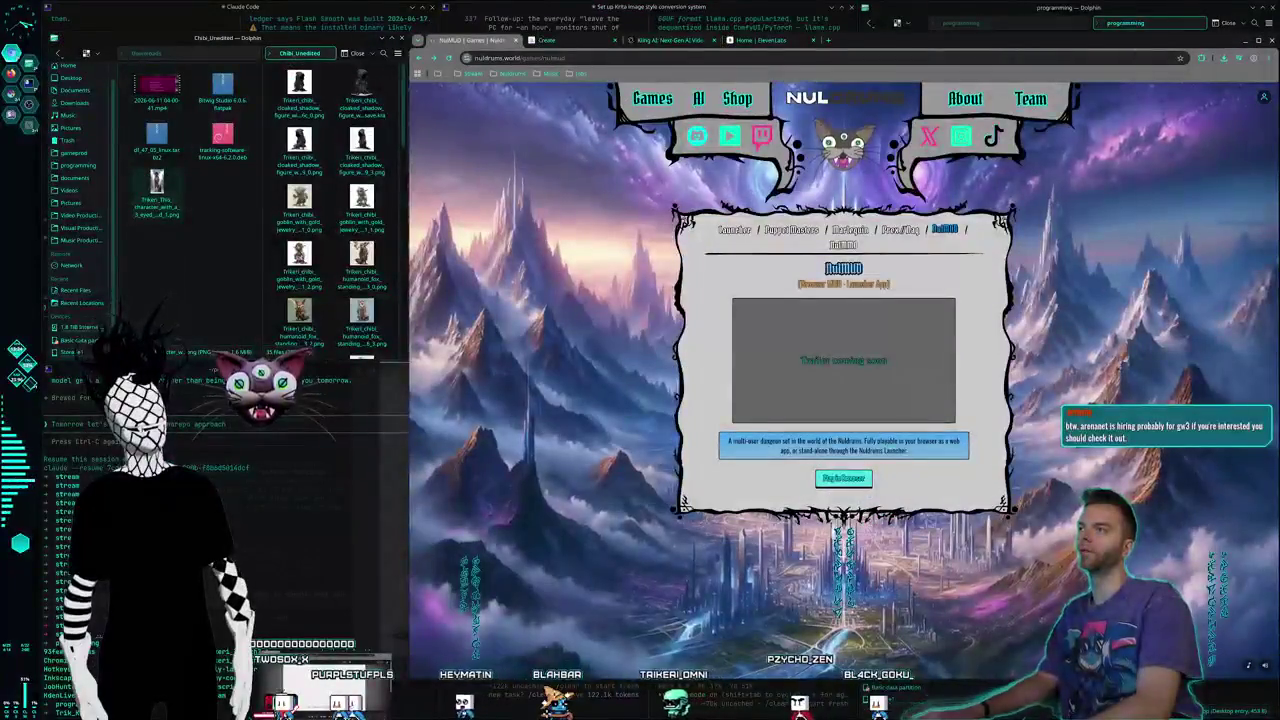
Step: Search the web for 'arenanet' in a new Chrome tab, then return to the NulMUD tab
{"action": "left_click", "coordinate": [831, 40]}
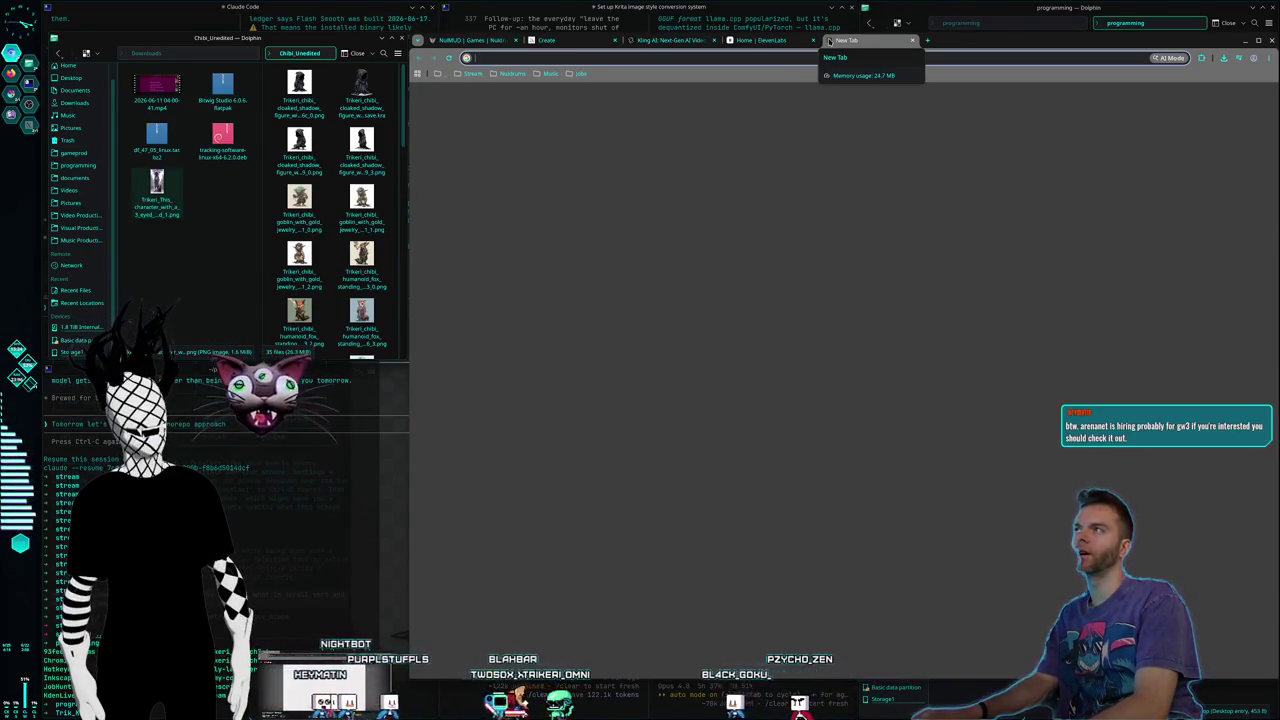
{"action": "type", "text": "arenanet"}
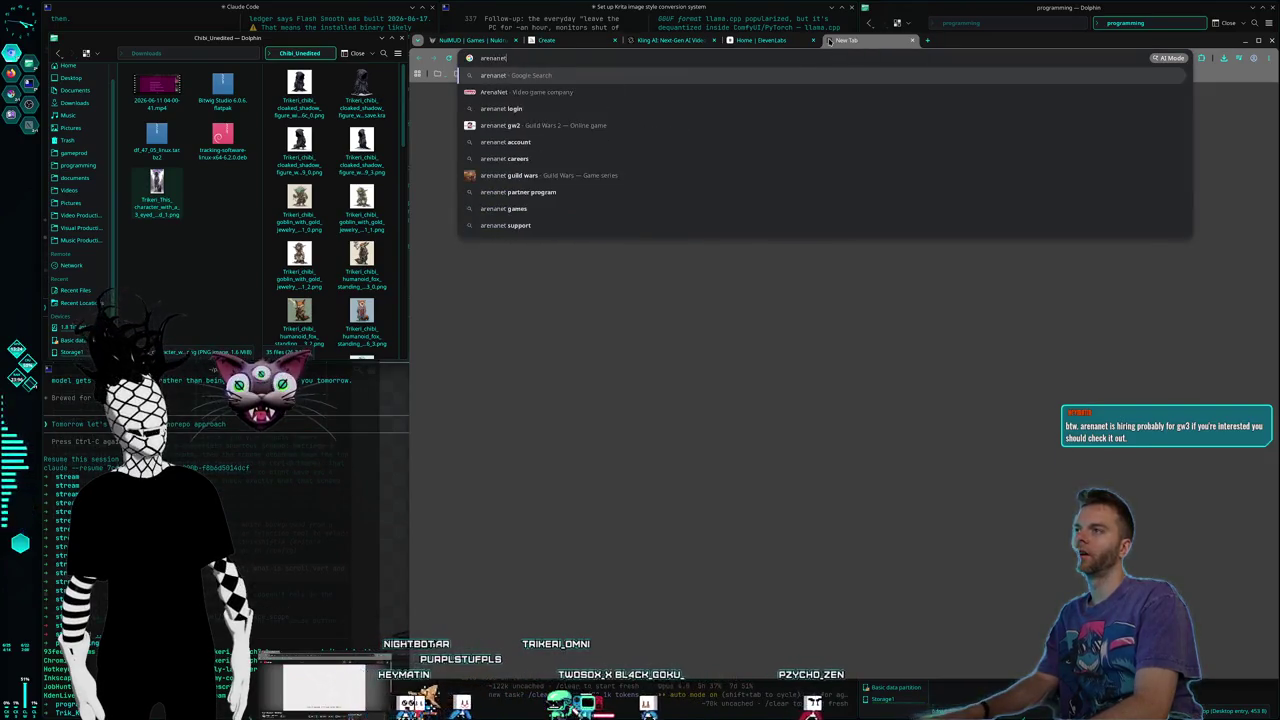
{"action": "key", "text": "Return"}
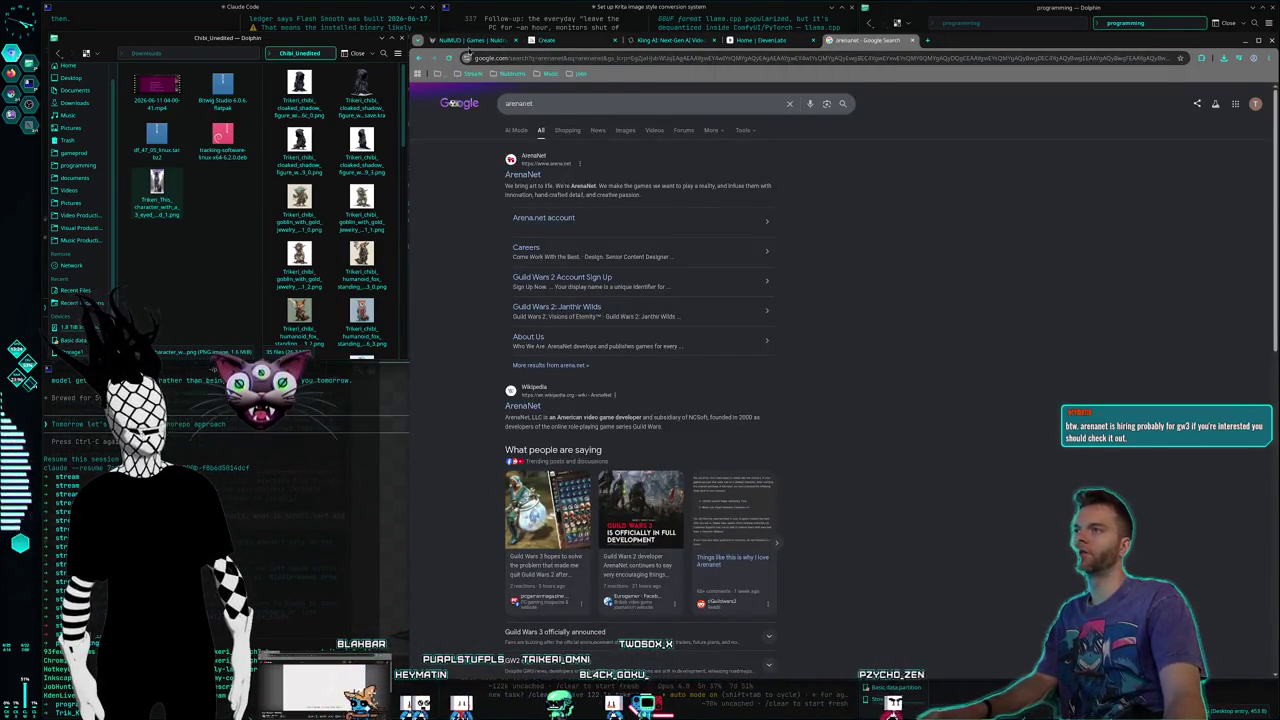
{"action": "left_click", "coordinate": [464, 40]}
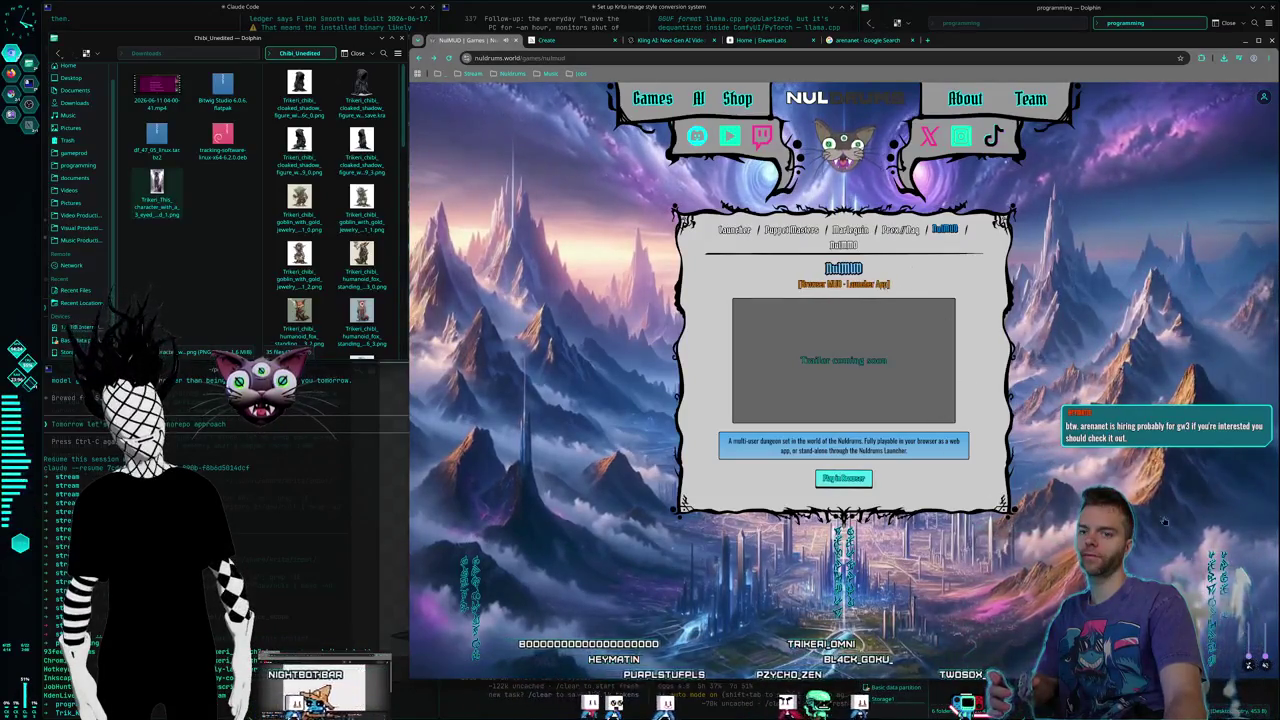
Step: Go to ArenaNet's careers page and open the Senior Content Designer (Contract) posting in a new tab
{"action": "left_click", "coordinate": [868, 40]}
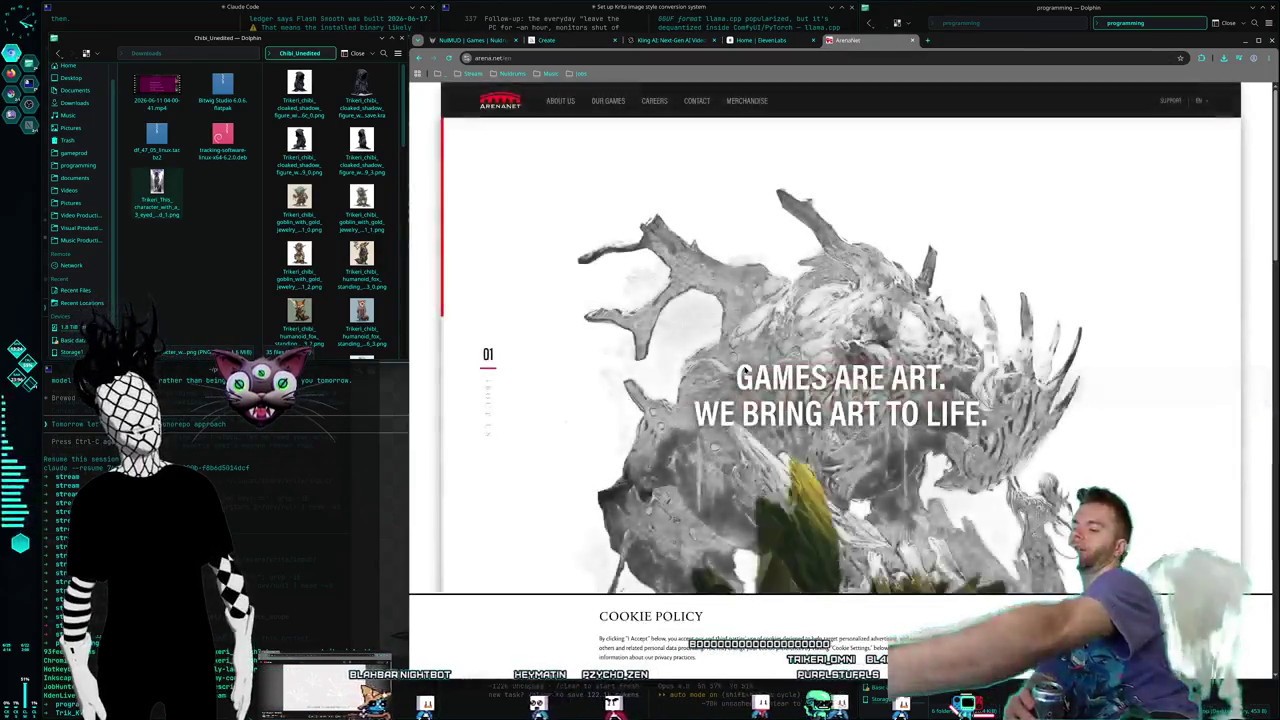
{"action": "mouse_move", "coordinate": [654, 101]}
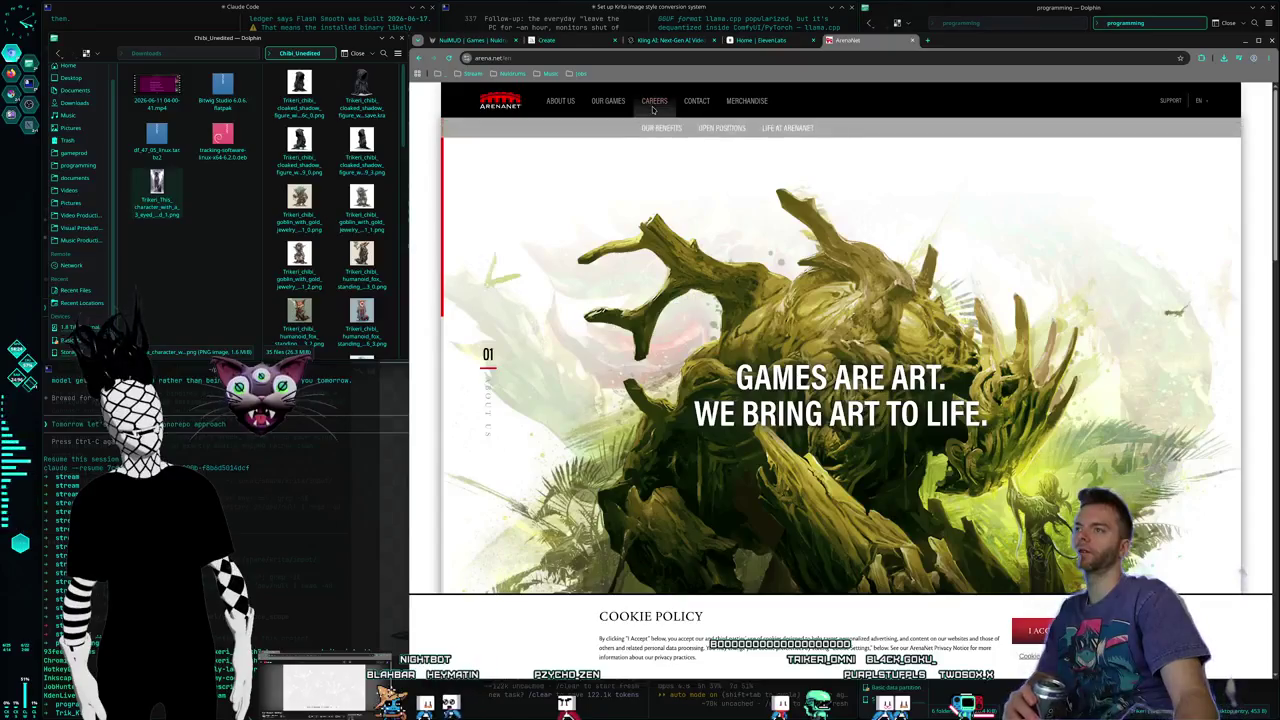
{"action": "left_click", "coordinate": [660, 126]}
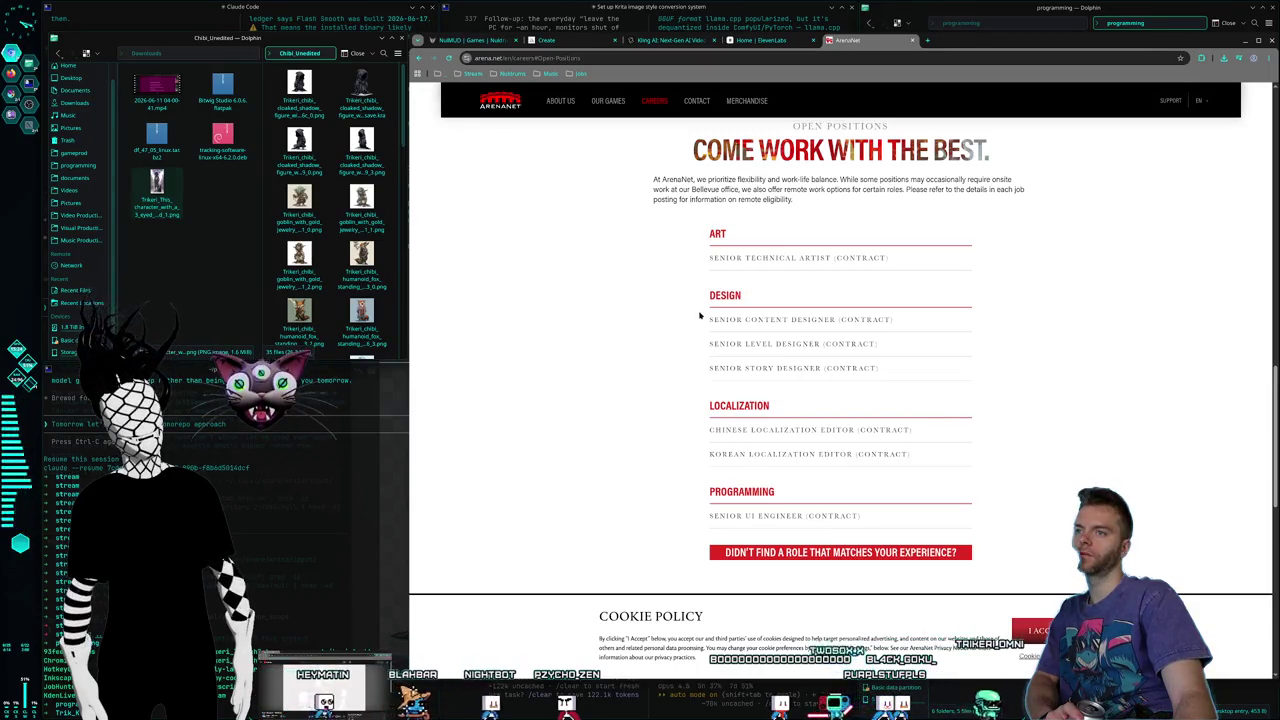
{"action": "left_click_drag", "start_coordinate": [700, 318], "coordinate": [988, 325]}
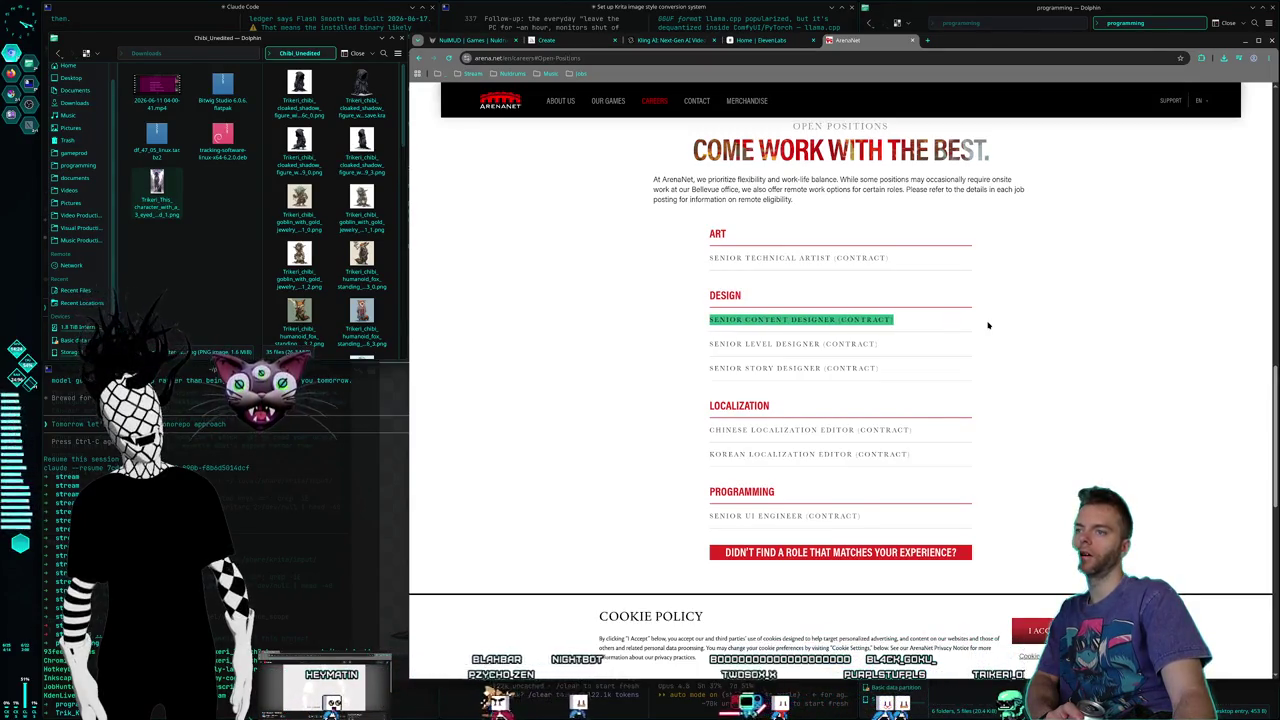
{"action": "left_click", "coordinate": [1021, 329]}
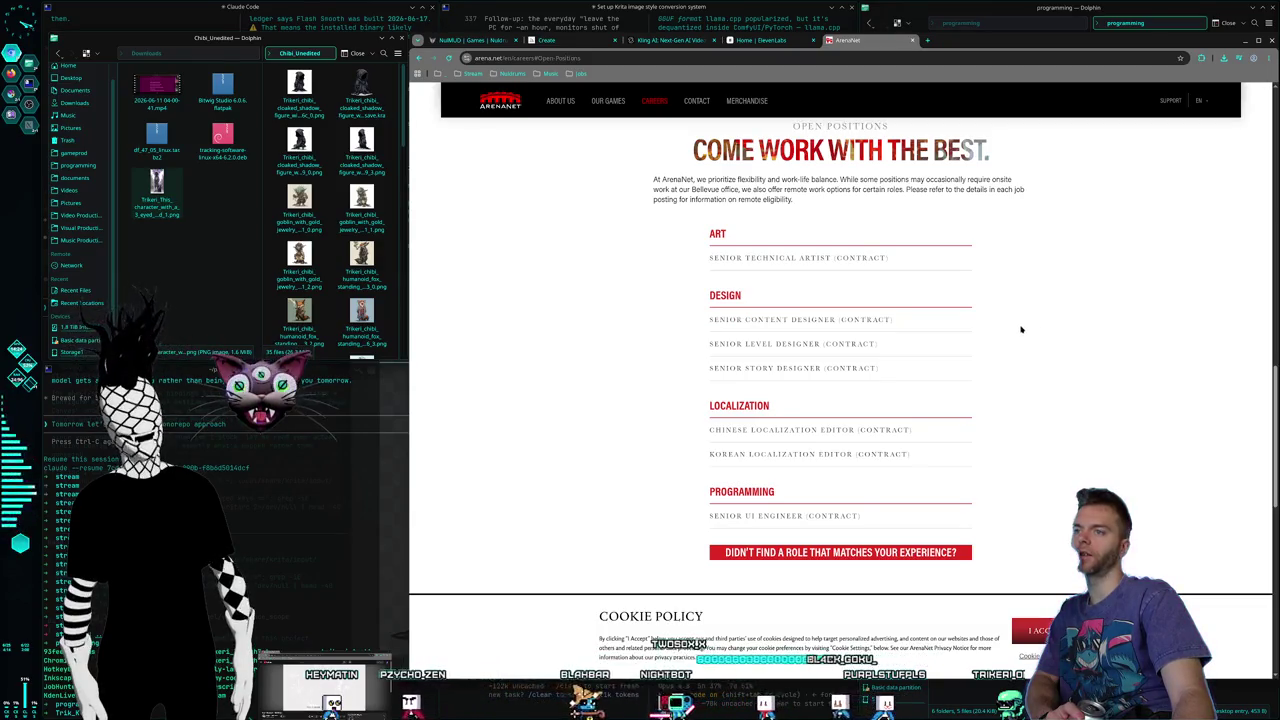
{"action": "left_click_drag", "start_coordinate": [1021, 329], "coordinate": [705, 320]}
{"action": "right_click", "coordinate": [812, 326]}
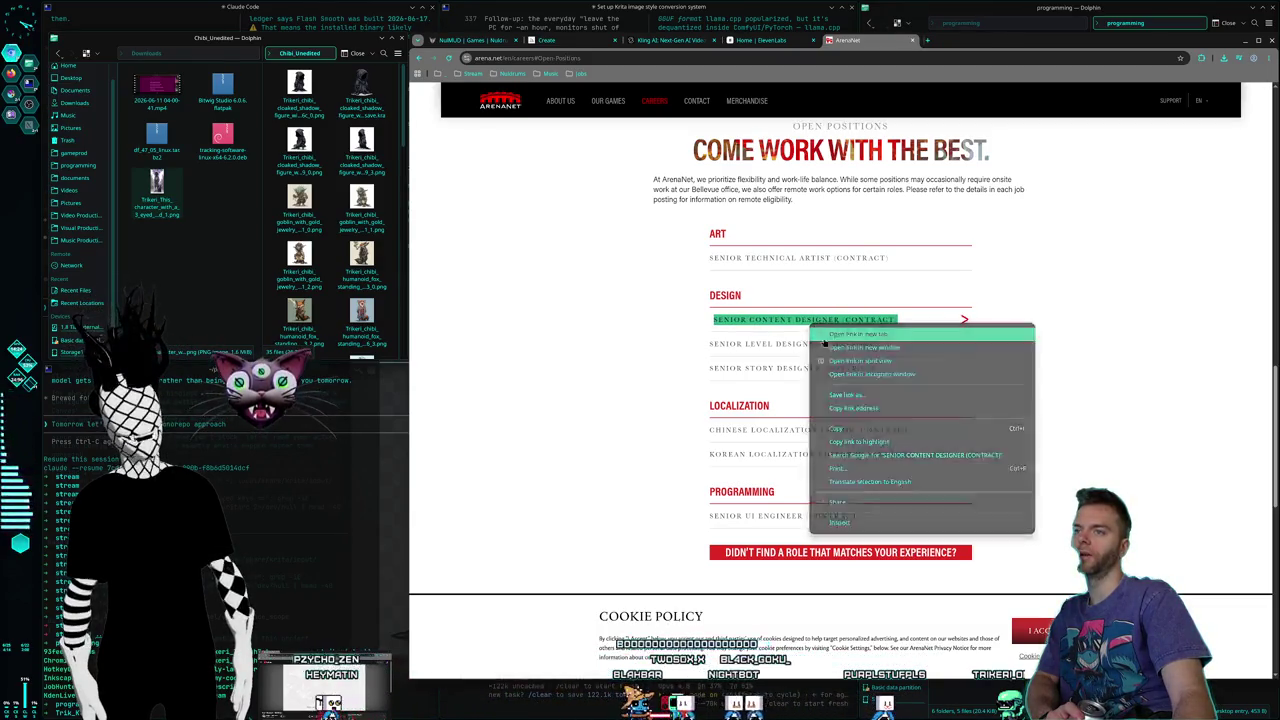
{"action": "left_click", "coordinate": [826, 336]}
{"action": "scroll", "coordinate": [575, 337], "scroll_direction": "down", "scroll_amount": 1}
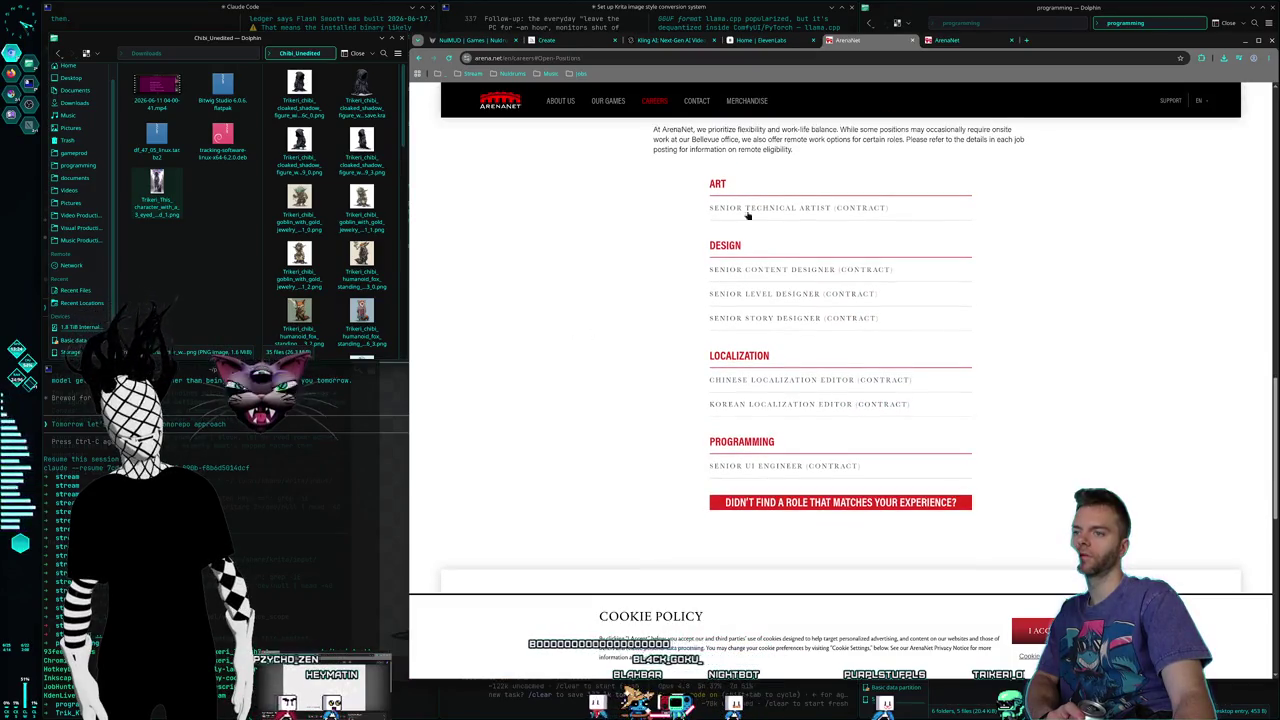
{"action": "key", "text": "ctrl+Tab"}
{"action": "scroll", "coordinate": [670, 237], "scroll_direction": "down", "scroll_amount": 5}
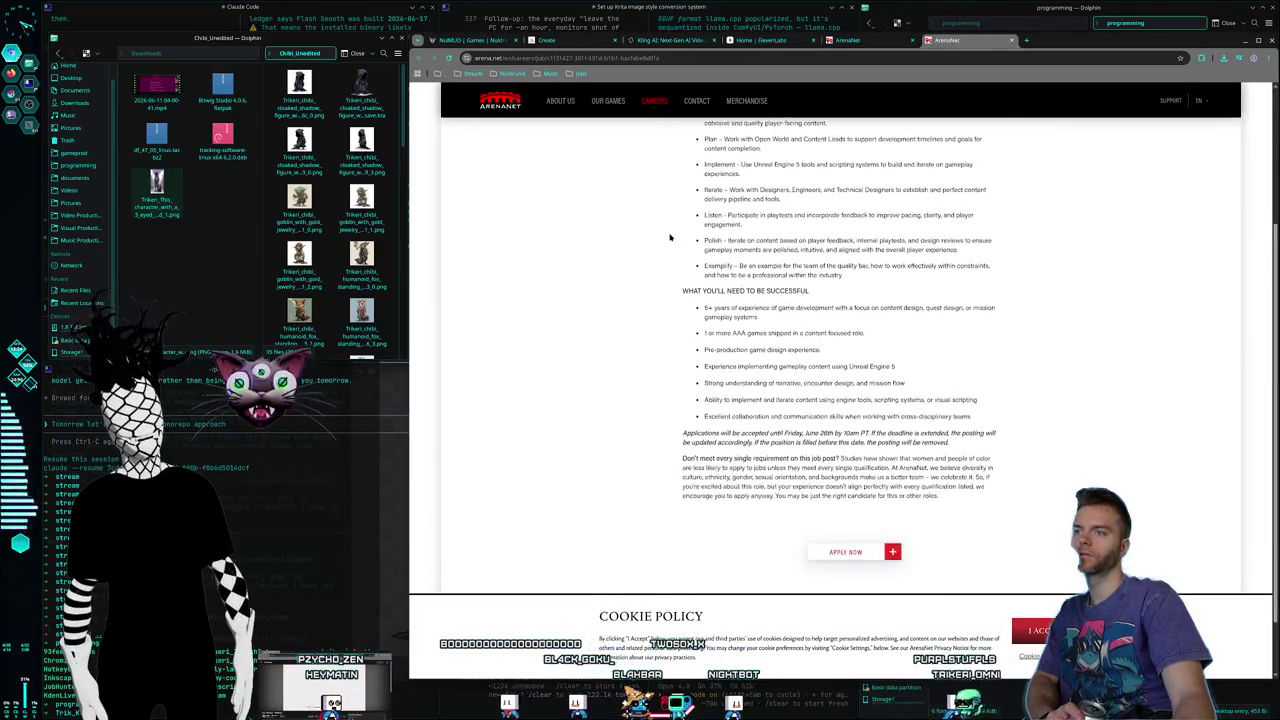
{"action": "scroll", "coordinate": [670, 237], "scroll_direction": "up", "scroll_amount": 1}
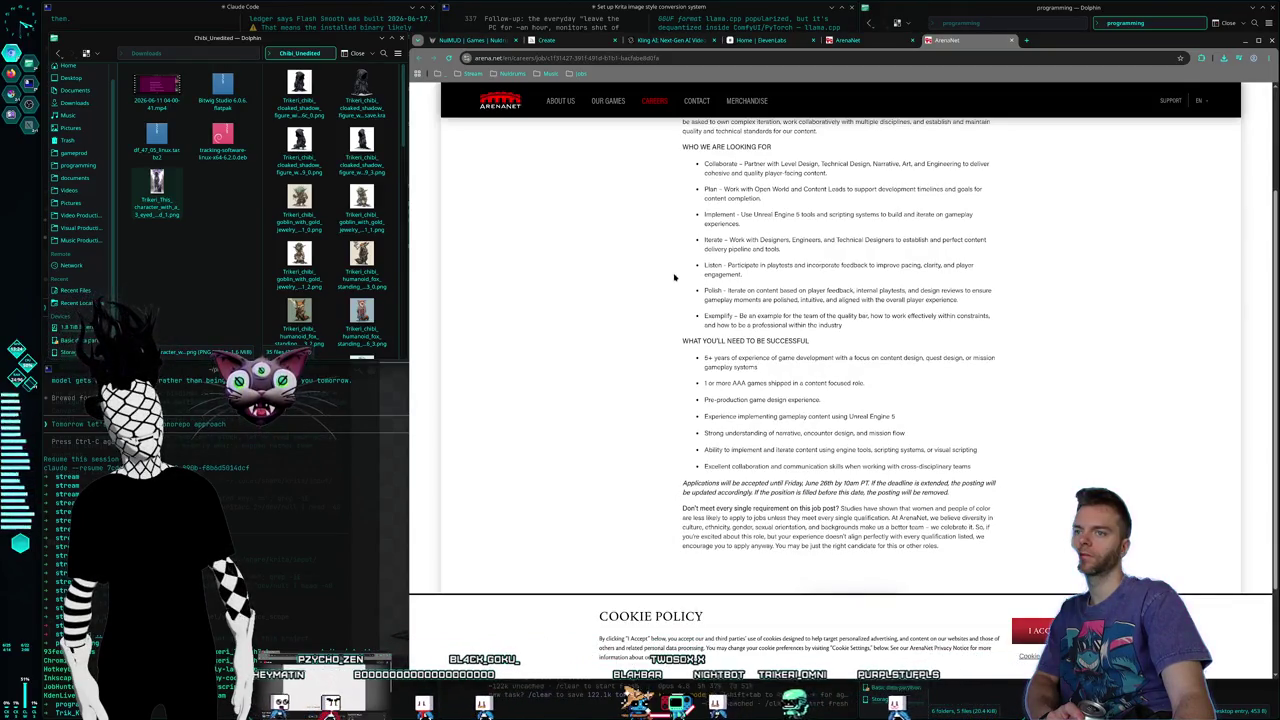
{"action": "left_click_drag", "start_coordinate": [702, 358], "coordinate": [828, 393]}
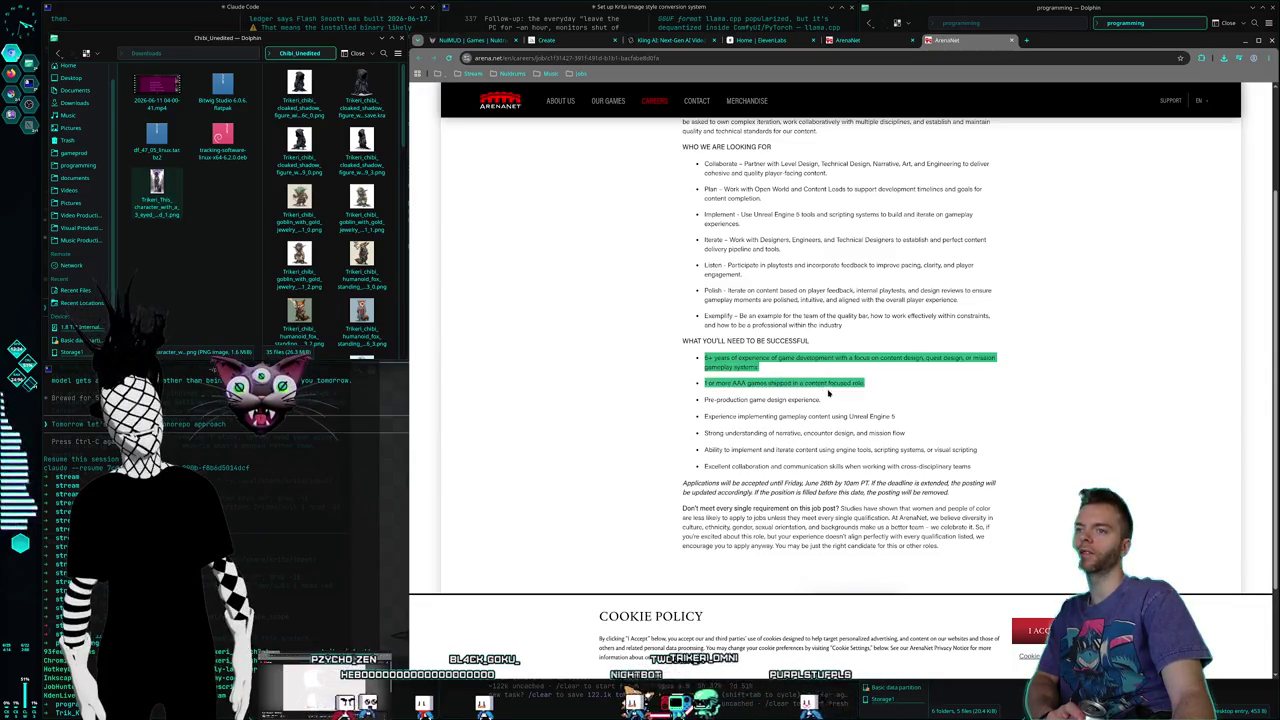
{"action": "left_click", "coordinate": [766, 371]}
{"action": "left_click_drag", "start_coordinate": [702, 358], "coordinate": [995, 362]}
{"action": "left_click", "coordinate": [702, 357]}
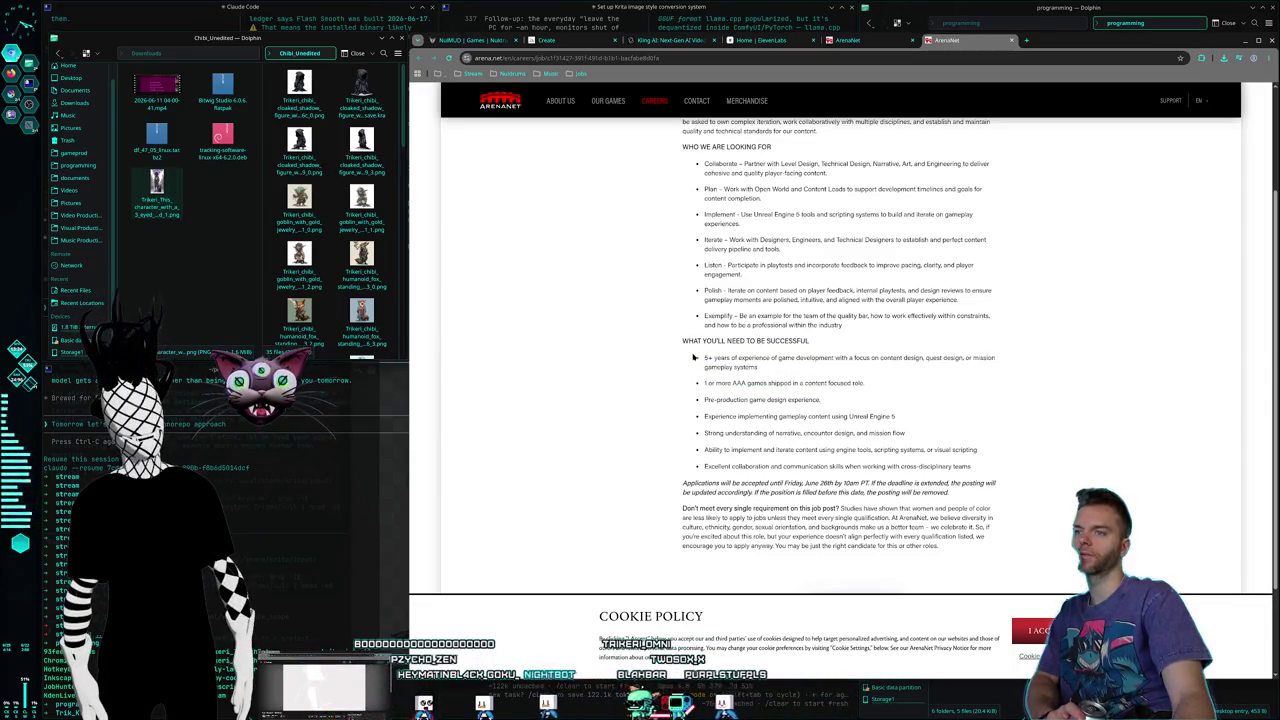
{"action": "mouse_move", "coordinate": [693, 357]}
{"action": "left_mouse_down"}
{"action": "mouse_move", "coordinate": [850, 385]}
{"action": "mouse_move", "coordinate": [677, 354]}
{"action": "mouse_move", "coordinate": [864, 384]}
{"action": "mouse_move", "coordinate": [676, 363]}
{"action": "left_mouse_up"}
{"action": "left_click", "coordinate": [957, 380]}
{"action": "left_click", "coordinate": [840, 383]}
{"action": "left_click", "coordinate": [840, 383]}
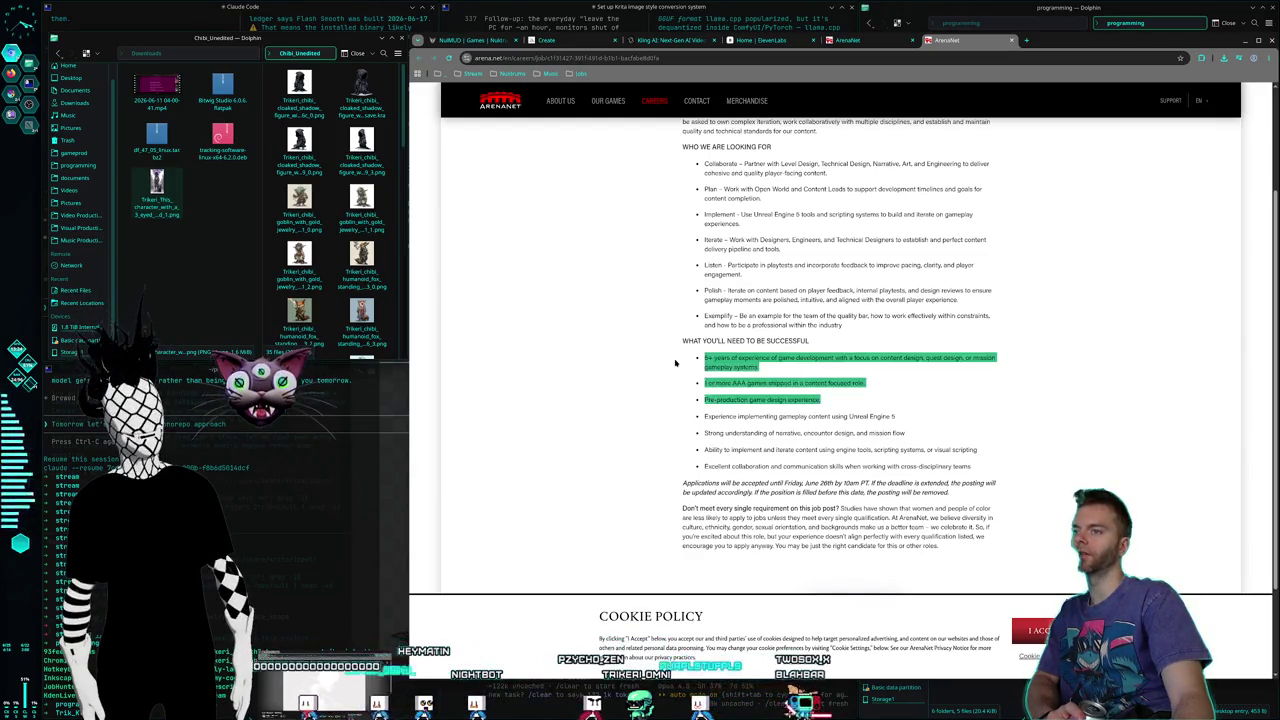
{"action": "left_click_drag", "start_coordinate": [906, 433], "coordinate": [648, 363]}
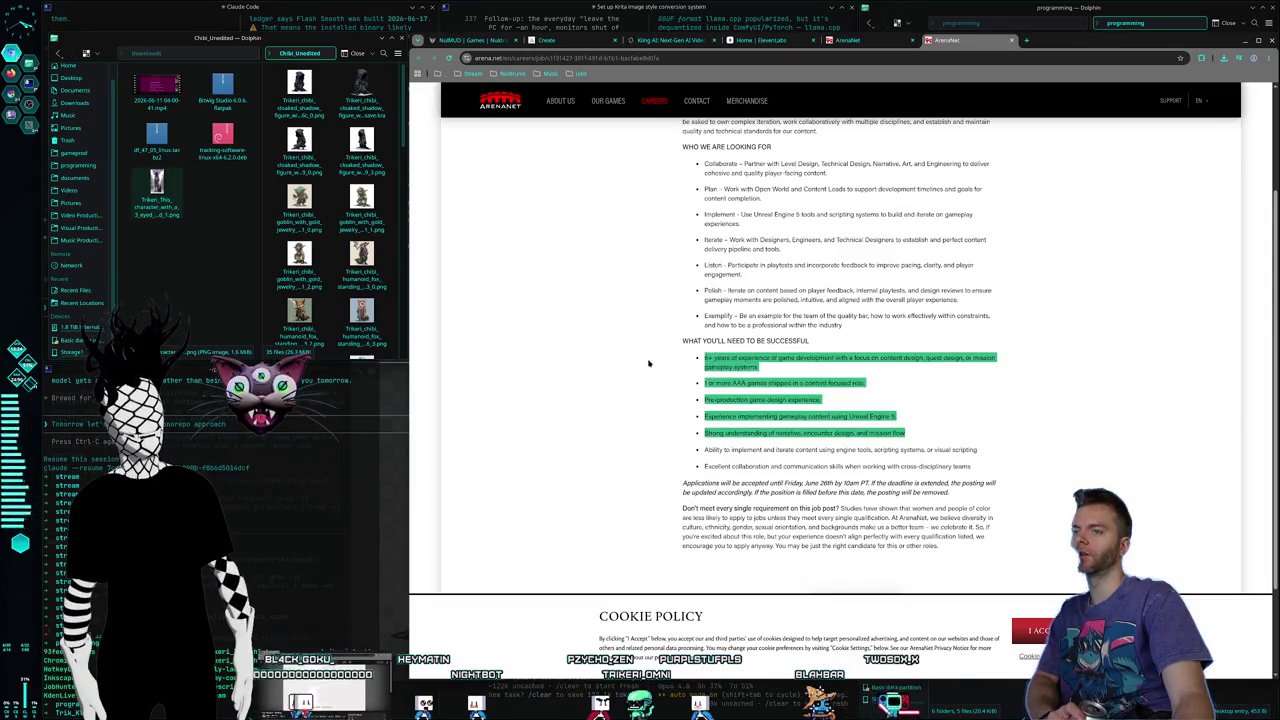
{"action": "left_click_drag", "start_coordinate": [906, 433], "coordinate": [696, 421]}
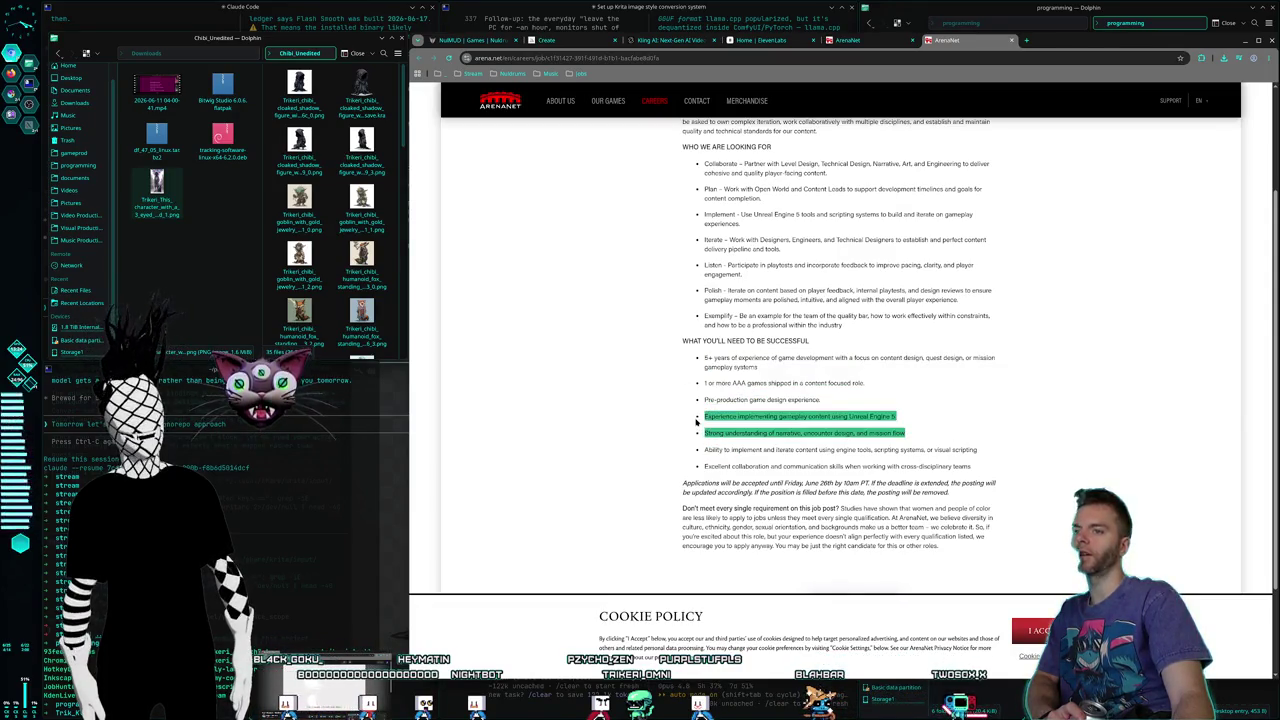
{"action": "left_click", "coordinate": [706, 416]}
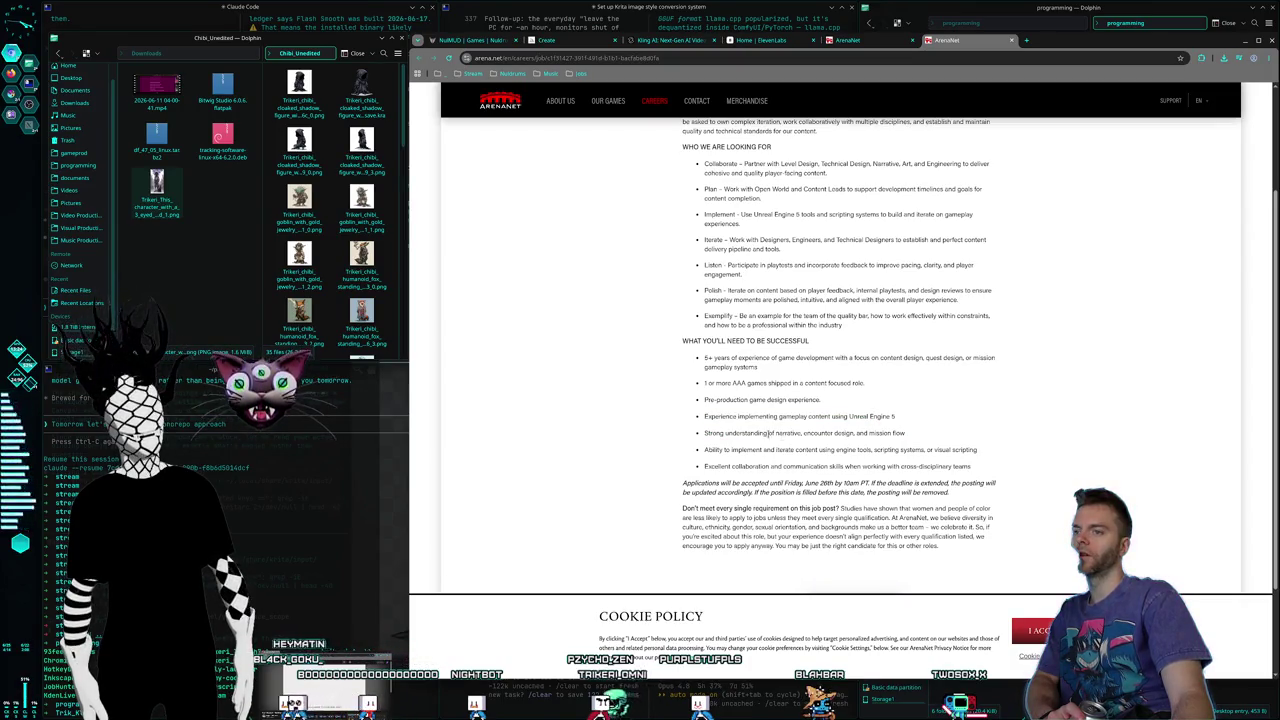
{"action": "left_click_drag", "start_coordinate": [1024, 451], "coordinate": [968, 362]}
{"action": "left_click", "coordinate": [1012, 471]}
{"action": "left_click_drag", "start_coordinate": [1012, 471], "coordinate": [674, 323]}
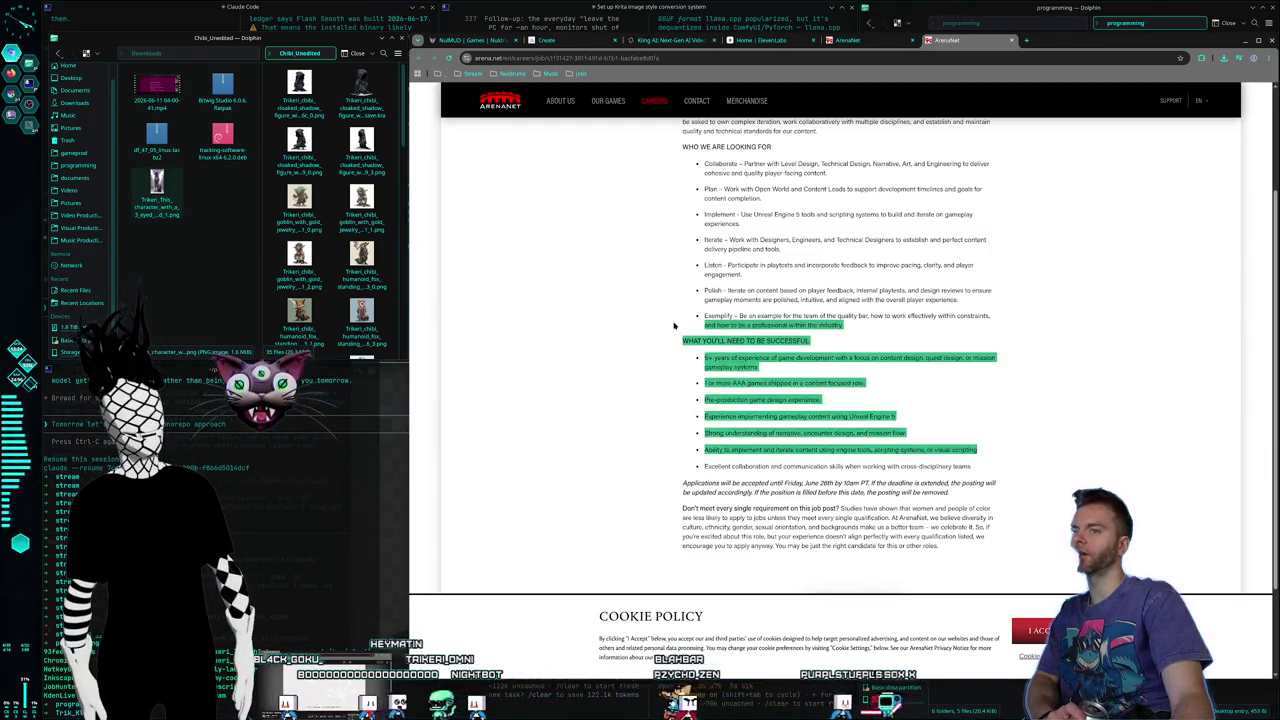
{"action": "left_click", "coordinate": [908, 408]}
{"action": "left_click_drag", "start_coordinate": [998, 490], "coordinate": [682, 338]}
{"action": "left_click", "coordinate": [757, 287]}
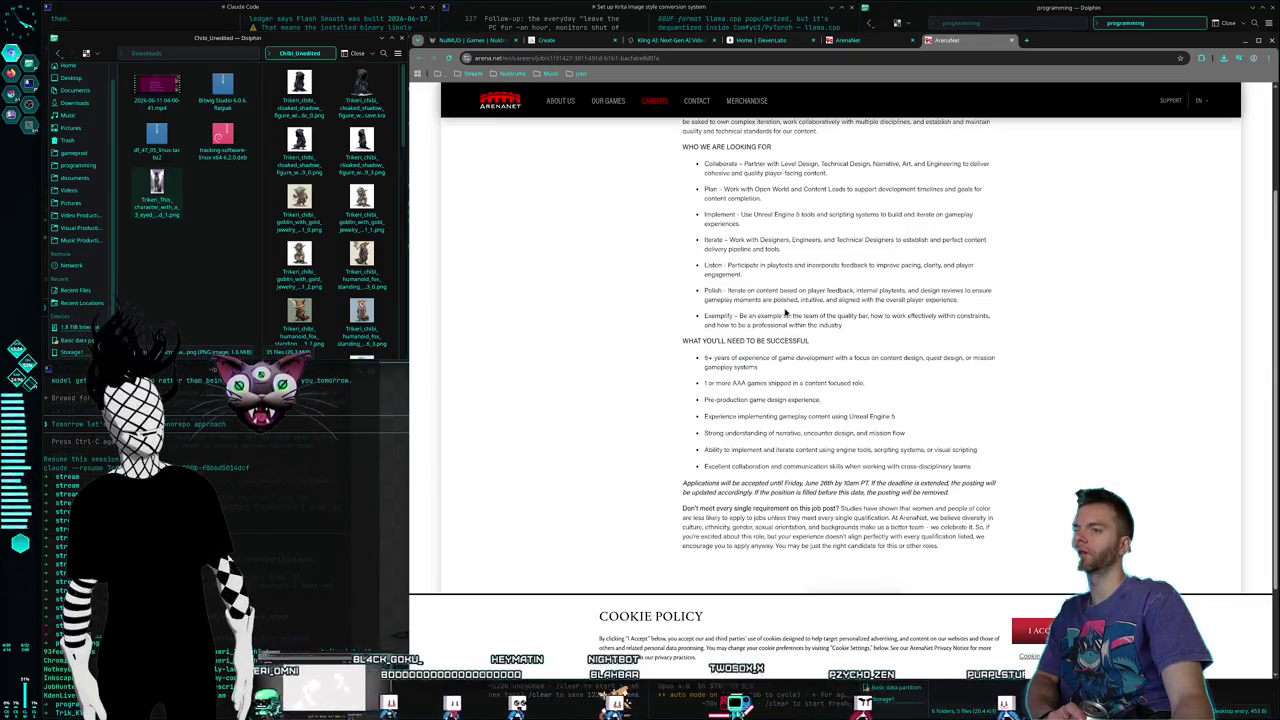
{"action": "scroll", "coordinate": [820, 325], "scroll_direction": "down", "scroll_amount": 2}
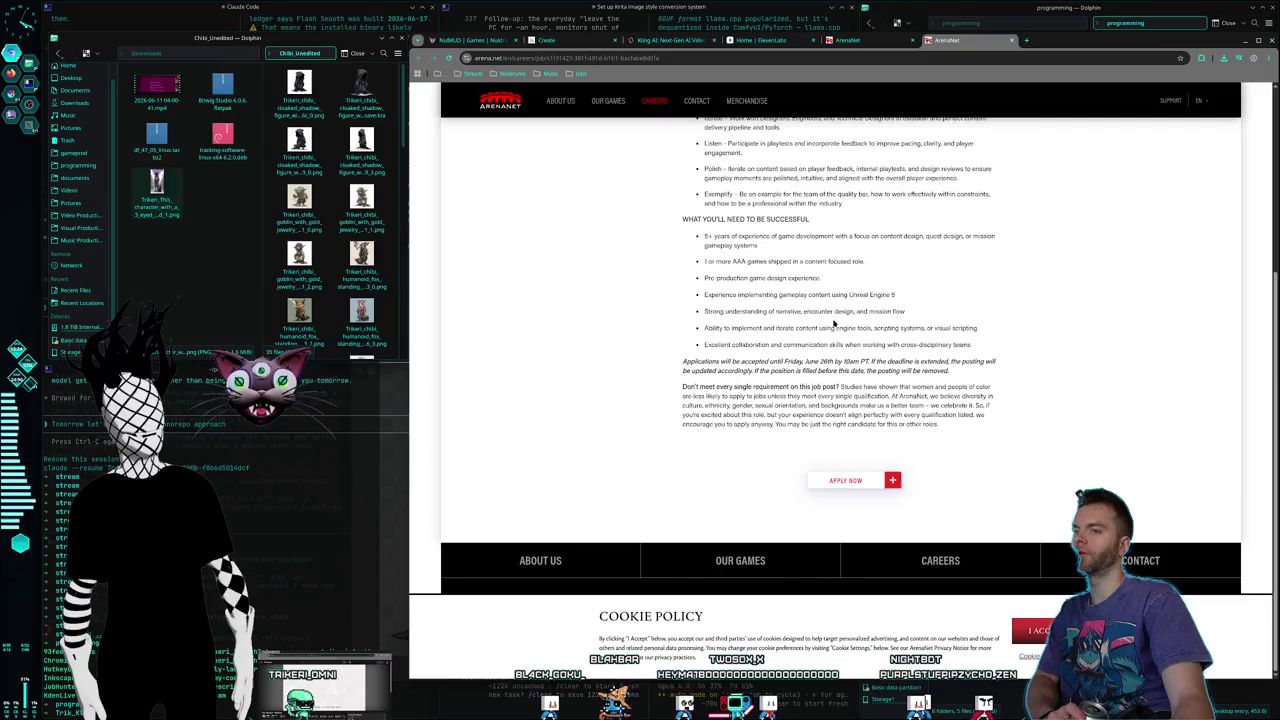
{"action": "scroll", "coordinate": [834, 323], "scroll_direction": "up", "scroll_amount": 5}
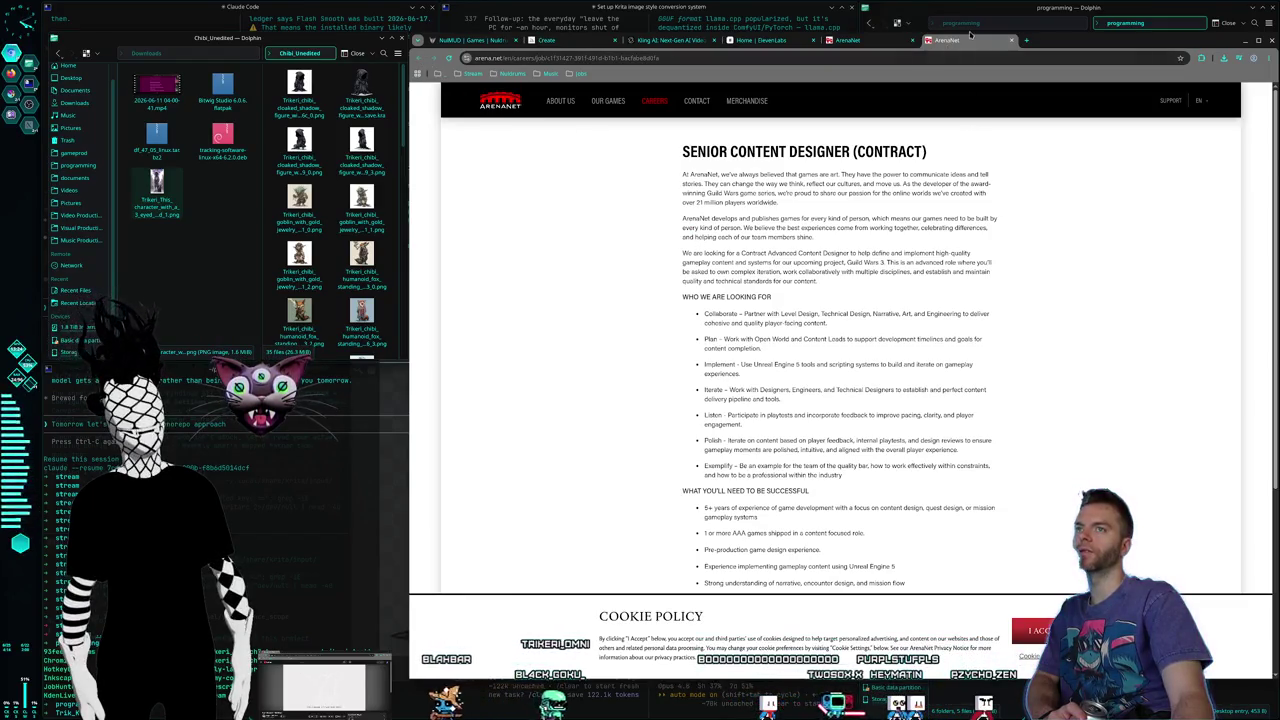
Step: Close the Senior Content Designer posting tab and scroll through ArenaNet's open positions list
{"action": "left_click", "coordinate": [1013, 41]}
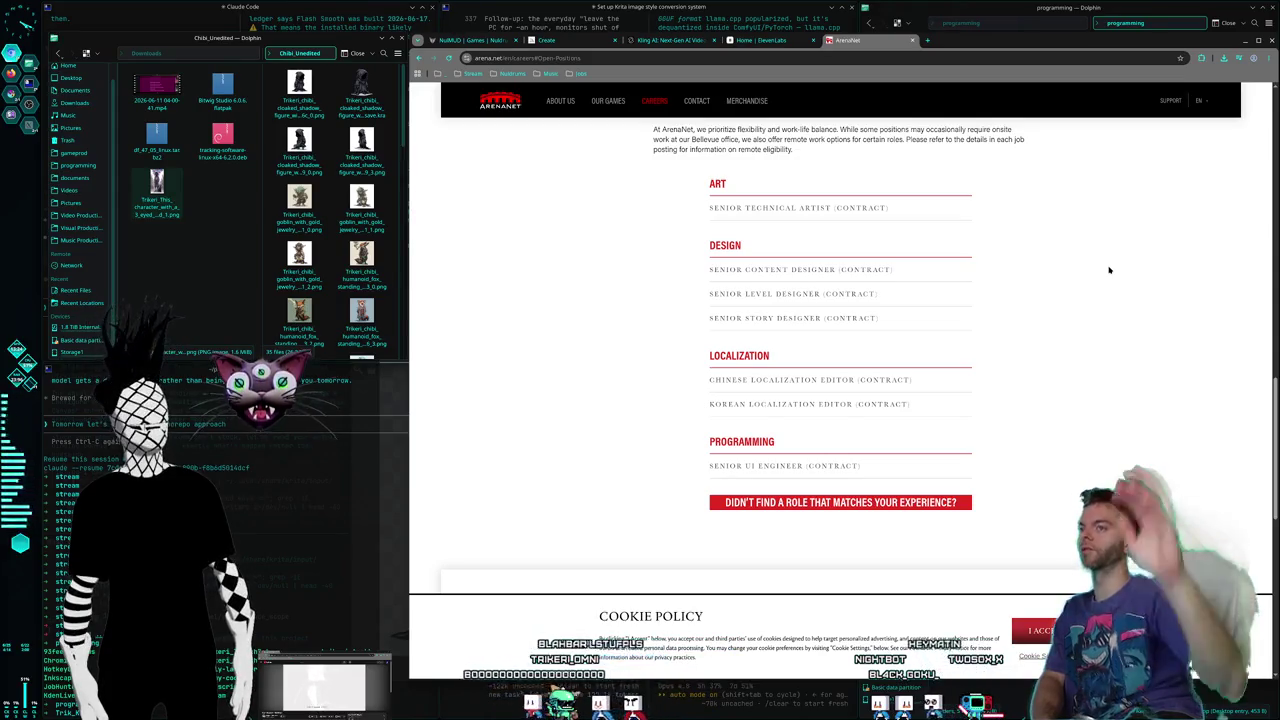
{"action": "scroll", "coordinate": [1123, 332], "scroll_direction": "down", "scroll_amount": 2}
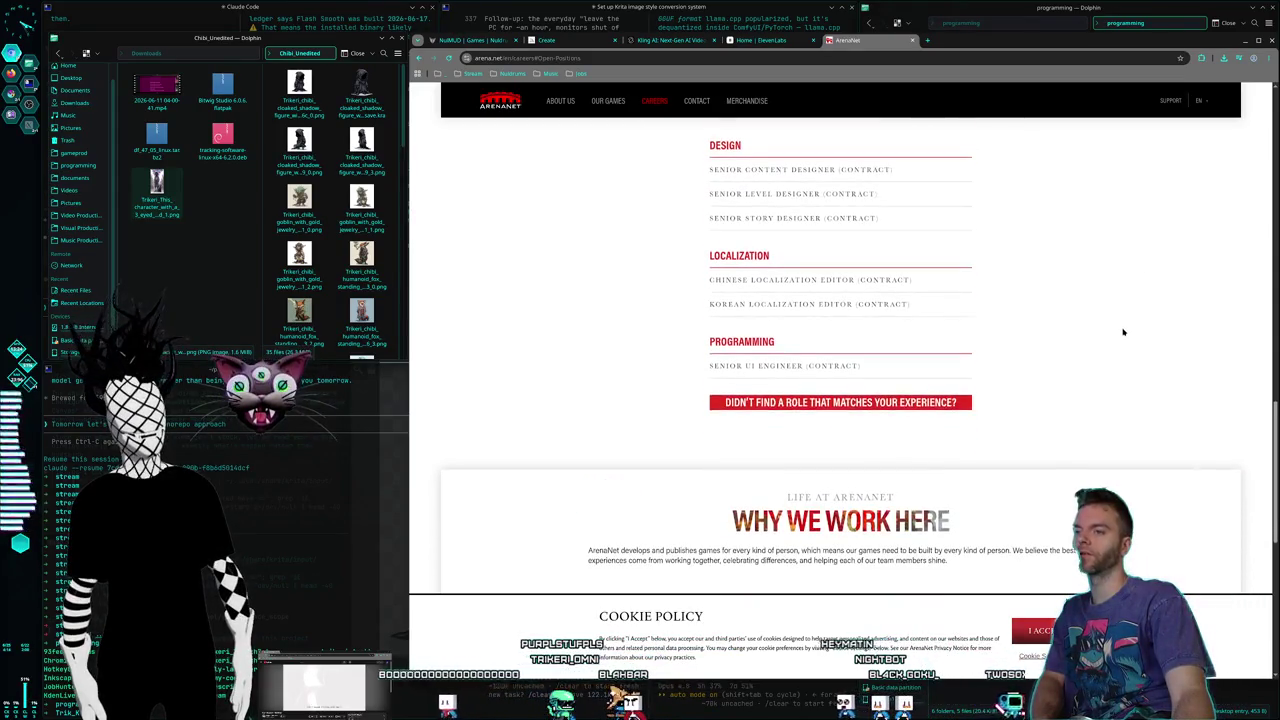
{"action": "scroll", "coordinate": [1123, 332], "scroll_direction": "down", "scroll_amount": 2}
{"action": "scroll", "coordinate": [1123, 332], "scroll_direction": "up", "scroll_amount": 4}
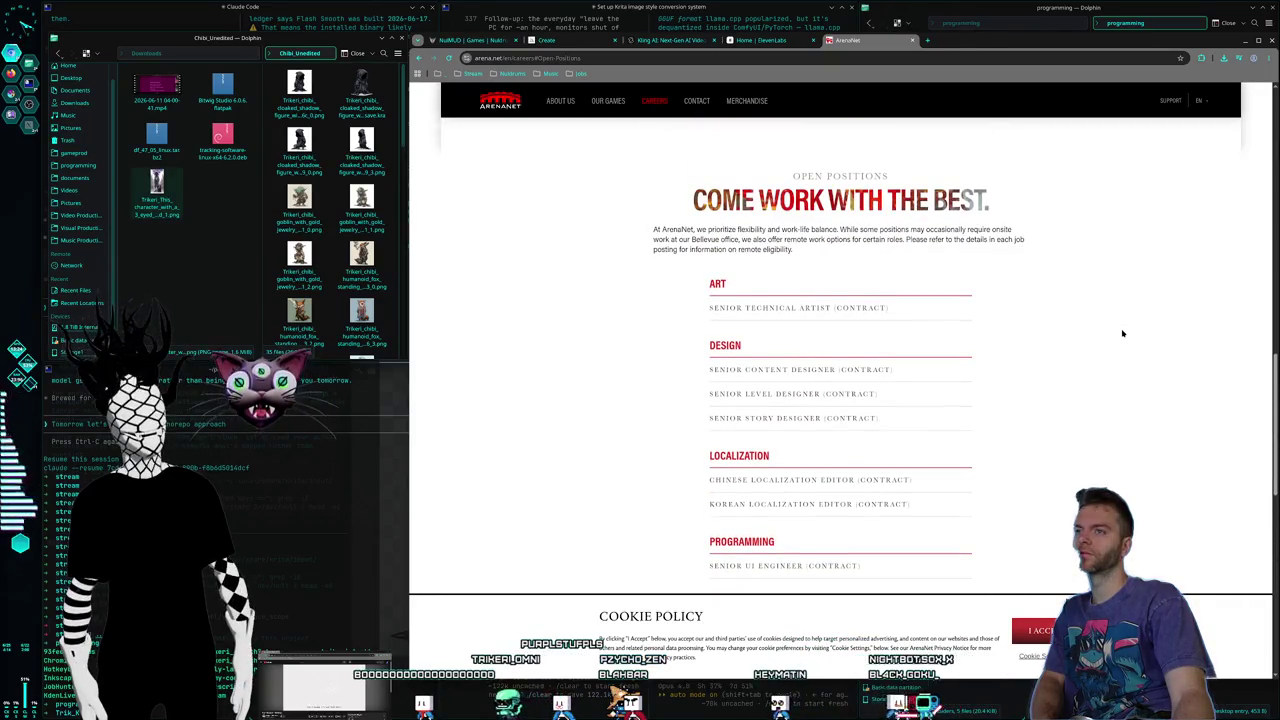
{"action": "scroll", "coordinate": [1123, 333], "scroll_direction": "up", "scroll_amount": 3}
{"action": "scroll", "coordinate": [1123, 333], "scroll_direction": "up", "scroll_amount": 3}
{"action": "scroll", "coordinate": [1123, 333], "scroll_direction": "up", "scroll_amount": 2}
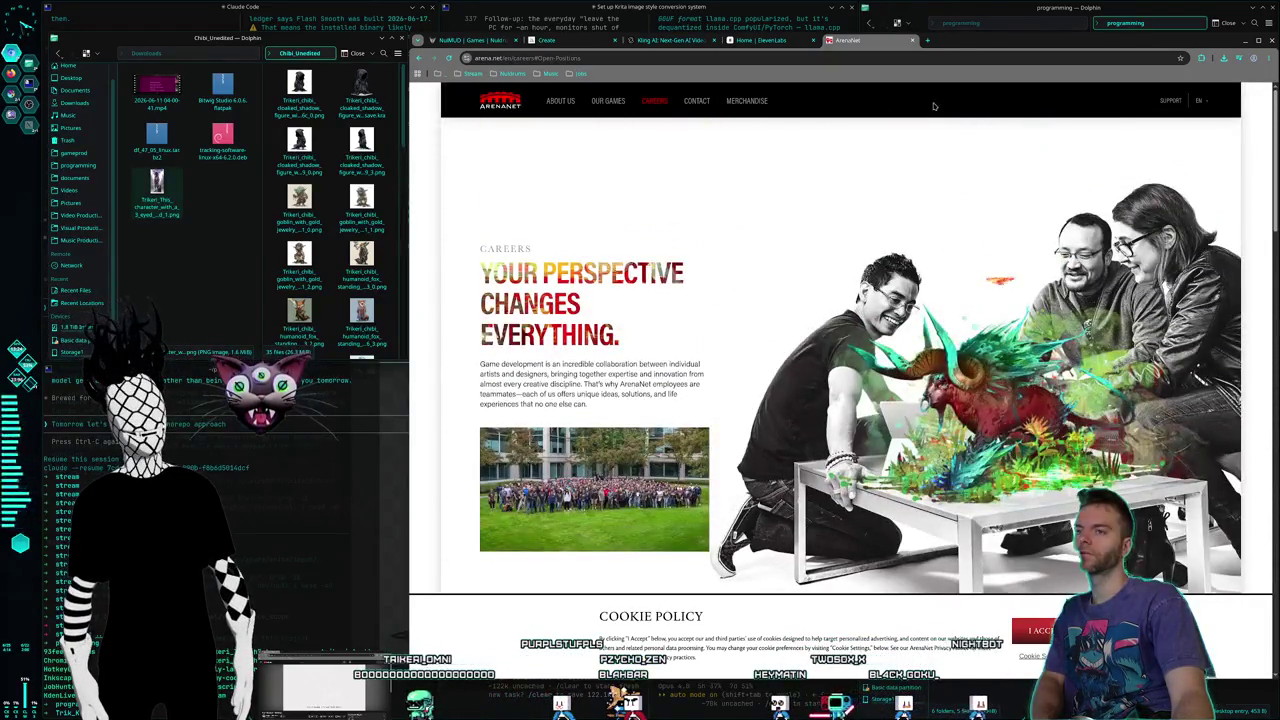
Step: Close the ArenaNet careers tab, view the Kling AI video page, then move to the next desktop
{"action": "left_click", "coordinate": [911, 42]}
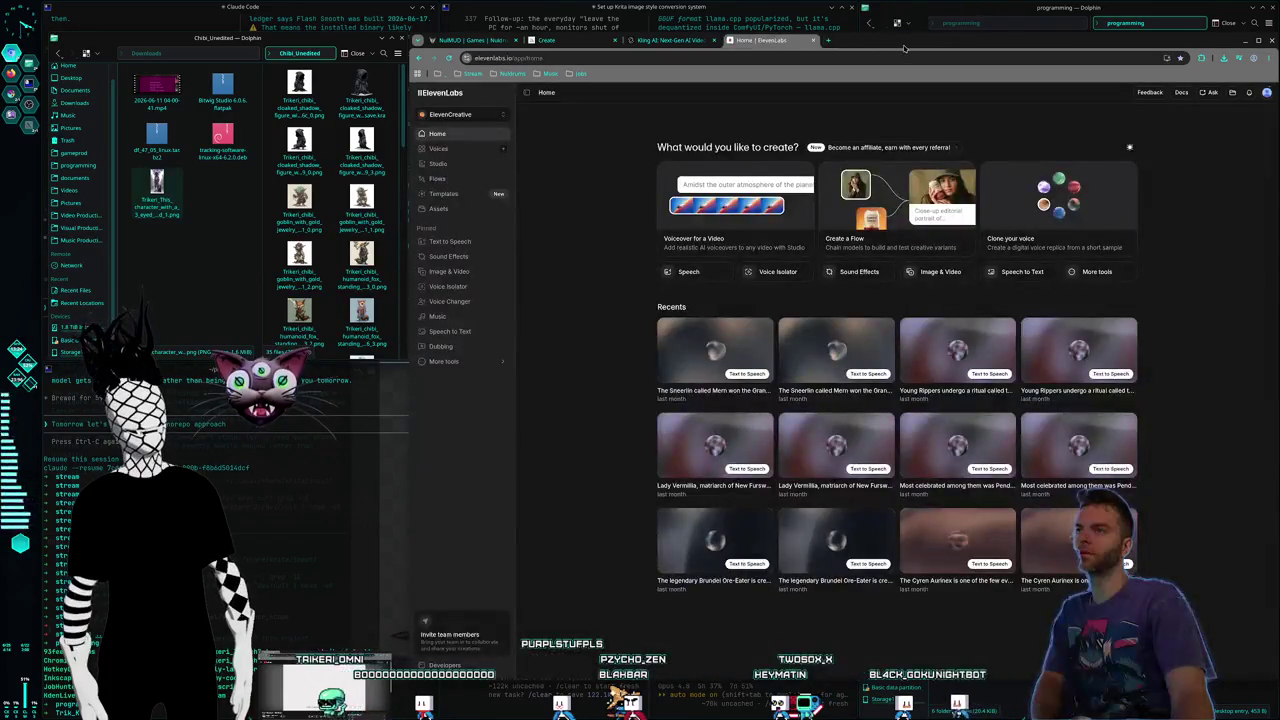
{"action": "left_click", "coordinate": [666, 44]}
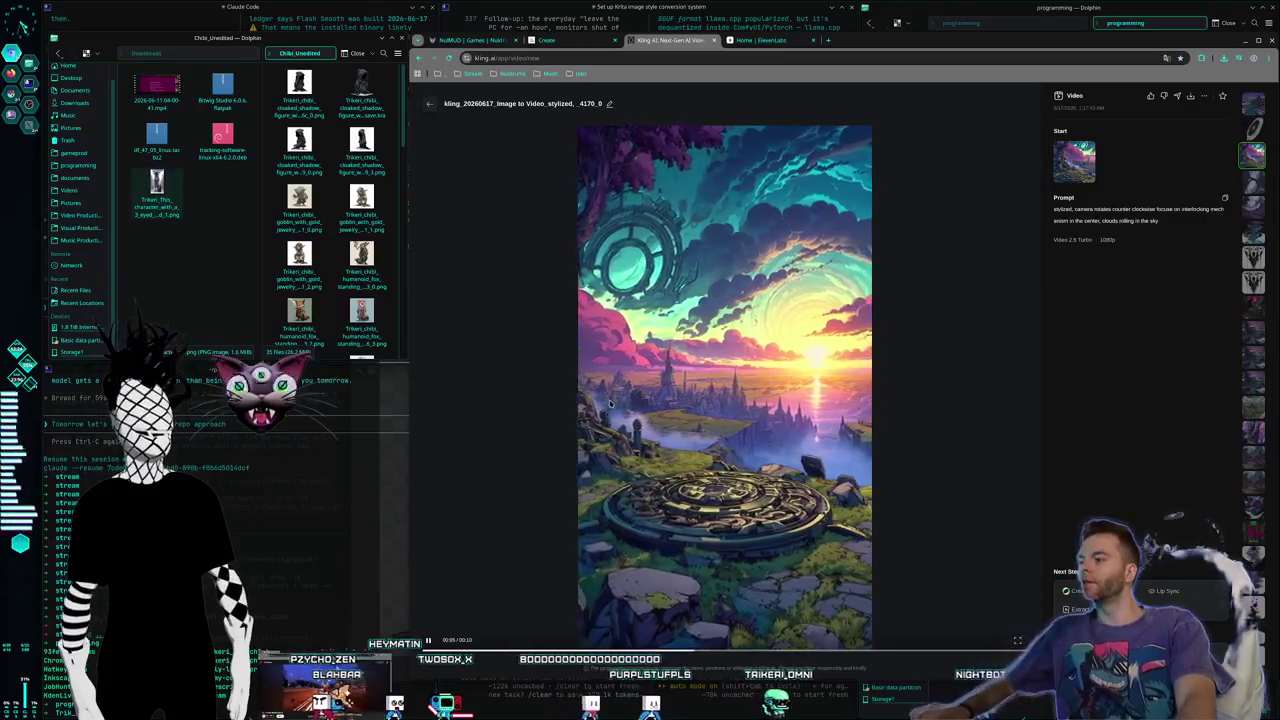
{"action": "key", "text": "ctrl+alt+Right"}
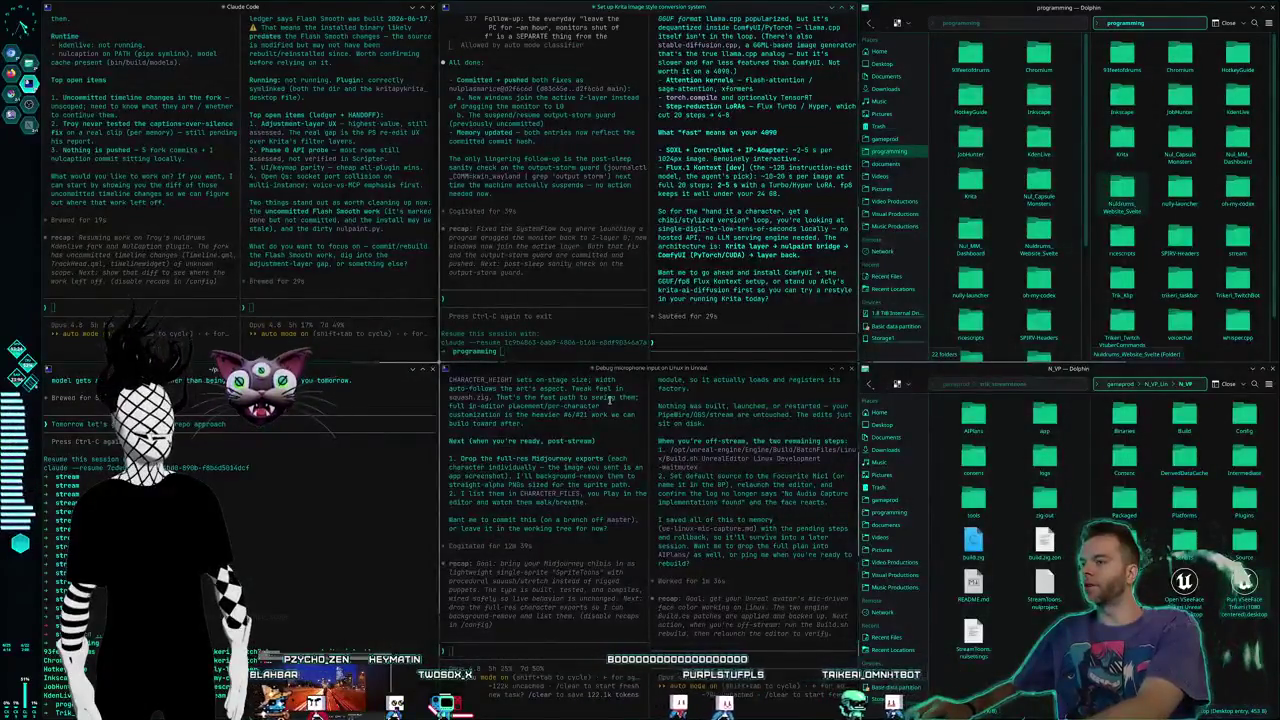
Step: On the Krita desktop, approve Claude Code's shell command and select the transparent area beside the figure
{"action": "key", "text": "ctrl+alt+Right"}
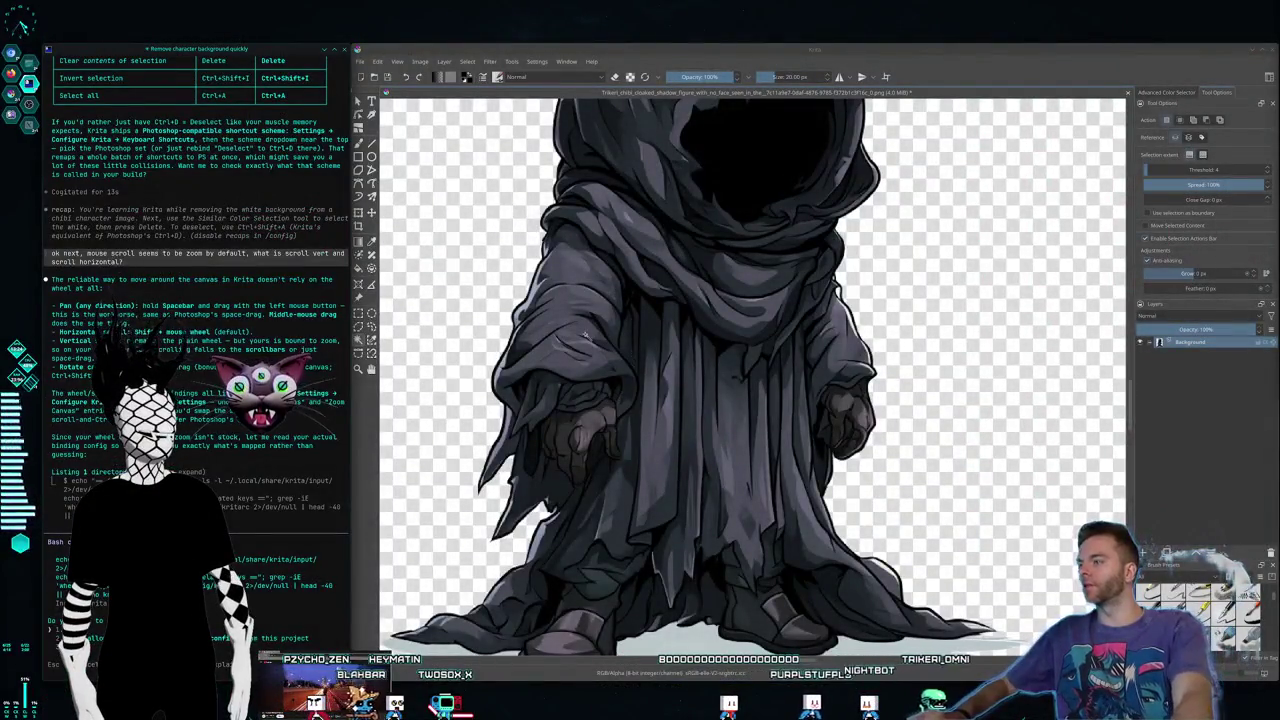
{"action": "key", "text": "Return"}
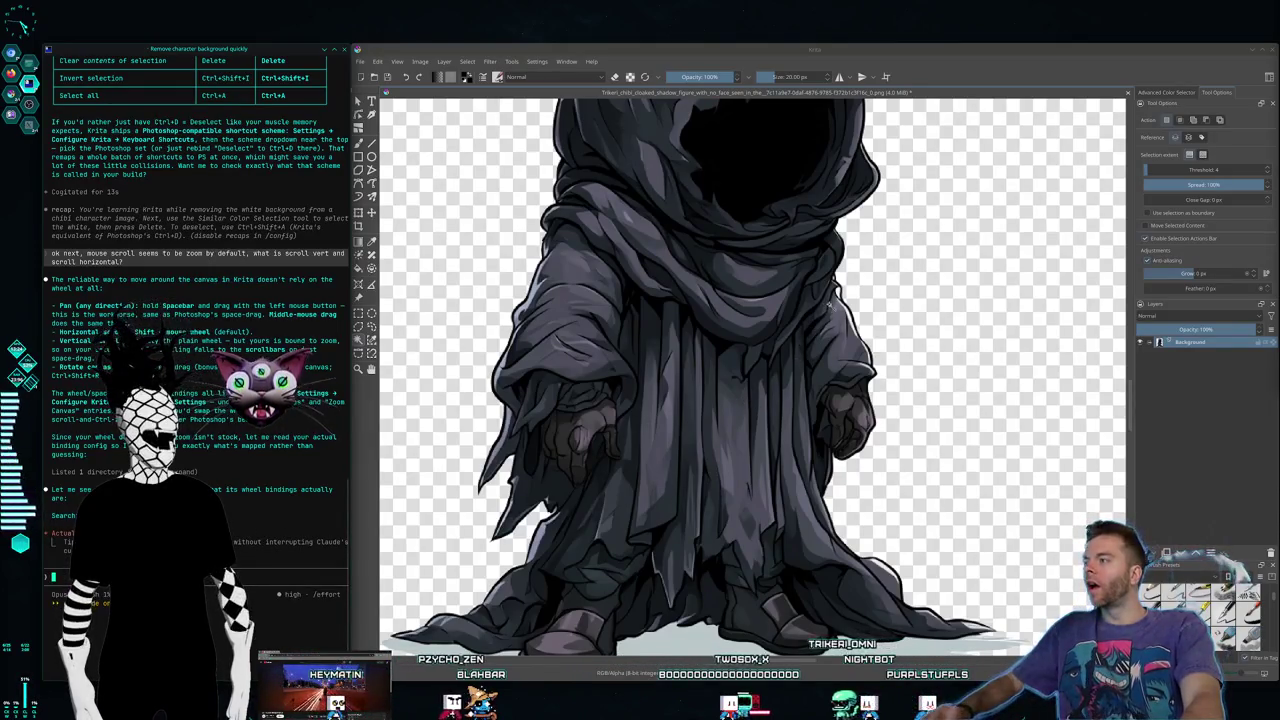
{"action": "left_click", "coordinate": [924, 307]}
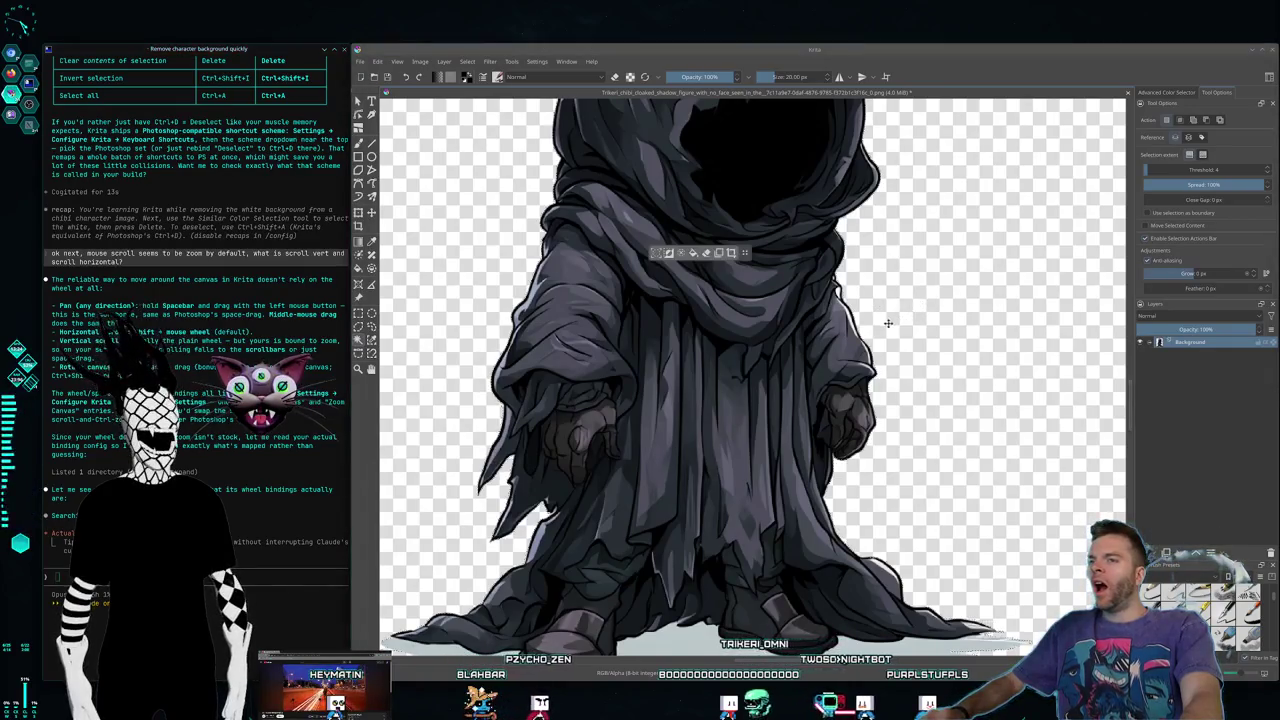
Step: Scroll and zoom around the canvas to inspect the selection around the cloaked figure
{"action": "scroll", "coordinate": [903, 290], "scroll_direction": "down", "scroll_amount": 1}
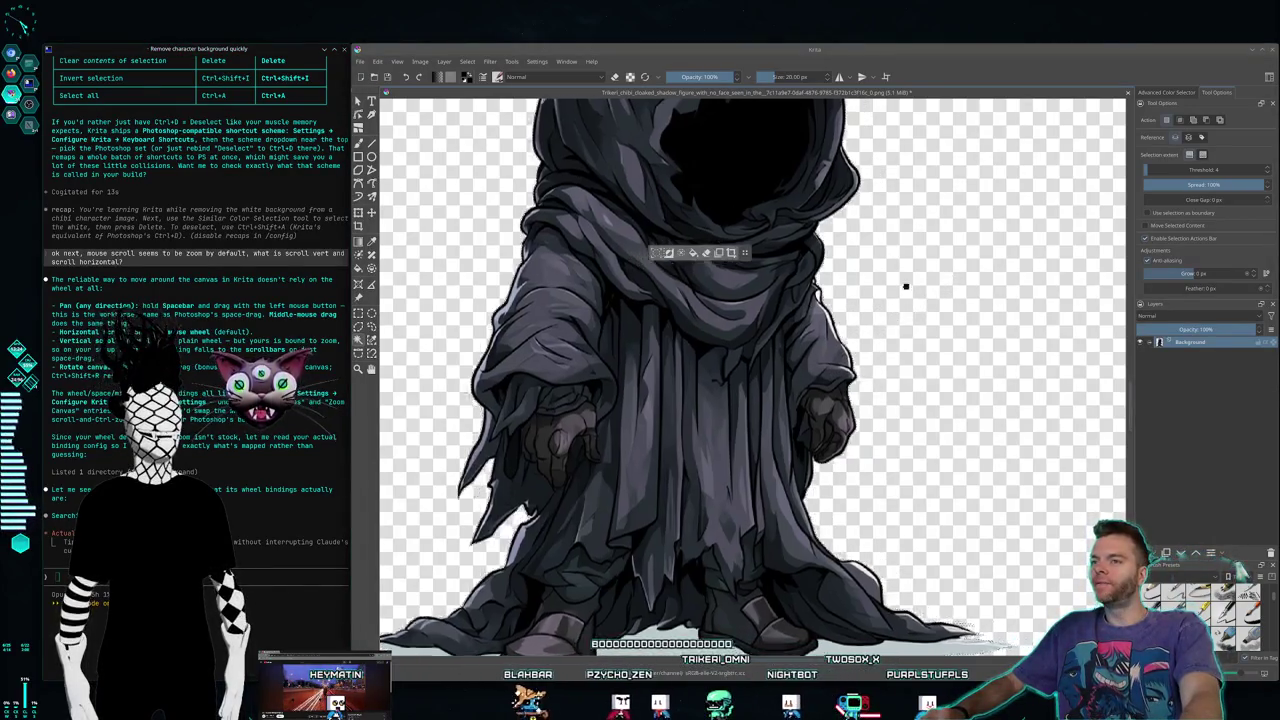
{"action": "scroll", "coordinate": [900, 450], "scroll_direction": "up", "scroll_amount": 2}
{"action": "scroll", "coordinate": [800, 500], "scroll_direction": "up", "scroll_amount": 1}
{"action": "scroll", "coordinate": [851, 430], "scroll_direction": "down", "scroll_amount": 2}
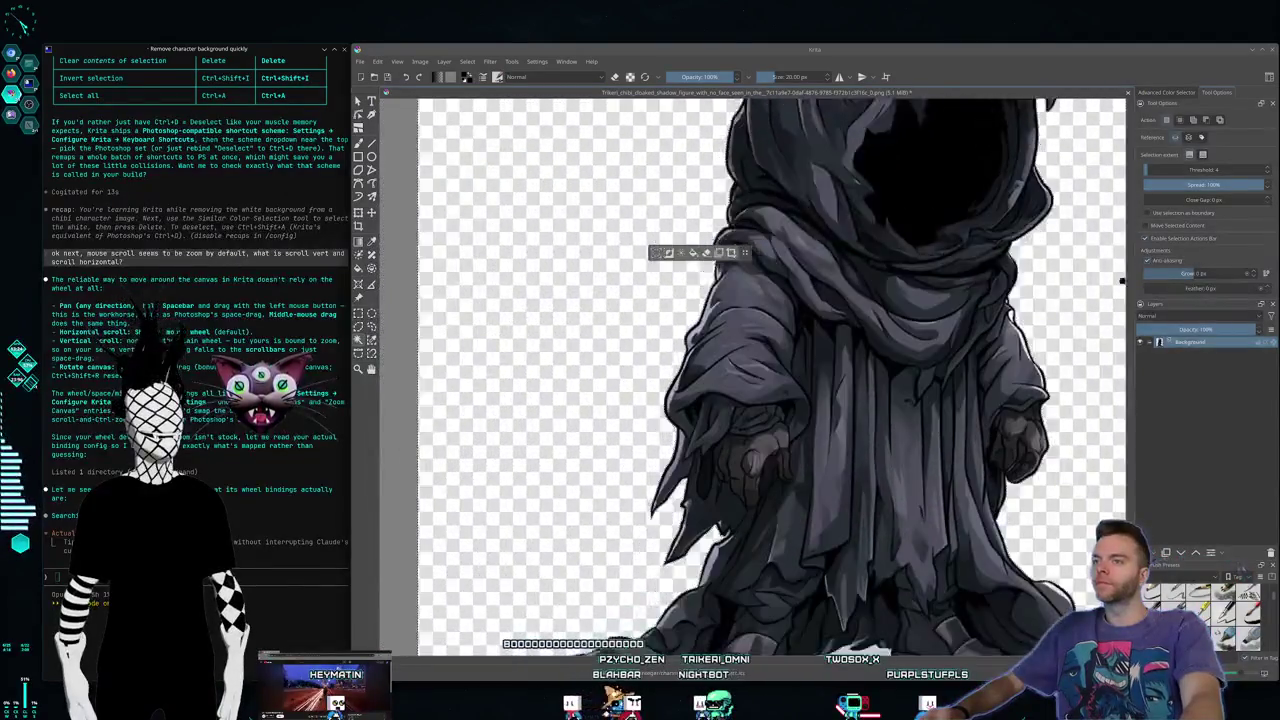
{"action": "scroll", "coordinate": [938, 331], "scroll_direction": "up", "scroll_amount": 2}
{"action": "scroll", "coordinate": [846, 243], "scroll_direction": "left", "scroll_amount": 3}
{"action": "scroll", "coordinate": [451, 286], "scroll_direction": "down", "scroll_amount": 2}
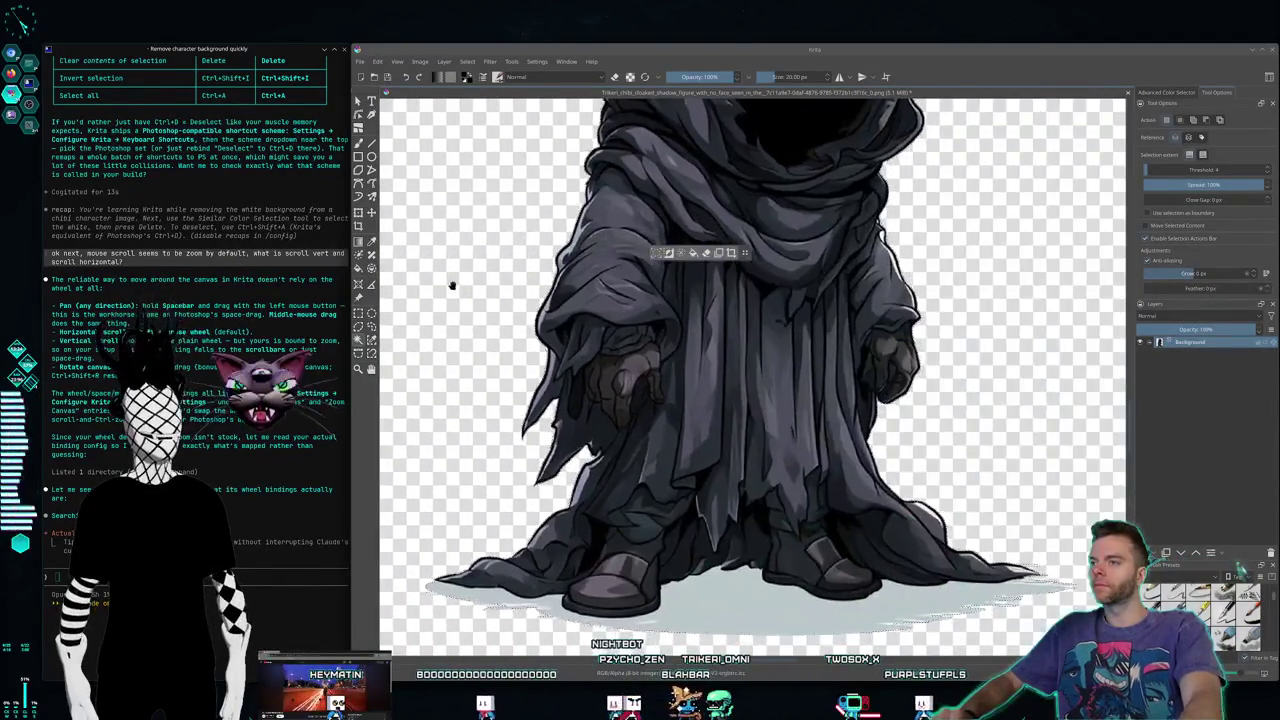
{"action": "scroll", "coordinate": [533, 269], "scroll_direction": "down", "scroll_amount": 2}
{"action": "scroll", "coordinate": [634, 386], "scroll_direction": "up", "scroll_amount": 1}
{"action": "scroll", "coordinate": [628, 375], "scroll_direction": "up", "scroll_amount": 2}
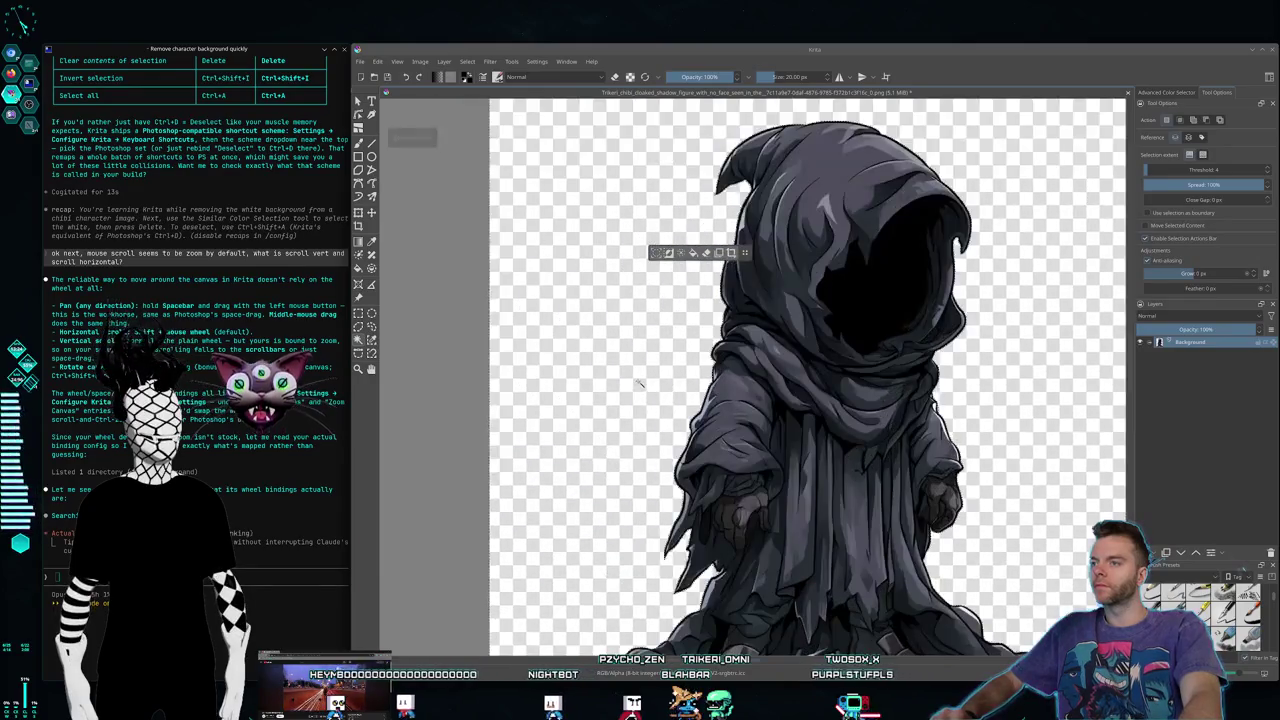
{"action": "scroll", "coordinate": [520, 298], "scroll_direction": "up", "scroll_amount": 1}
{"action": "scroll", "coordinate": [520, 298], "scroll_direction": "up", "scroll_amount": 2}
{"action": "scroll", "coordinate": [894, 348], "scroll_direction": "down", "scroll_amount": 3}
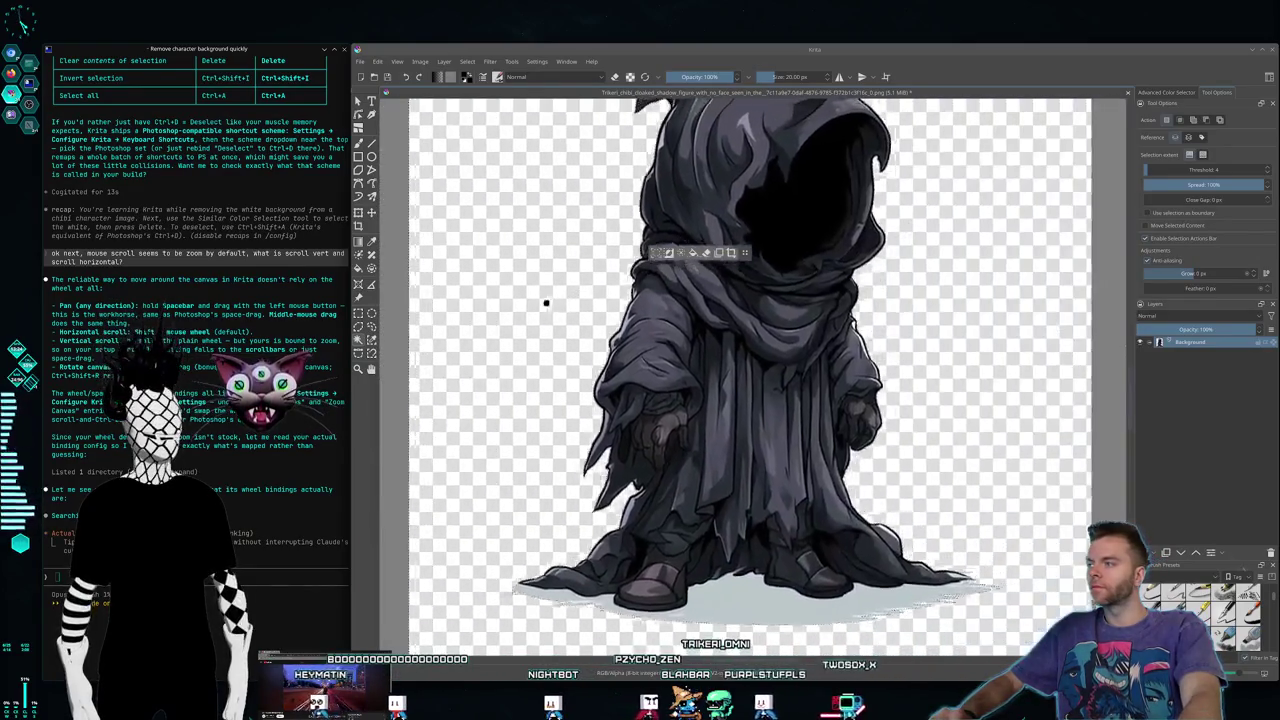
{"action": "scroll", "coordinate": [543, 297], "scroll_direction": "up", "scroll_amount": 1}
{"action": "scroll", "coordinate": [606, 291], "scroll_direction": "up", "scroll_amount": 1}
{"action": "scroll", "coordinate": [626, 297], "scroll_direction": "down", "scroll_amount": 1}
{"action": "scroll", "coordinate": [700, 320], "scroll_direction": "up", "scroll_amount": 1}
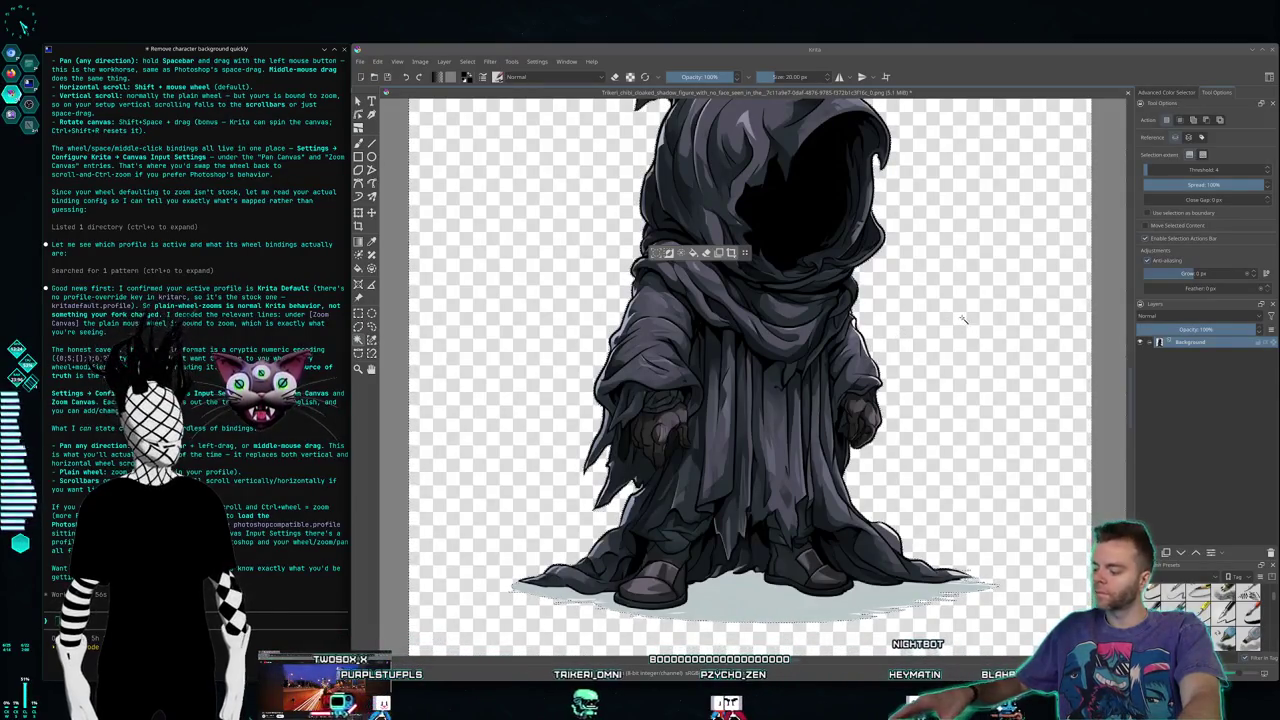
{"action": "key", "text": "ctrl+shift+a"}
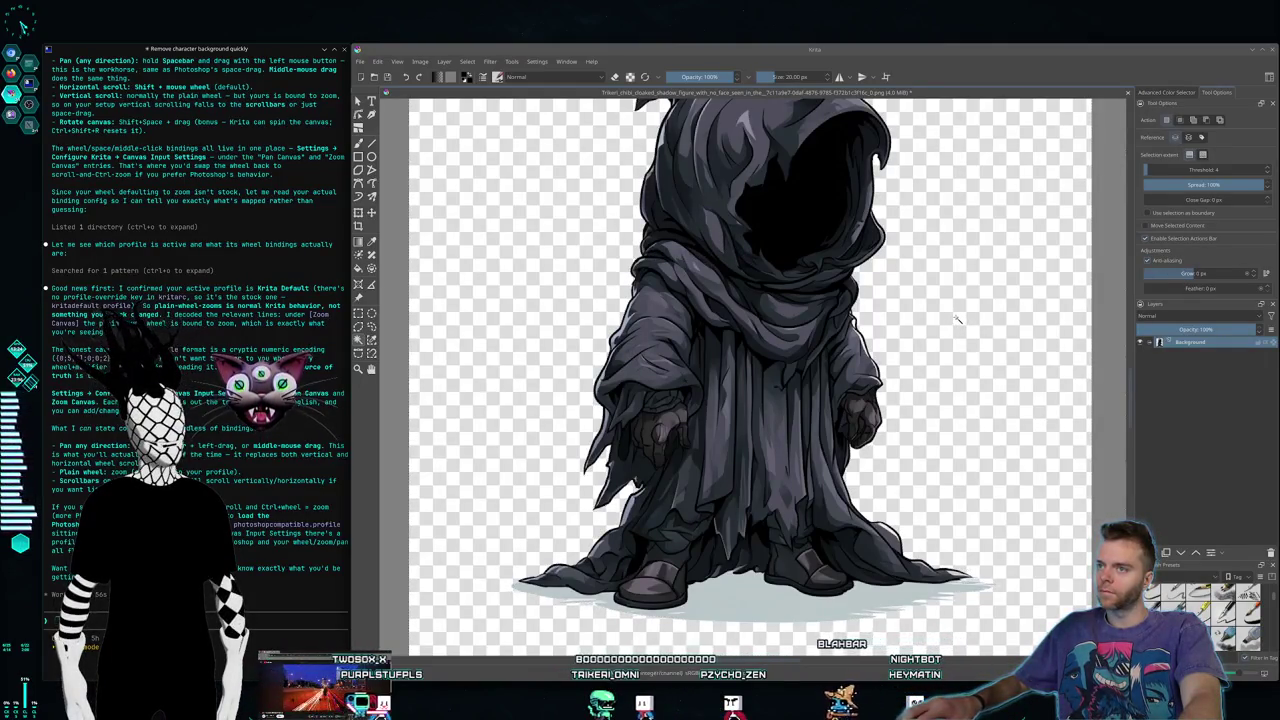
{"action": "scroll", "coordinate": [806, 366], "scroll_direction": "down", "scroll_amount": 1}
{"action": "scroll", "coordinate": [780, 320], "scroll_direction": "up", "scroll_amount": 1}
{"action": "scroll", "coordinate": [745, 278], "scroll_direction": "up", "scroll_amount": 1}
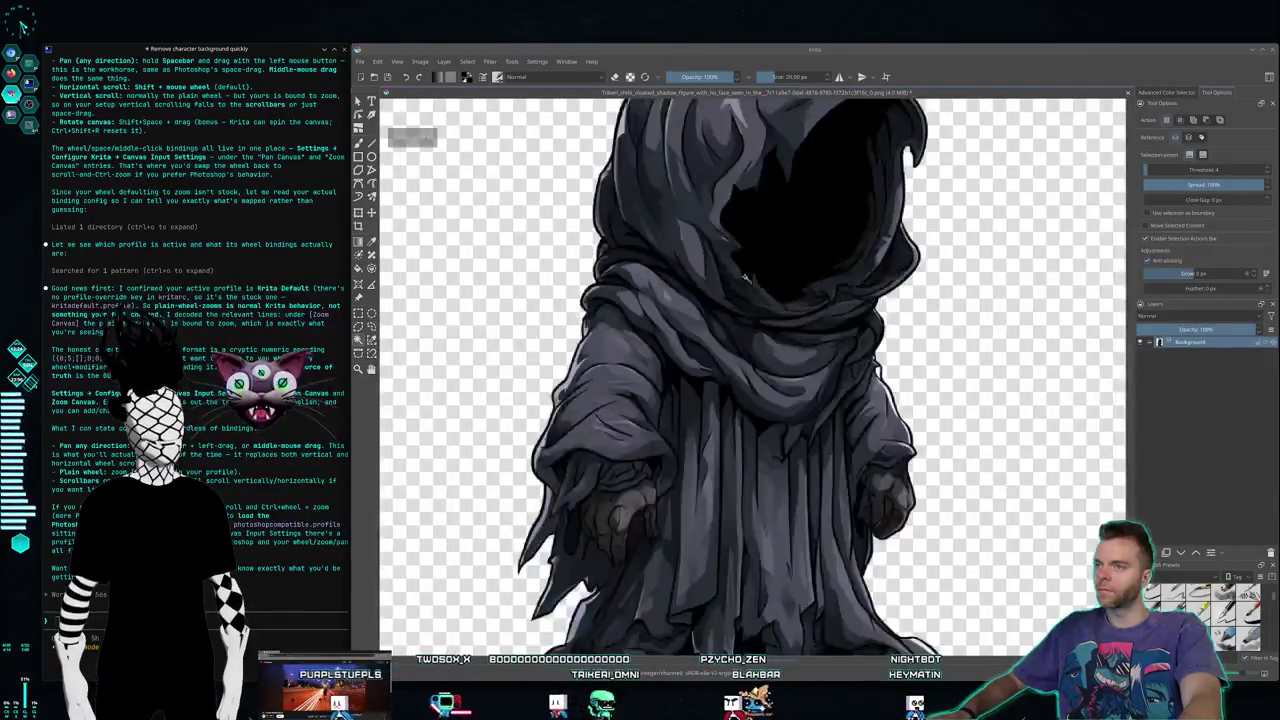
{"action": "scroll", "coordinate": [745, 278], "scroll_direction": "down", "scroll_amount": 1}
{"action": "scroll", "coordinate": [878, 338], "scroll_direction": "up", "scroll_amount": 1}
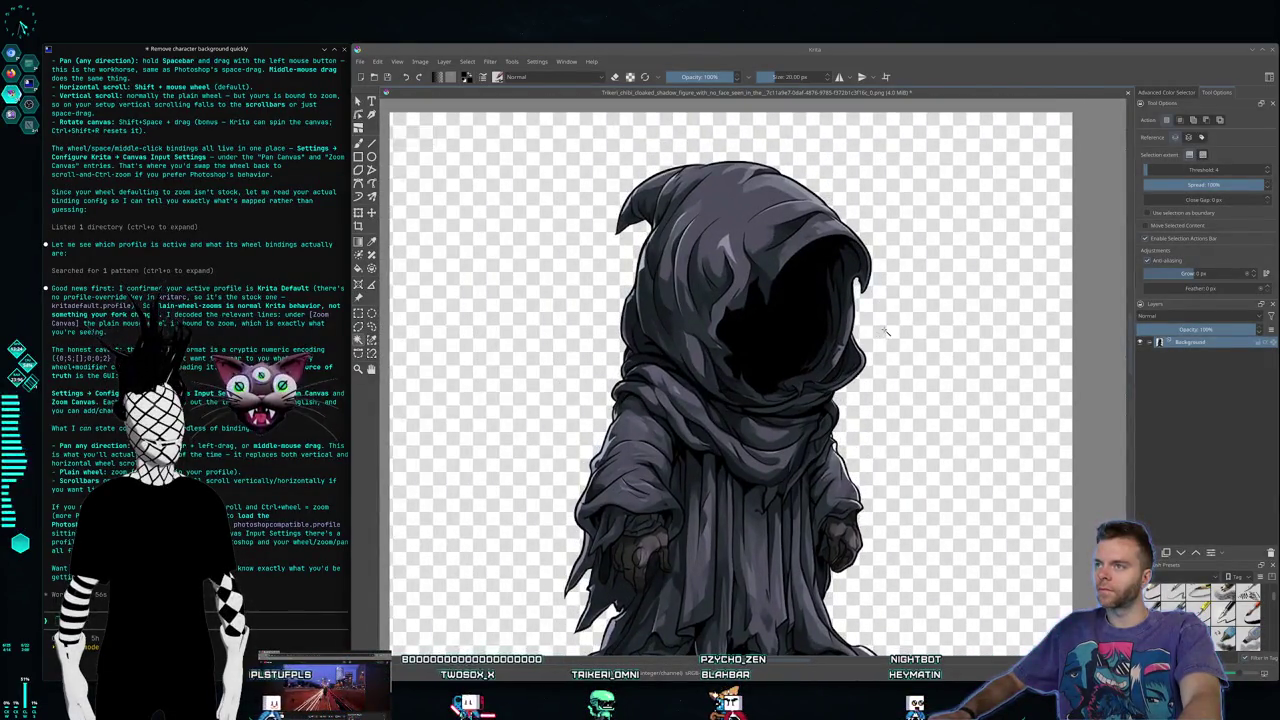
{"action": "scroll", "coordinate": [884, 331], "scroll_direction": "down", "scroll_amount": 1}
{"action": "scroll", "coordinate": [780, 332], "scroll_direction": "up", "scroll_amount": 1}
{"action": "scroll", "coordinate": [780, 332], "scroll_direction": "down", "scroll_amount": 1}
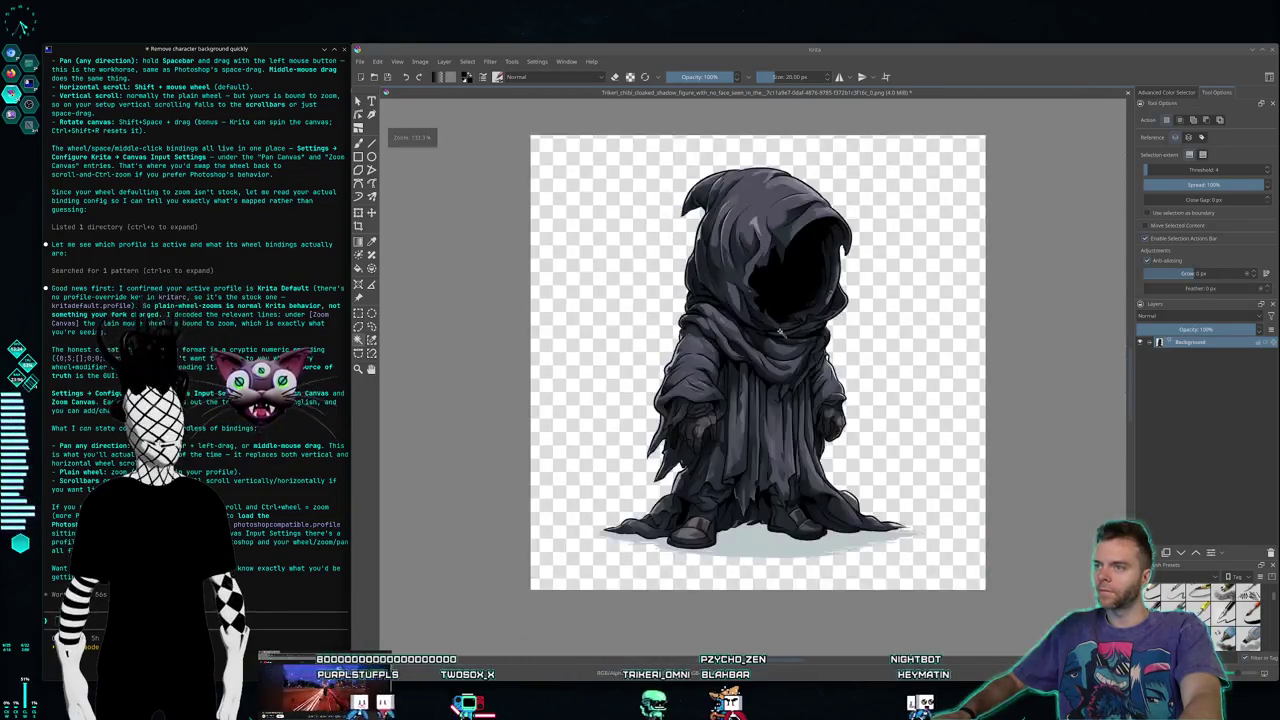
{"action": "scroll", "coordinate": [780, 332], "scroll_direction": "up", "scroll_amount": 1}
{"action": "scroll", "coordinate": [770, 333], "scroll_direction": "down", "scroll_amount": 1}
{"action": "scroll", "coordinate": [760, 333], "scroll_direction": "up", "scroll_amount": 1}
{"action": "scroll", "coordinate": [745, 334], "scroll_direction": "down", "scroll_amount": 1}
{"action": "scroll", "coordinate": [728, 335], "scroll_direction": "up", "scroll_amount": 1}
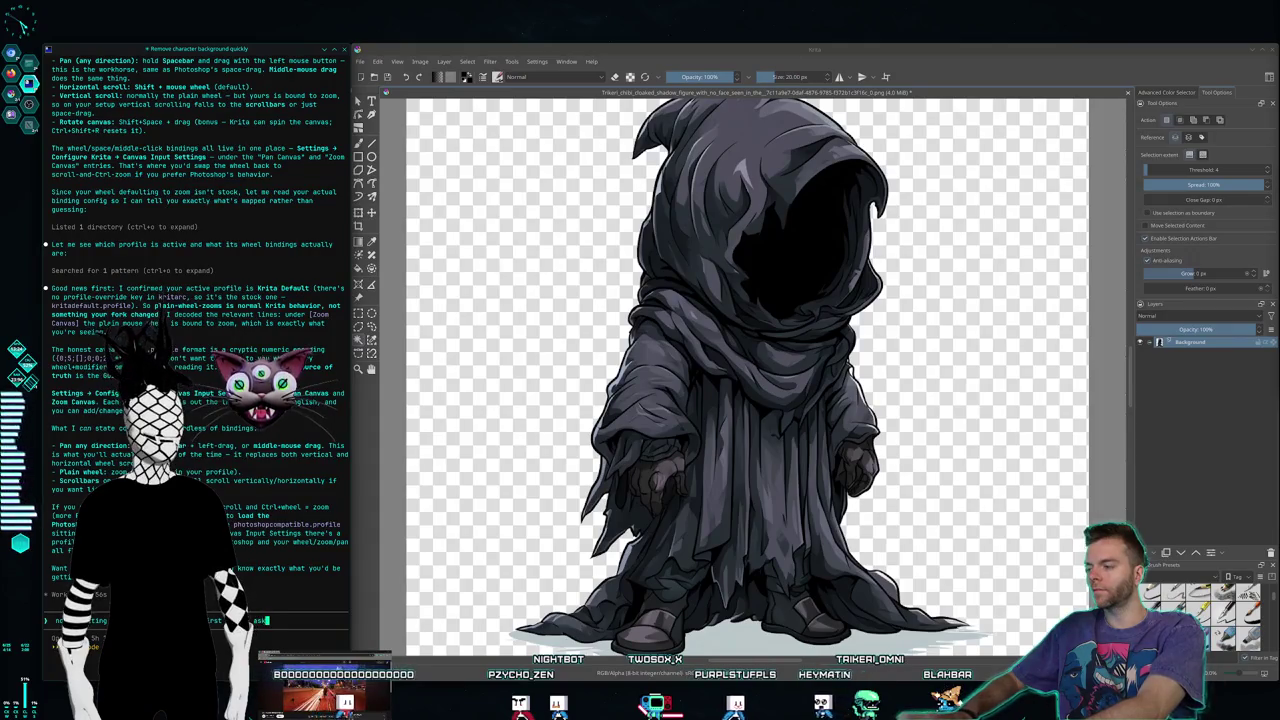
Step: Send Claude Code the question about Krita's zoom jumping from 133% straight to 200%
{"action": "type", "text": "ing for changes,"}
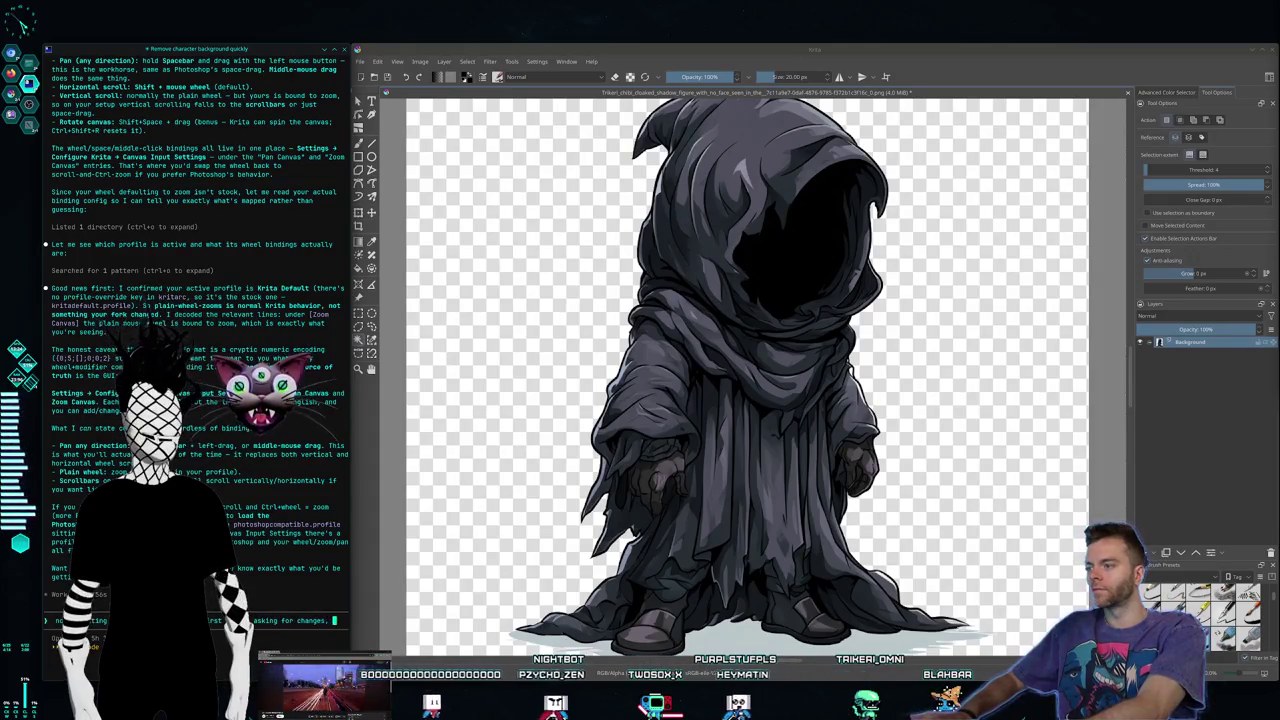
{"action": "type", "text": "ne"}
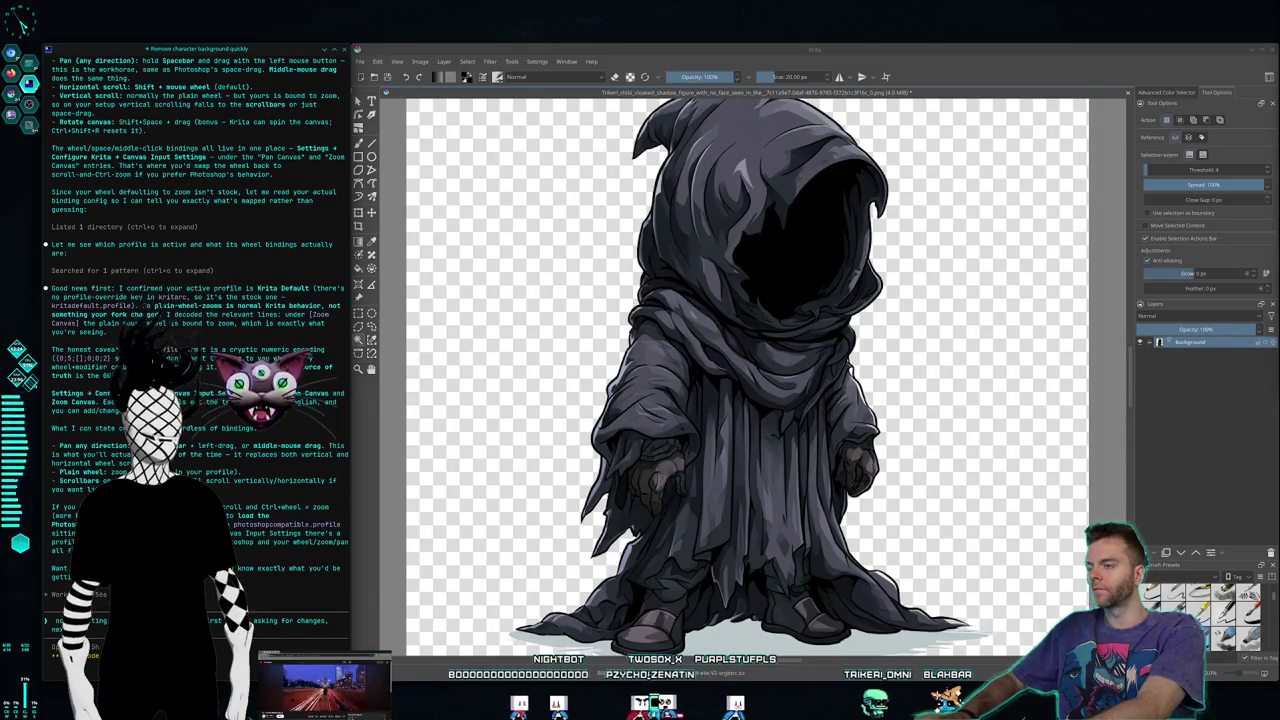
{"action": "type", "text": "xt ti"}
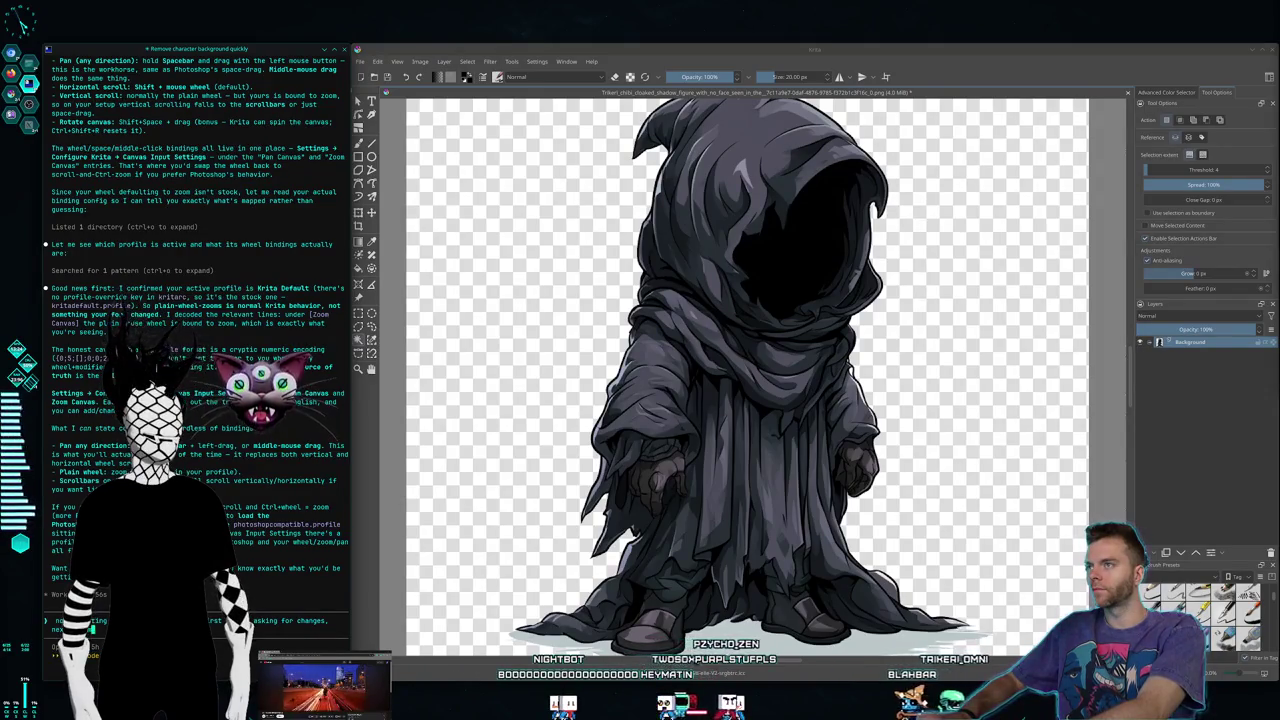
{"action": "type", "text": "me my co"}
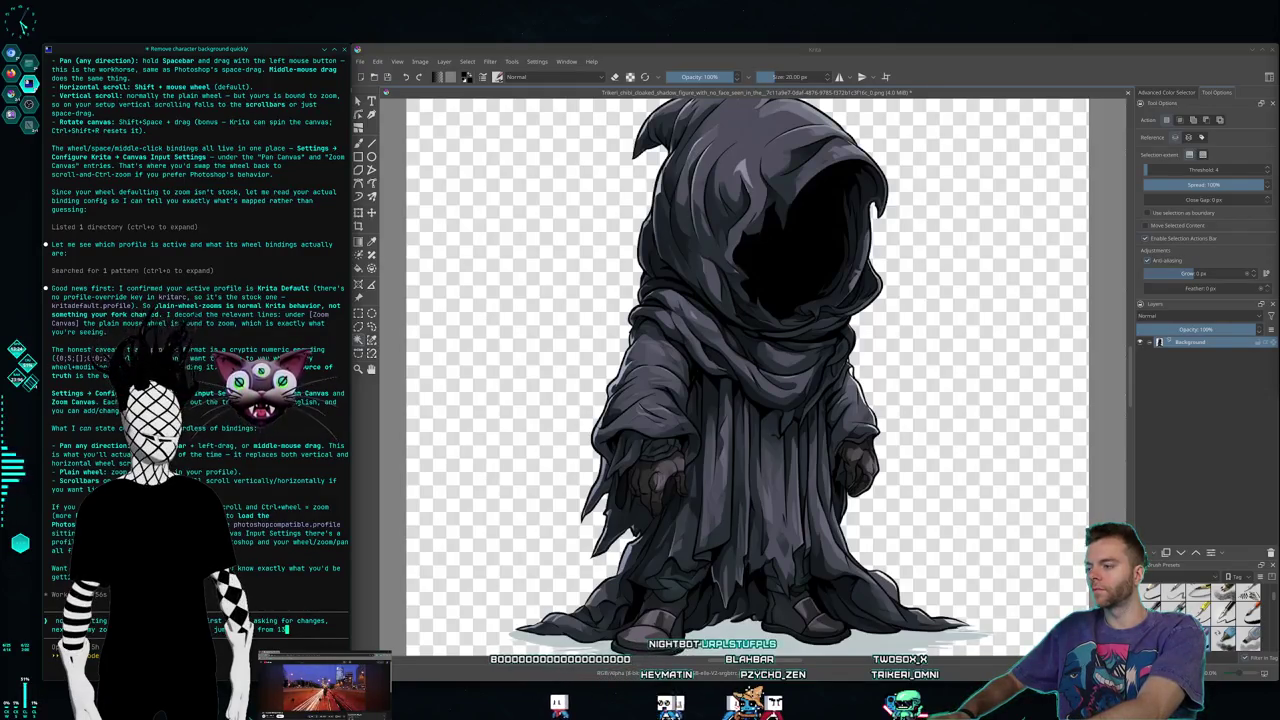
{"action": "type", "text": "o 200%"}
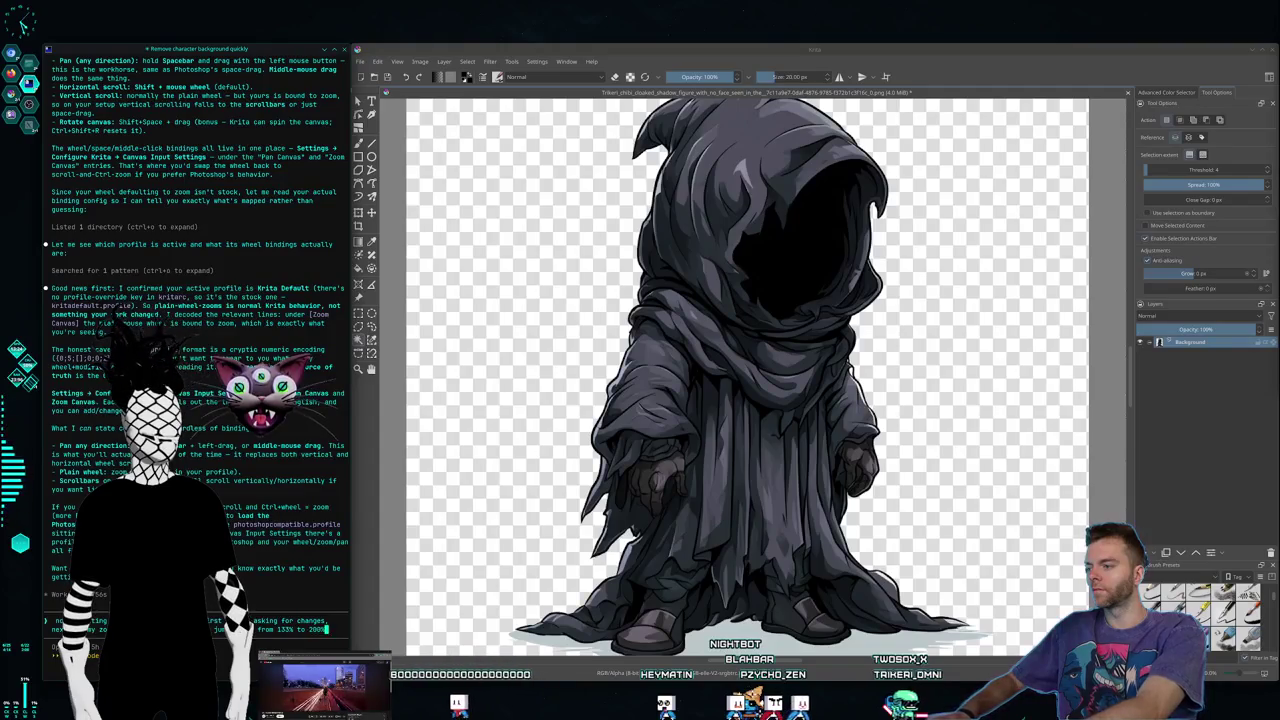
{"action": "key", "text": "Return"}
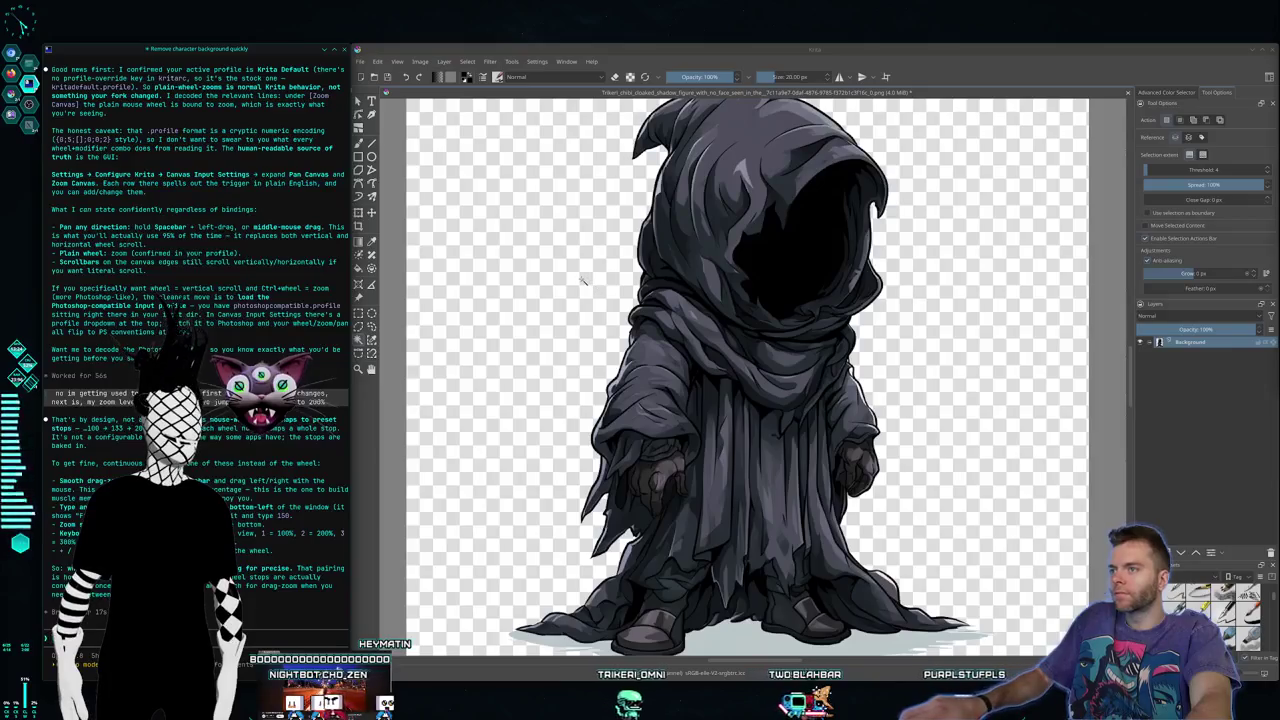
{"action": "scroll", "coordinate": [583, 280], "scroll_direction": "down", "scroll_amount": 2}
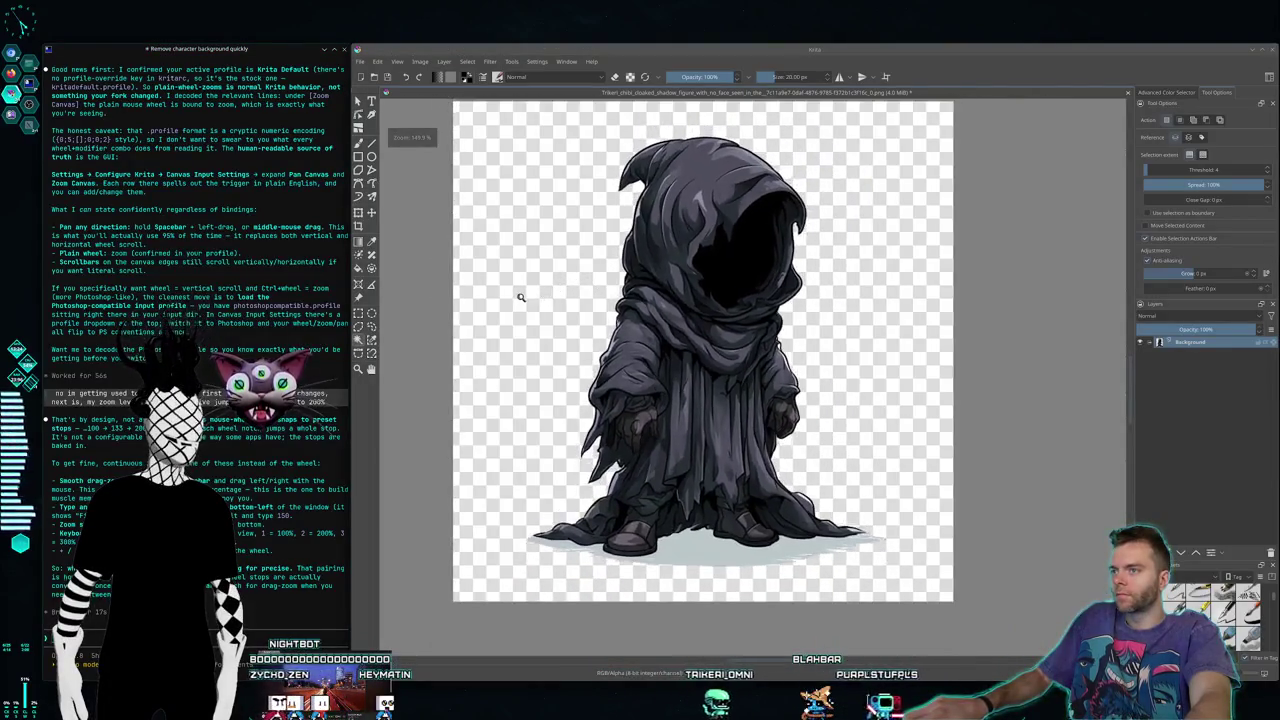
{"action": "scroll", "coordinate": [520, 297], "scroll_direction": "up", "scroll_amount": 1}
{"action": "scroll", "coordinate": [587, 290], "scroll_direction": "down", "scroll_amount": 1}
{"action": "scroll", "coordinate": [571, 284], "scroll_direction": "up", "scroll_amount": 2}
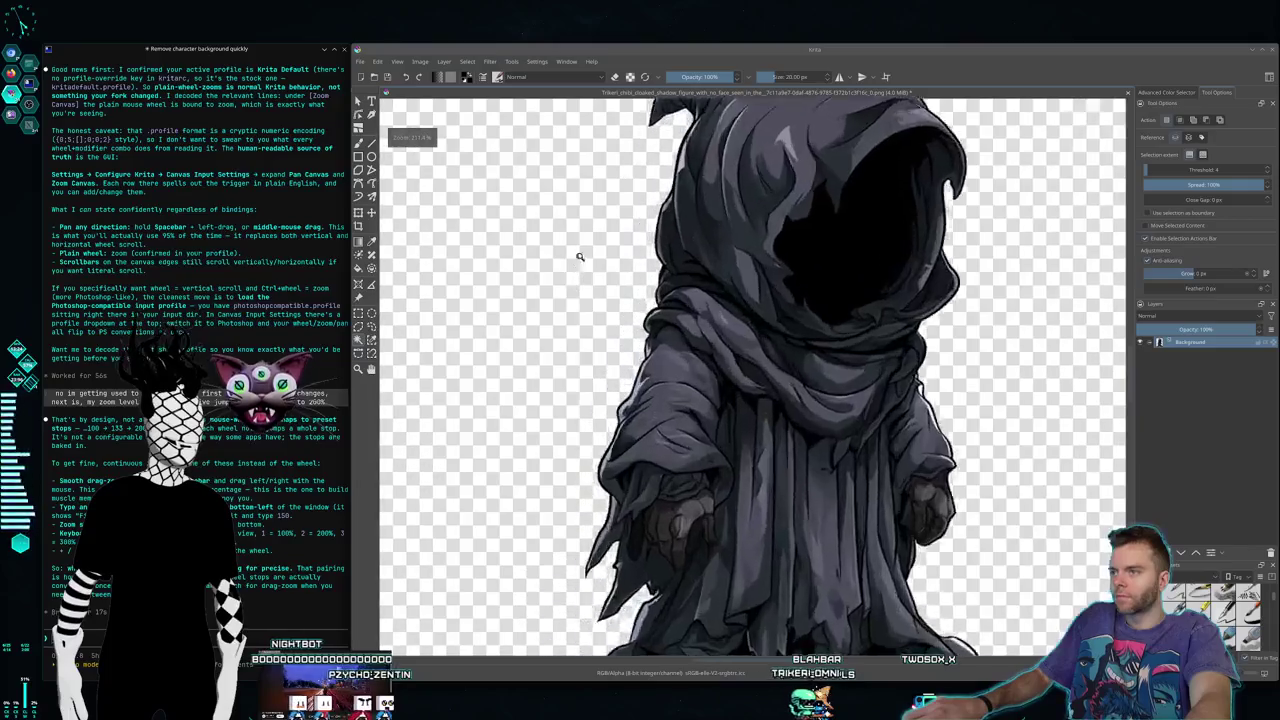
{"action": "scroll", "coordinate": [572, 283], "scroll_direction": "down", "scroll_amount": 1}
{"action": "scroll", "coordinate": [573, 282], "scroll_direction": "down", "scroll_amount": 2}
{"action": "scroll", "coordinate": [575, 280], "scroll_direction": "up", "scroll_amount": 2}
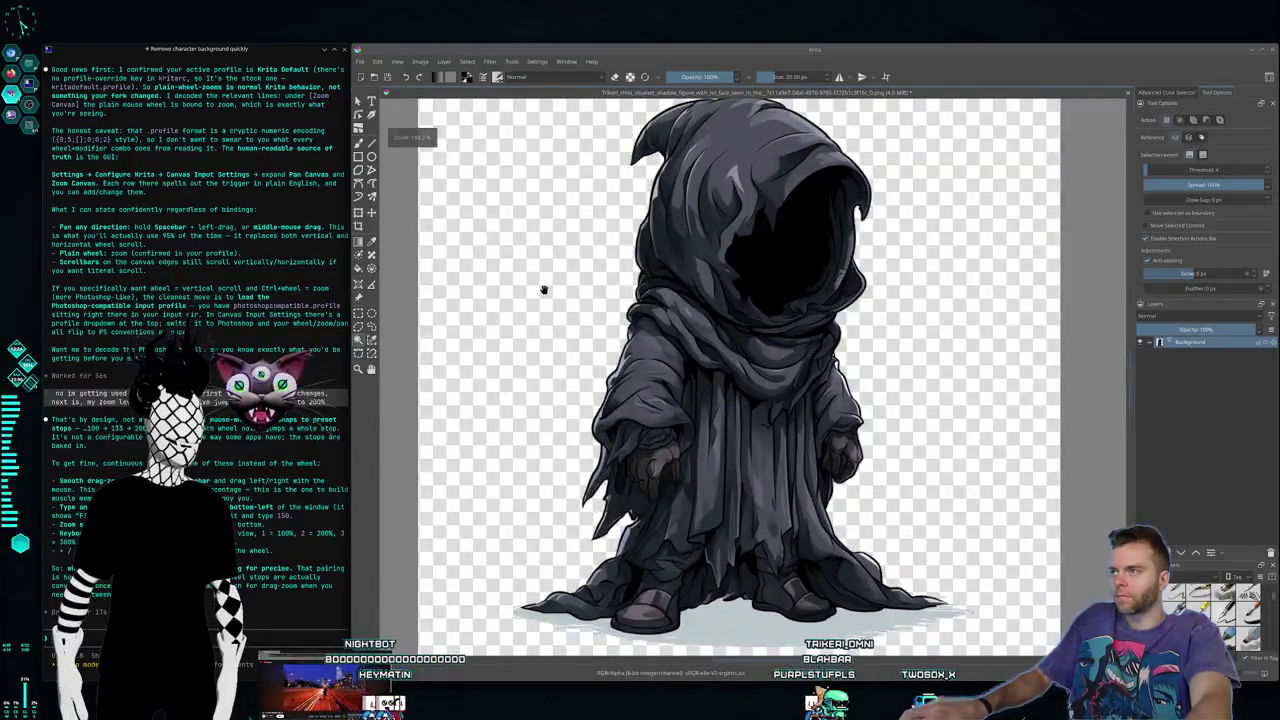
{"action": "scroll", "coordinate": [543, 290], "scroll_direction": "down", "scroll_amount": 1}
{"action": "scroll", "coordinate": [630, 296], "scroll_direction": "up", "scroll_amount": 2}
{"action": "scroll", "coordinate": [611, 305], "scroll_direction": "down", "scroll_amount": 1}
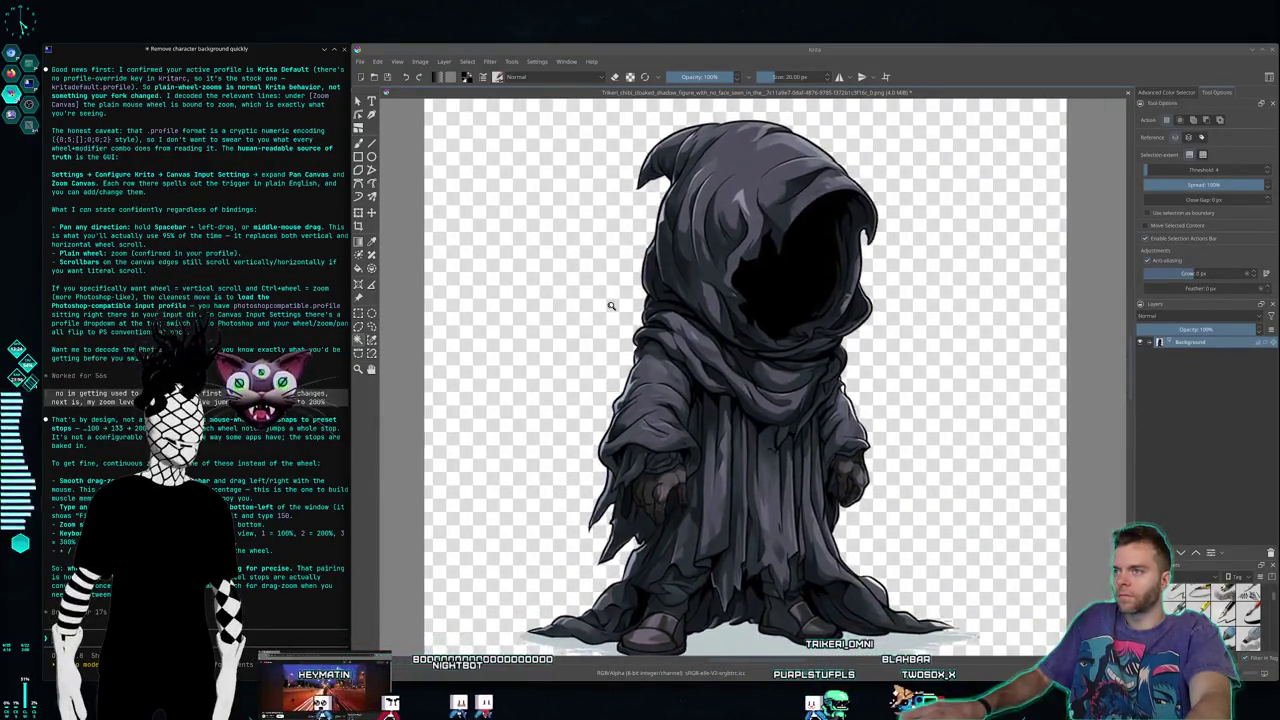
{"action": "scroll", "coordinate": [609, 296], "scroll_direction": "up", "scroll_amount": 1}
{"action": "scroll", "coordinate": [606, 310], "scroll_direction": "down", "scroll_amount": 2}
{"action": "scroll", "coordinate": [598, 318], "scroll_direction": "up", "scroll_amount": 1}
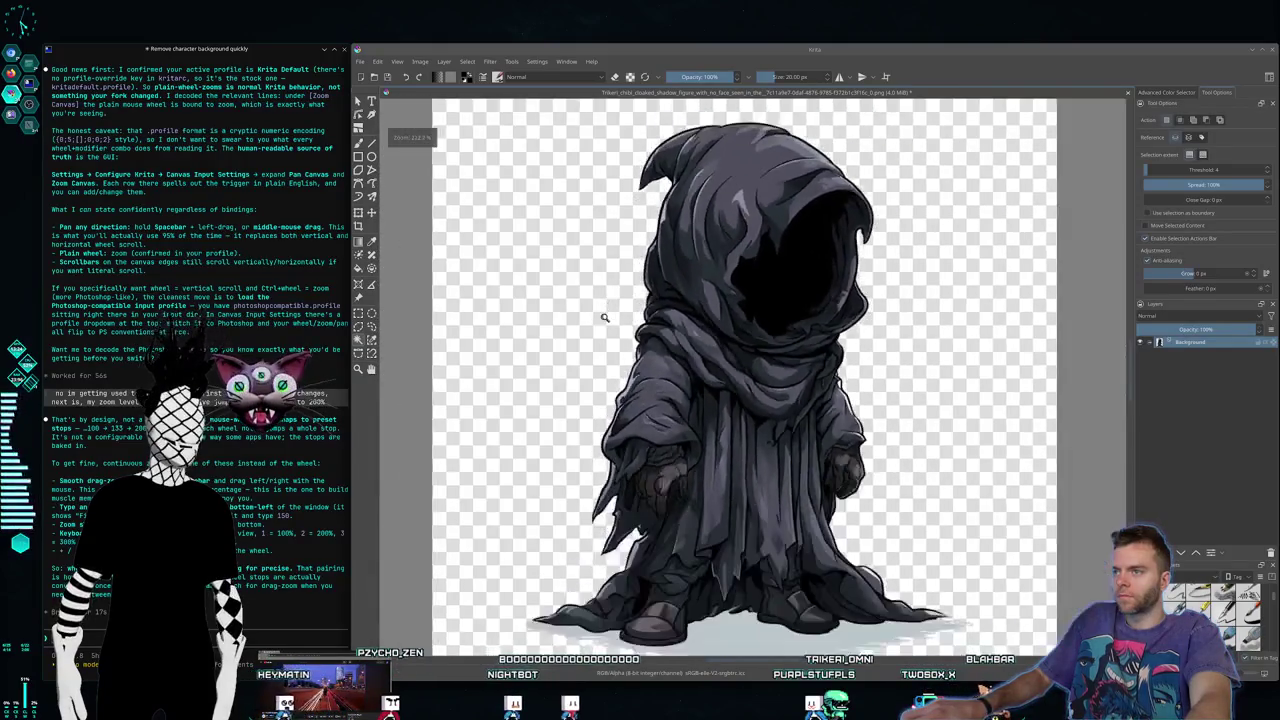
{"action": "scroll", "coordinate": [595, 318], "scroll_direction": "down", "scroll_amount": 1}
{"action": "scroll", "coordinate": [602, 312], "scroll_direction": "up", "scroll_amount": 1}
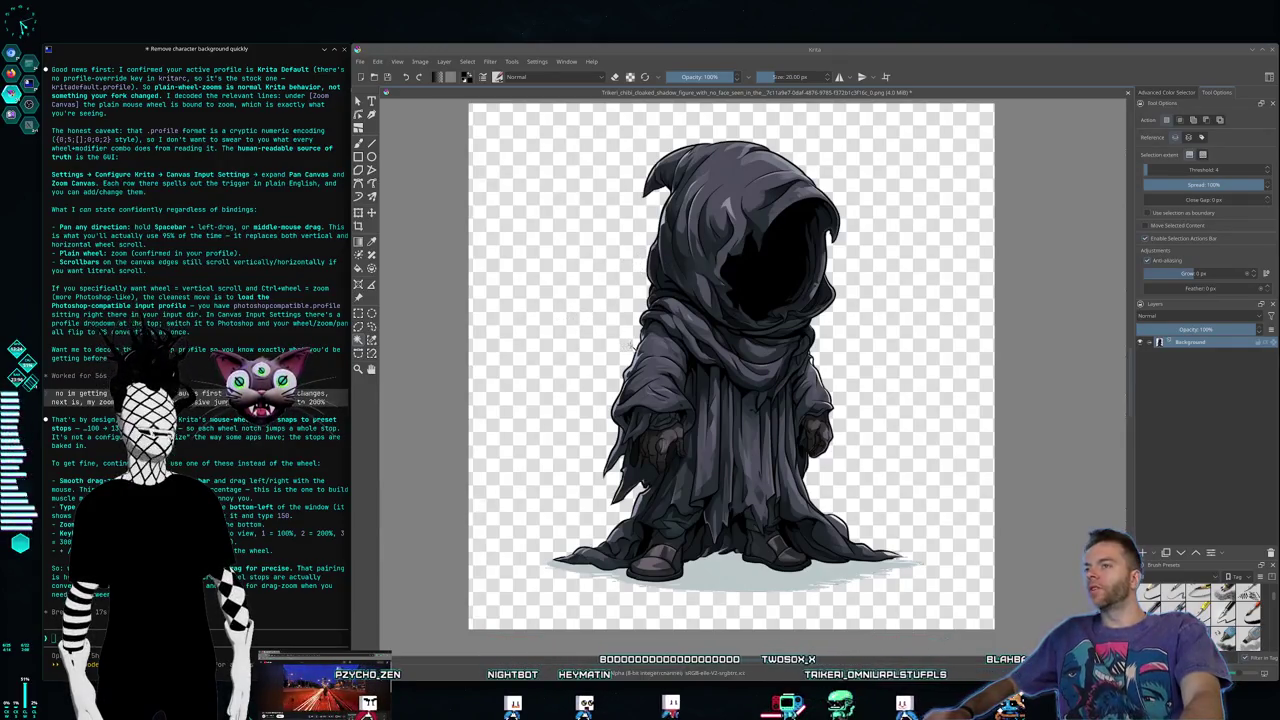
{"action": "scroll", "coordinate": [808, 340], "scroll_direction": "up", "scroll_amount": 1}
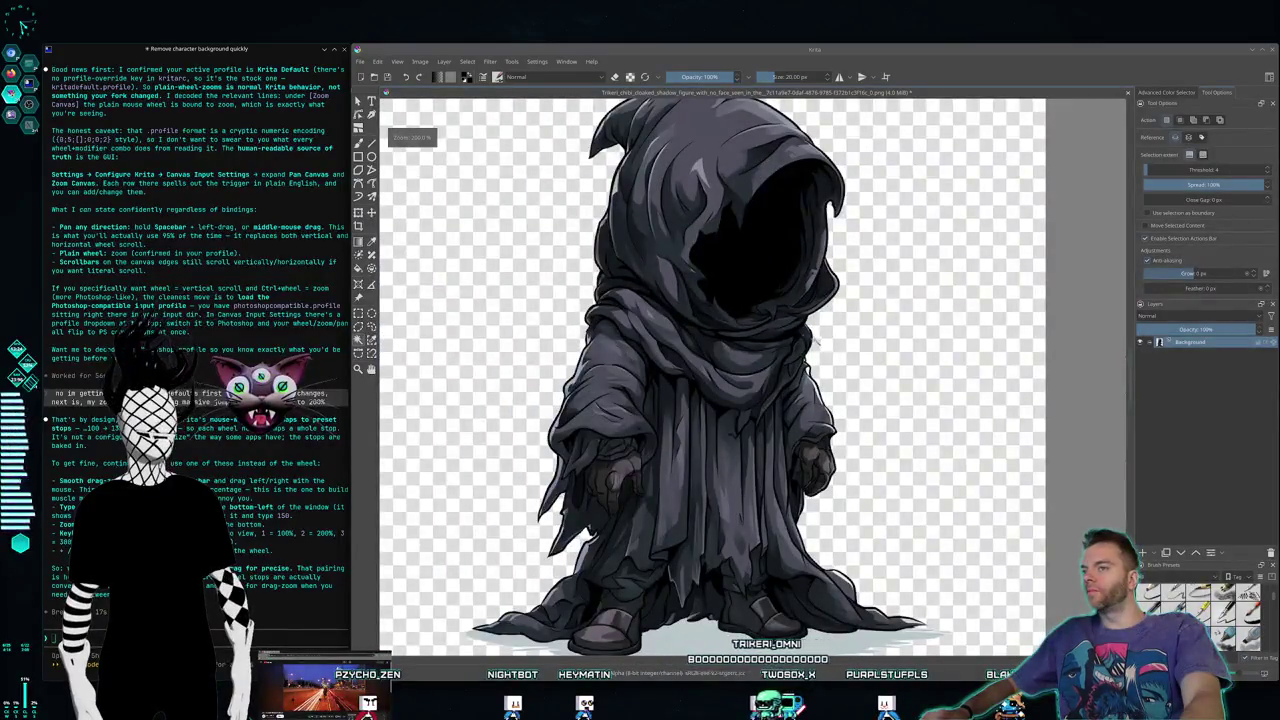
{"action": "scroll", "coordinate": [634, 344], "scroll_direction": "up", "scroll_amount": 1}
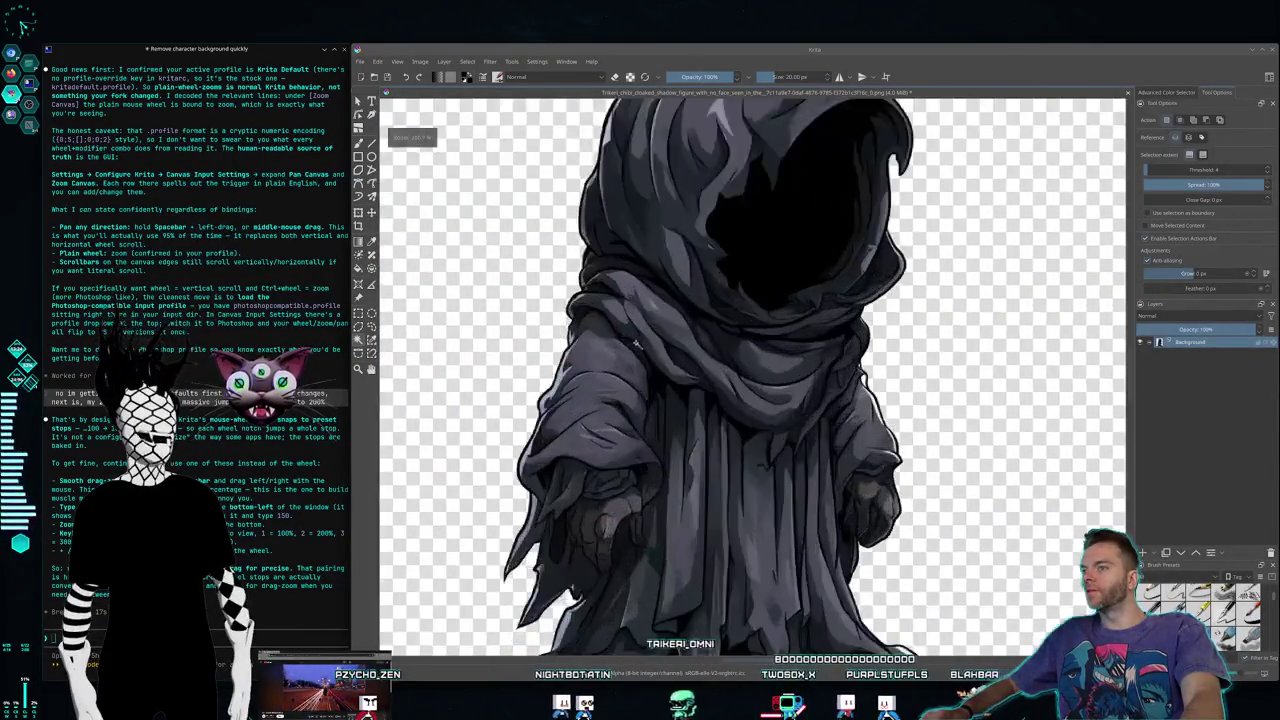
{"action": "scroll", "coordinate": [634, 344], "scroll_direction": "down", "scroll_amount": 4}
{"action": "scroll", "coordinate": [634, 344], "scroll_direction": "up", "scroll_amount": 3}
{"action": "scroll", "coordinate": [634, 344], "scroll_direction": "down", "scroll_amount": 2}
{"action": "scroll", "coordinate": [634, 344], "scroll_direction": "up", "scroll_amount": 1}
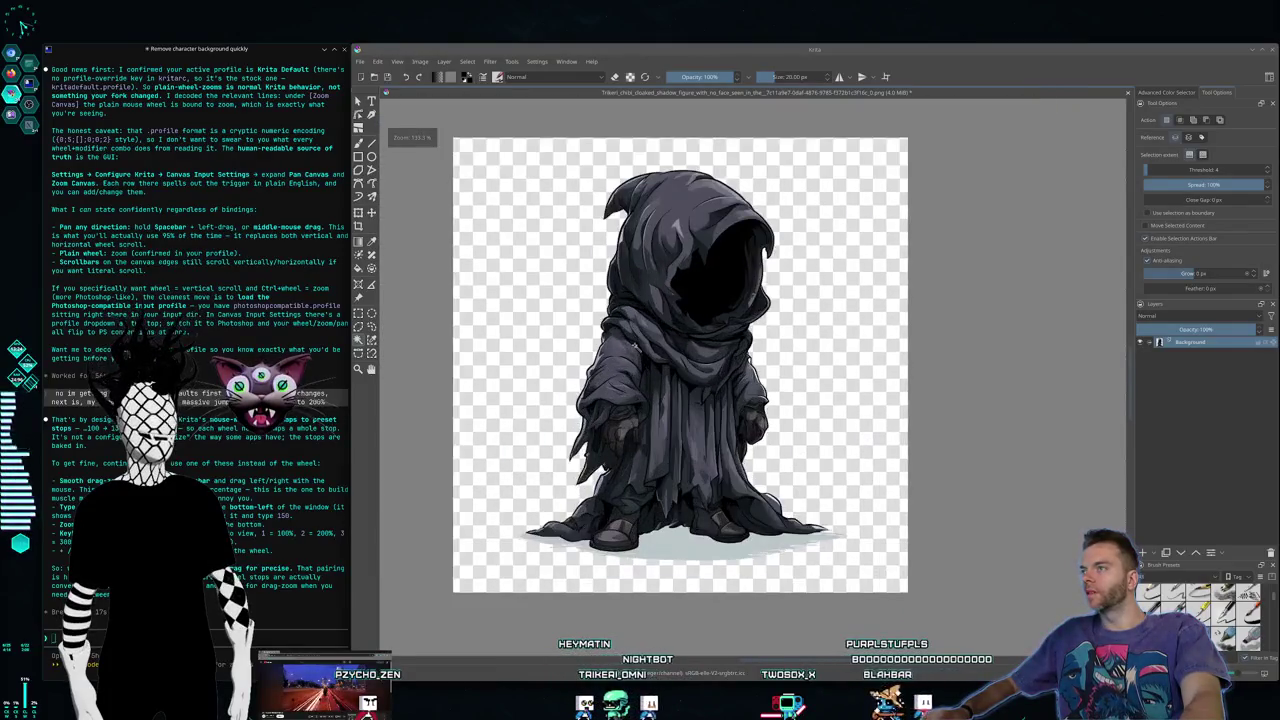
{"action": "scroll", "coordinate": [634, 344], "scroll_direction": "up", "scroll_amount": 1}
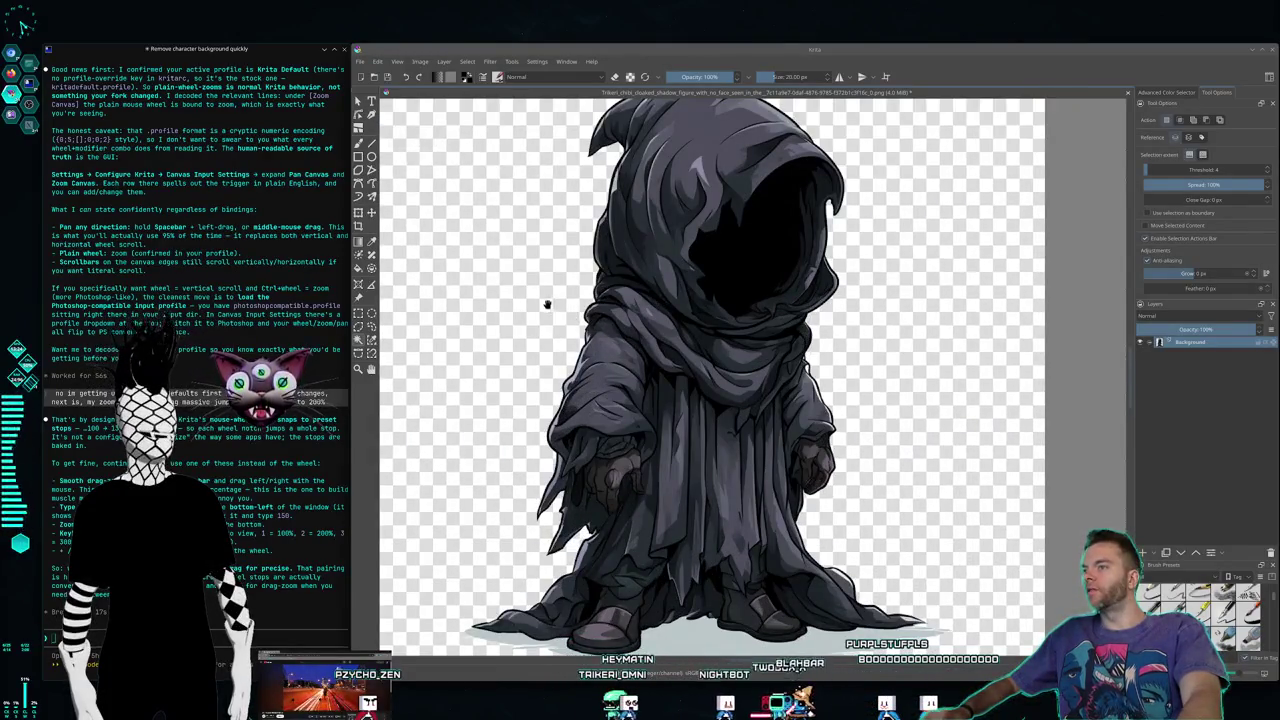
{"action": "scroll", "coordinate": [929, 371], "scroll_direction": "up", "scroll_amount": 2}
{"action": "scroll", "coordinate": [929, 371], "scroll_direction": "down", "scroll_amount": 3}
{"action": "scroll", "coordinate": [632, 345], "scroll_direction": "up", "scroll_amount": 2}
{"action": "scroll", "coordinate": [632, 345], "scroll_direction": "down", "scroll_amount": 1}
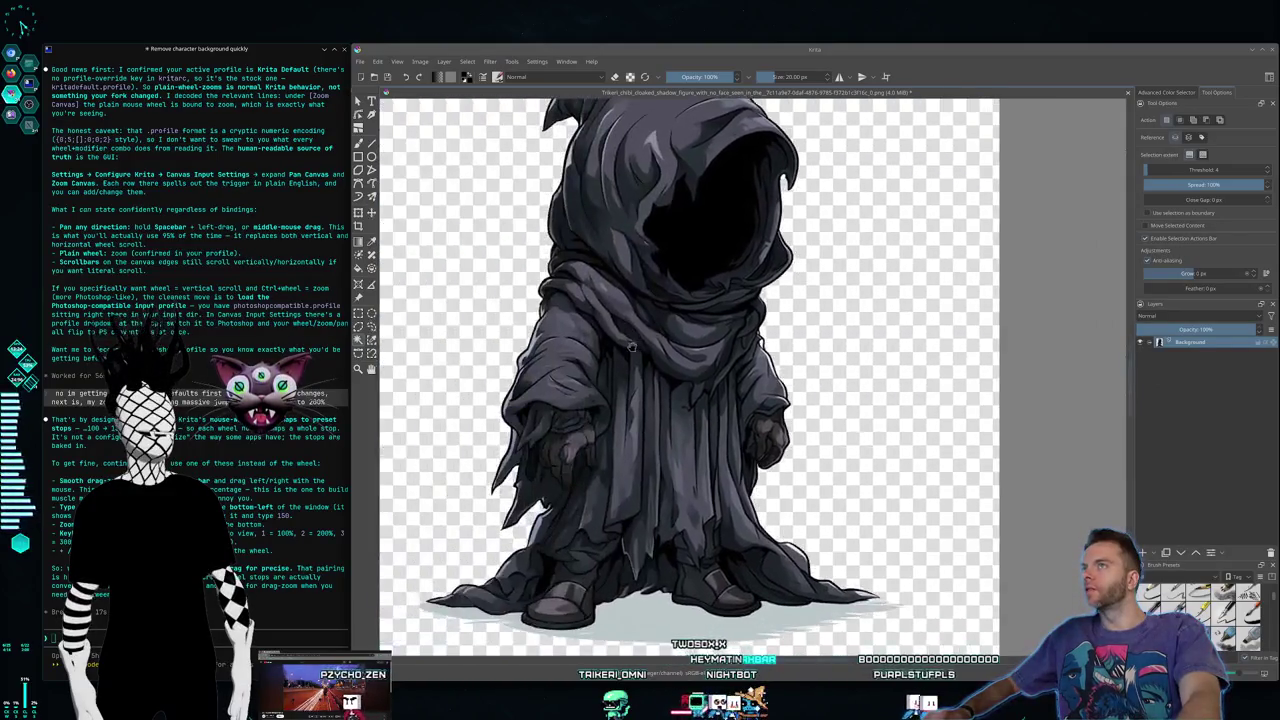
{"action": "scroll", "coordinate": [632, 346], "scroll_direction": "down", "scroll_amount": 1}
{"action": "scroll", "coordinate": [700, 320], "scroll_direction": "up", "scroll_amount": 2}
{"action": "scroll", "coordinate": [745, 293], "scroll_direction": "down", "scroll_amount": 1}
{"action": "scroll", "coordinate": [745, 293], "scroll_direction": "down", "scroll_amount": 1}
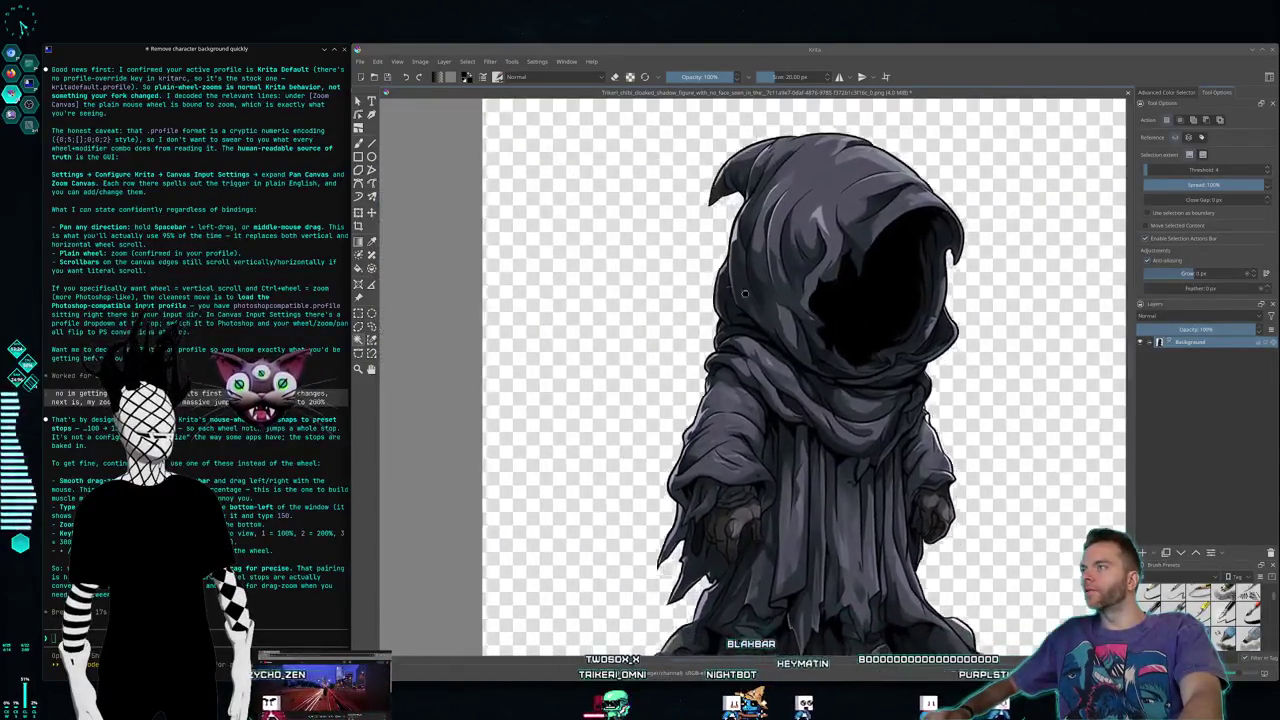
{"action": "scroll", "coordinate": [745, 293], "scroll_direction": "down", "scroll_amount": 1}
{"action": "scroll", "coordinate": [785, 309], "scroll_direction": "up", "scroll_amount": 2}
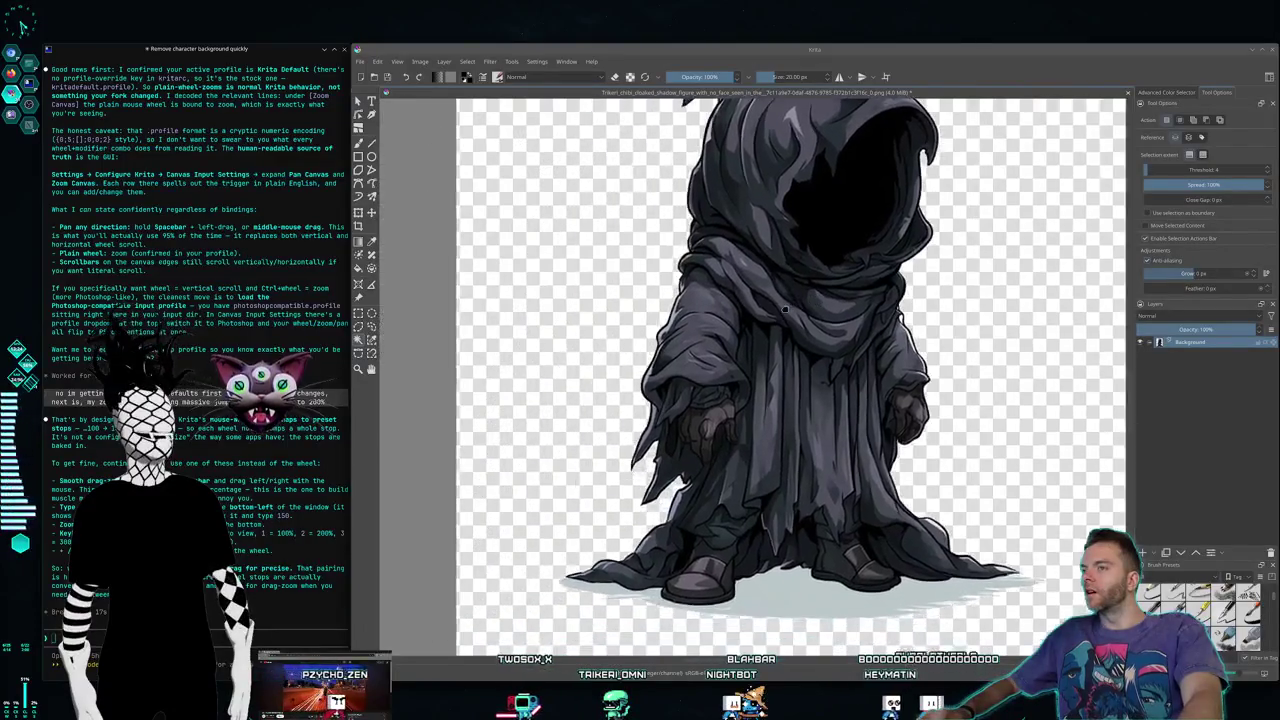
{"action": "scroll", "coordinate": [785, 309], "scroll_direction": "down", "scroll_amount": 1}
{"action": "scroll", "coordinate": [696, 350], "scroll_direction": "up", "scroll_amount": 1}
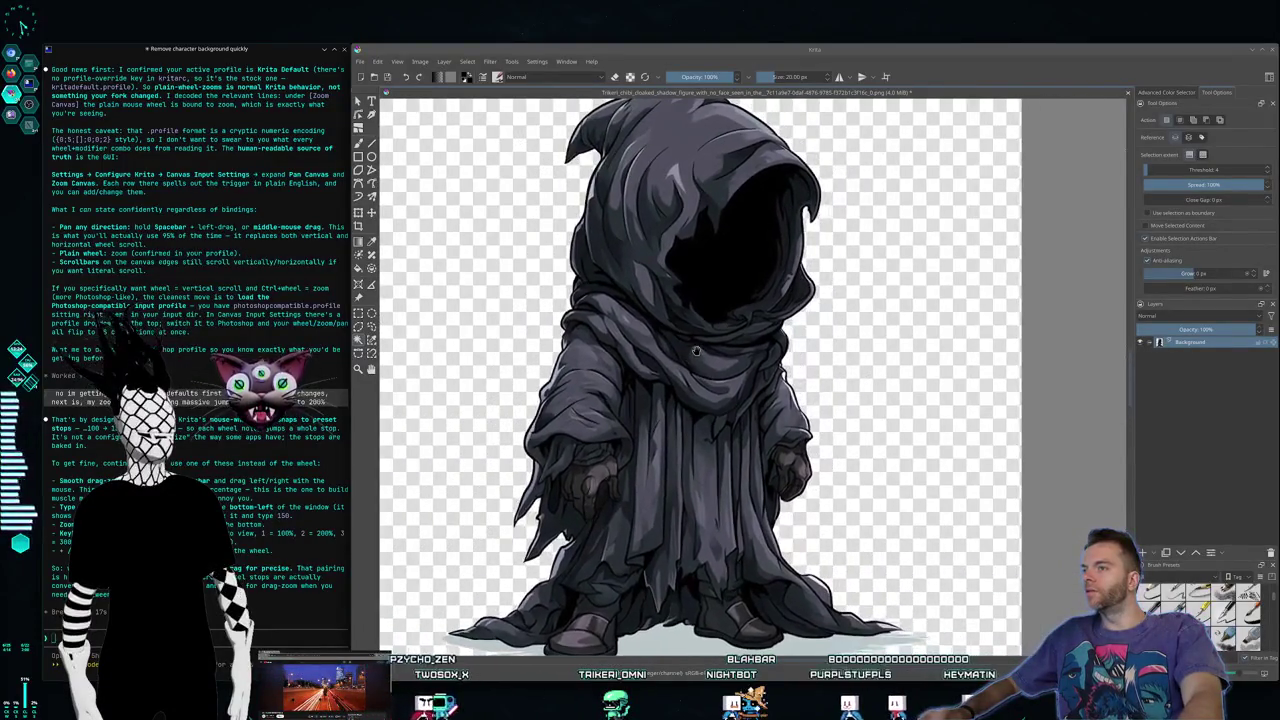
{"action": "scroll", "coordinate": [696, 350], "scroll_direction": "up", "scroll_amount": 1}
{"action": "scroll", "coordinate": [700, 352], "scroll_direction": "down", "scroll_amount": 1}
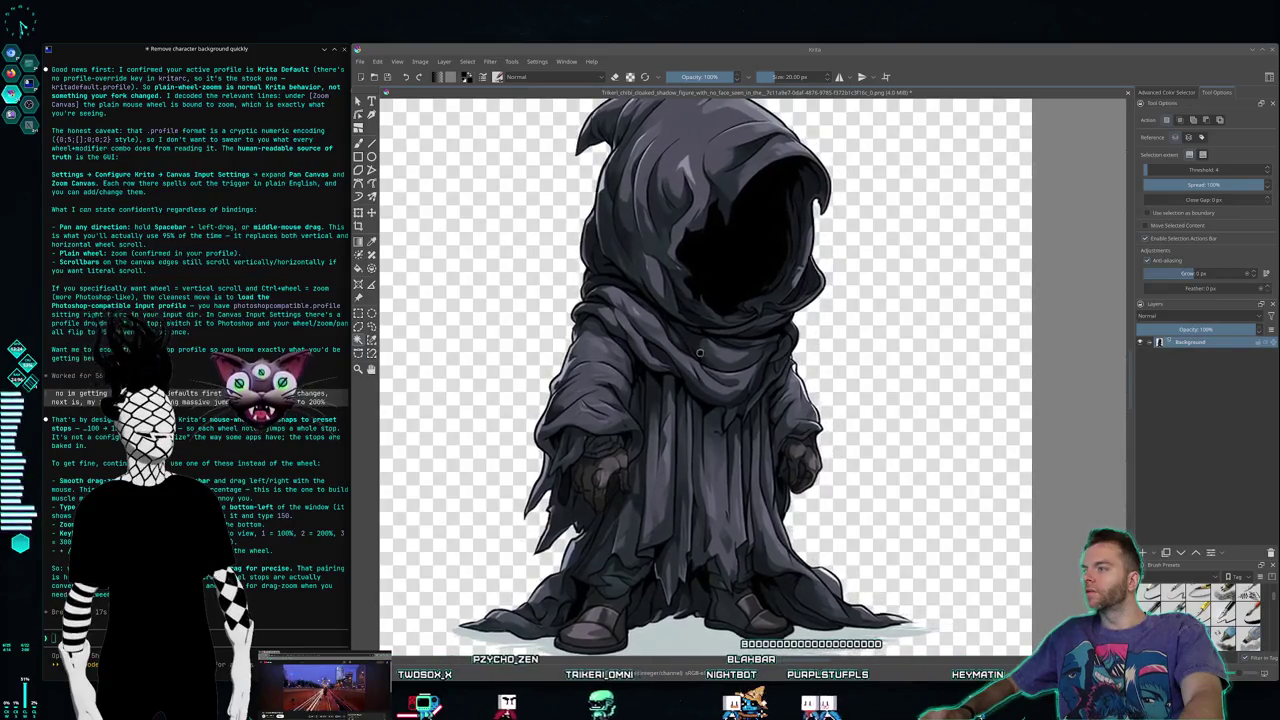
{"action": "mouse_move", "coordinate": [700, 352]}
{"action": "left_mouse_down"}
{"action": "mouse_move", "coordinate": [709, 343]}
{"action": "mouse_move", "coordinate": [653, 346]}
{"action": "left_mouse_up"}
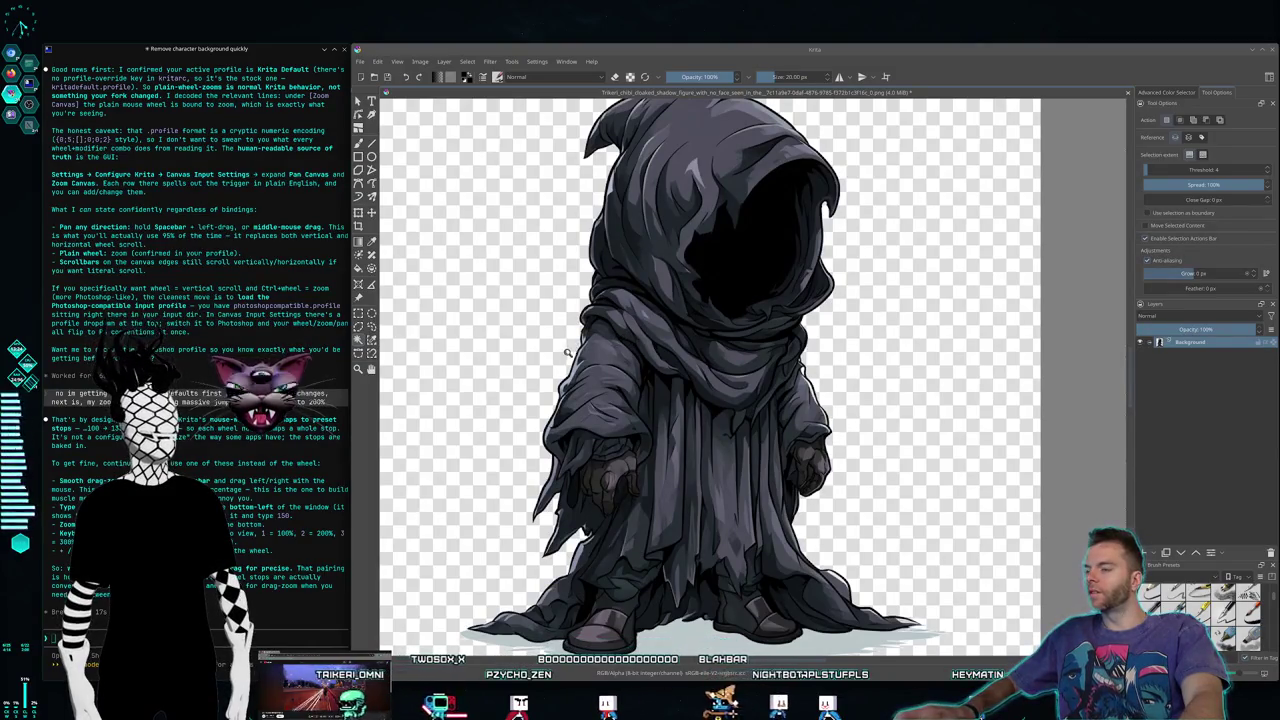
{"action": "scroll", "coordinate": [567, 352], "scroll_direction": "up", "scroll_amount": 3}
{"action": "scroll", "coordinate": [570, 350], "scroll_direction": "down", "scroll_amount": 3}
{"action": "scroll", "coordinate": [575, 349], "scroll_direction": "up", "scroll_amount": 1}
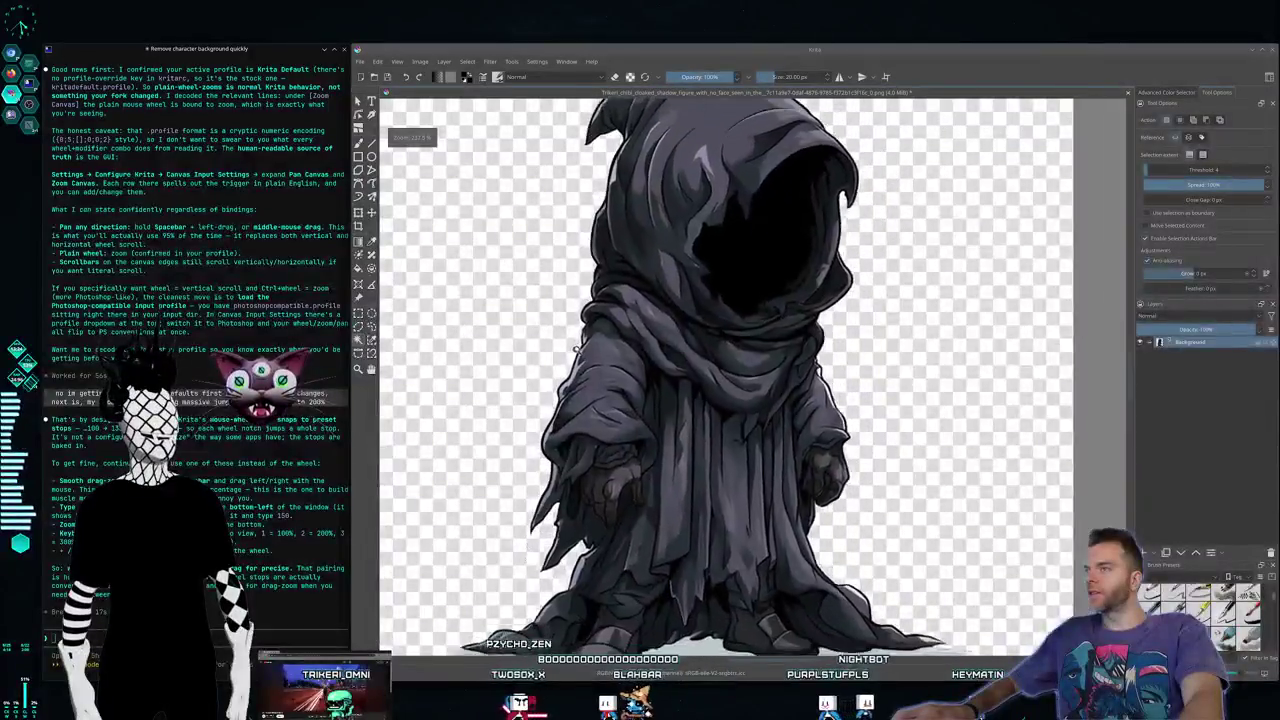
{"action": "scroll", "coordinate": [575, 349], "scroll_direction": "down", "scroll_amount": 2}
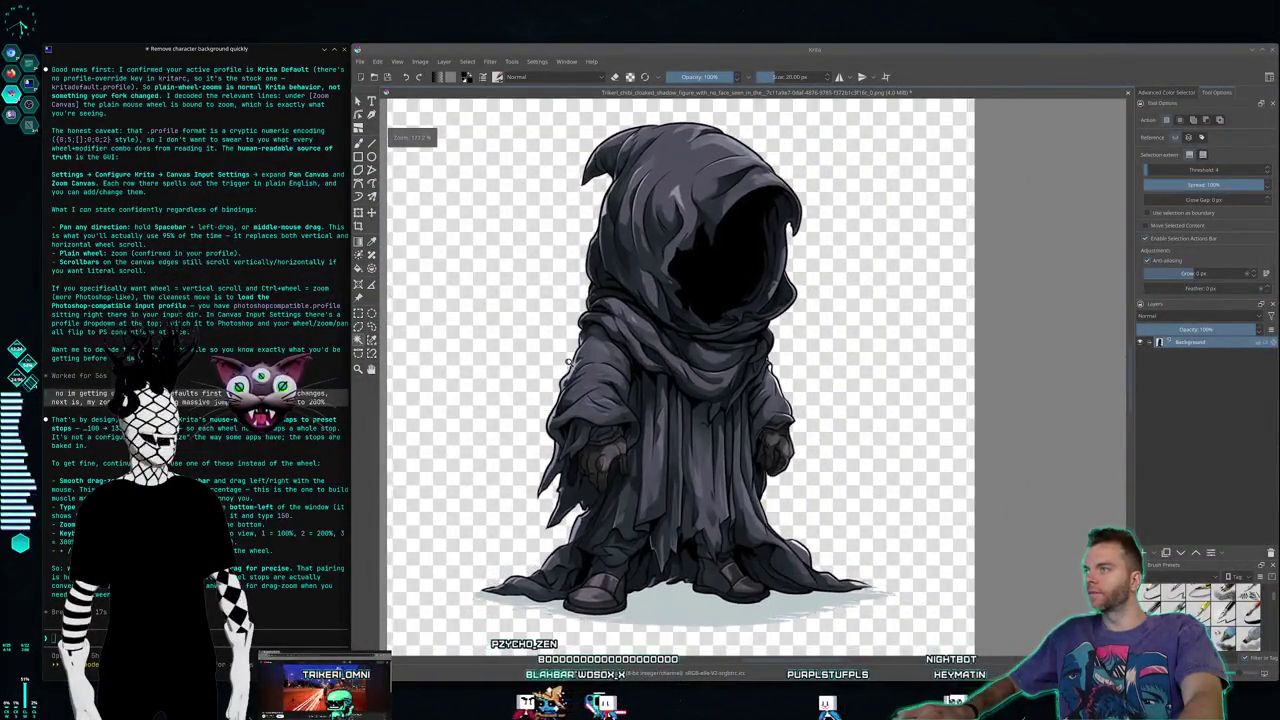
{"action": "scroll", "coordinate": [546, 333], "scroll_direction": "up", "scroll_amount": 1}
{"action": "scroll", "coordinate": [600, 333], "scroll_direction": "up", "scroll_amount": 1}
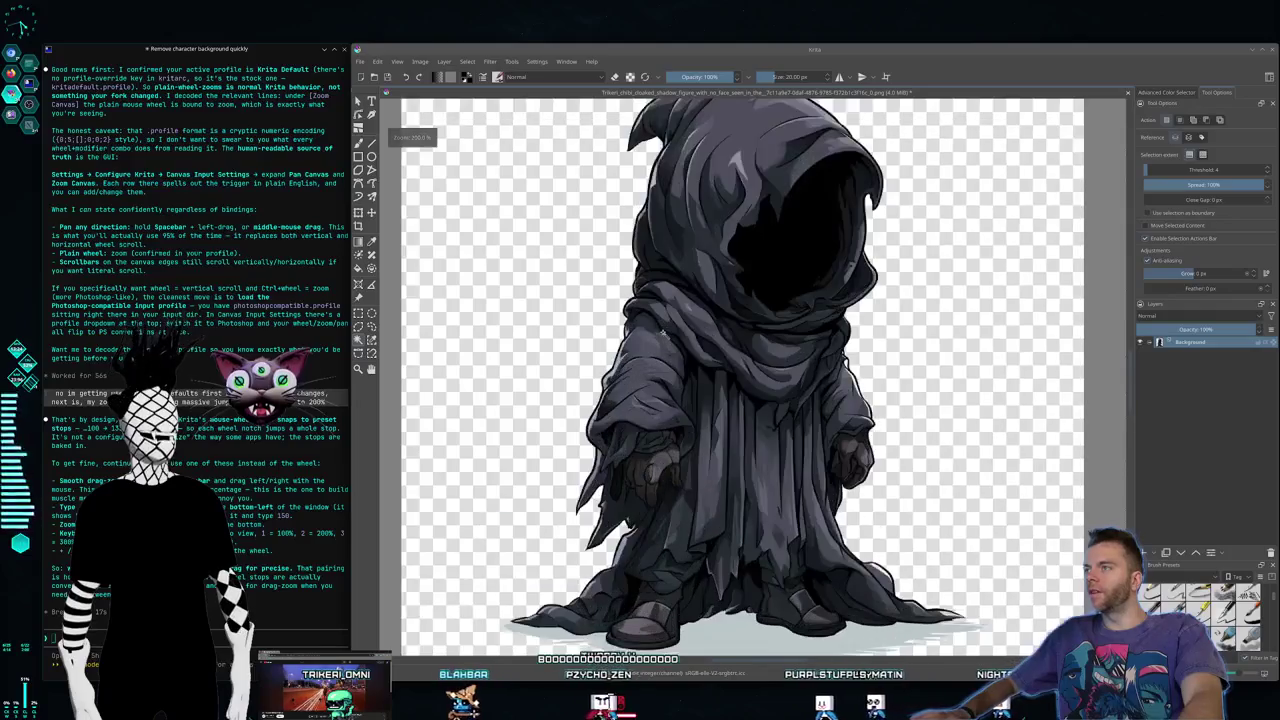
{"action": "scroll", "coordinate": [660, 333], "scroll_direction": "down", "scroll_amount": 1}
{"action": "scroll", "coordinate": [660, 333], "scroll_direction": "up", "scroll_amount": 1}
{"action": "scroll", "coordinate": [650, 338], "scroll_direction": "down", "scroll_amount": 1}
{"action": "scroll", "coordinate": [645, 342], "scroll_direction": "up", "scroll_amount": 1}
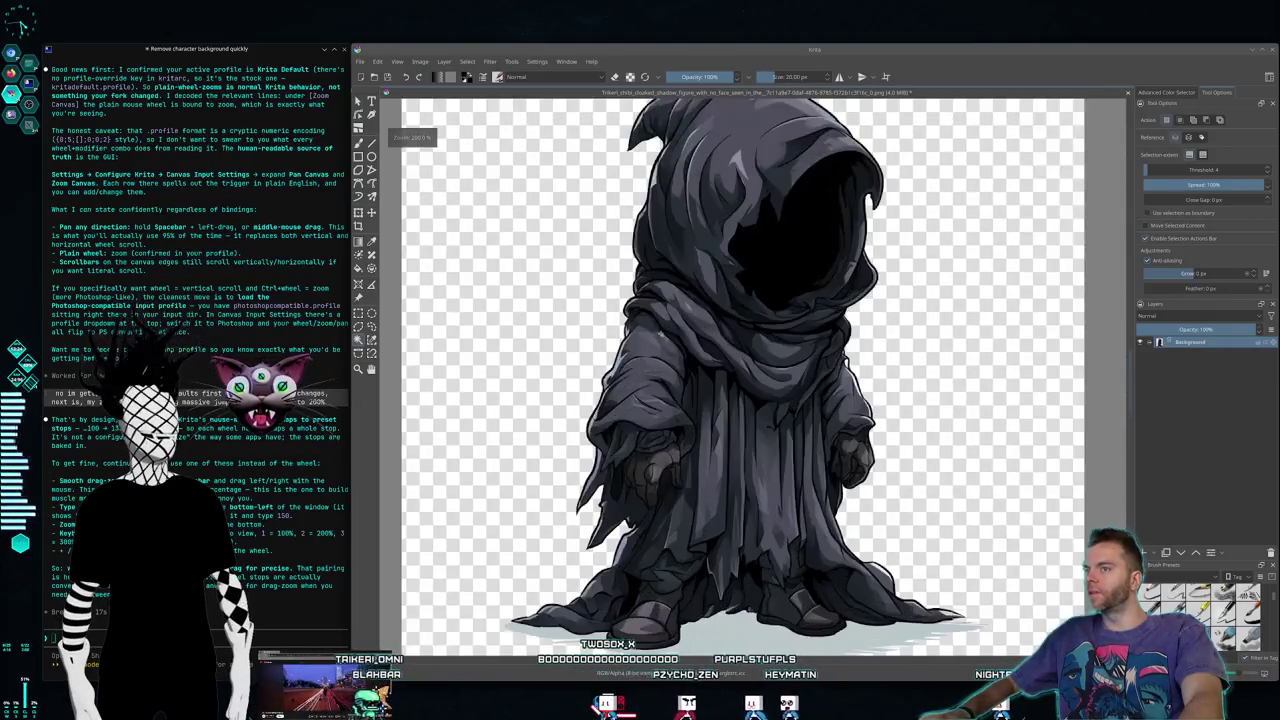
{"action": "scroll", "coordinate": [586, 334], "scroll_direction": "down", "scroll_amount": 1}
{"action": "scroll", "coordinate": [566, 340], "scroll_direction": "up", "scroll_amount": 1}
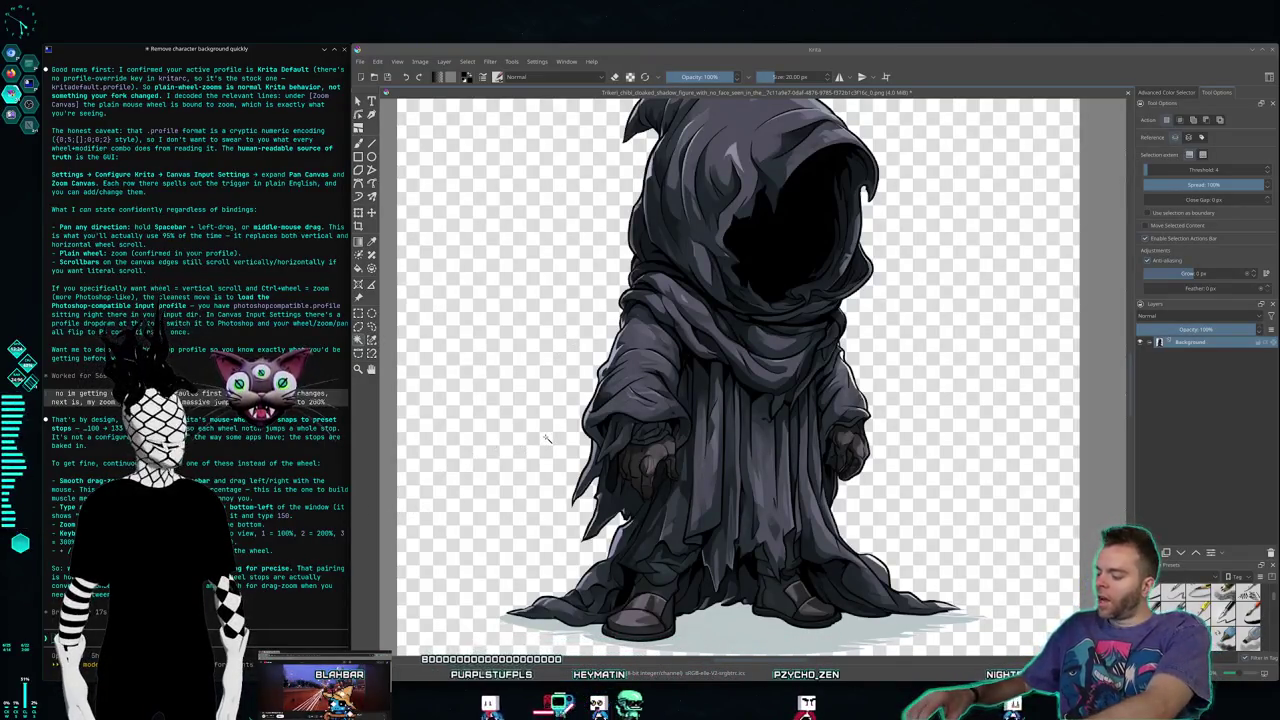
Step: Check the other Claude Code session on the terminal desktop, then start File > Save As in Krita
{"action": "key", "text": "super+1"}
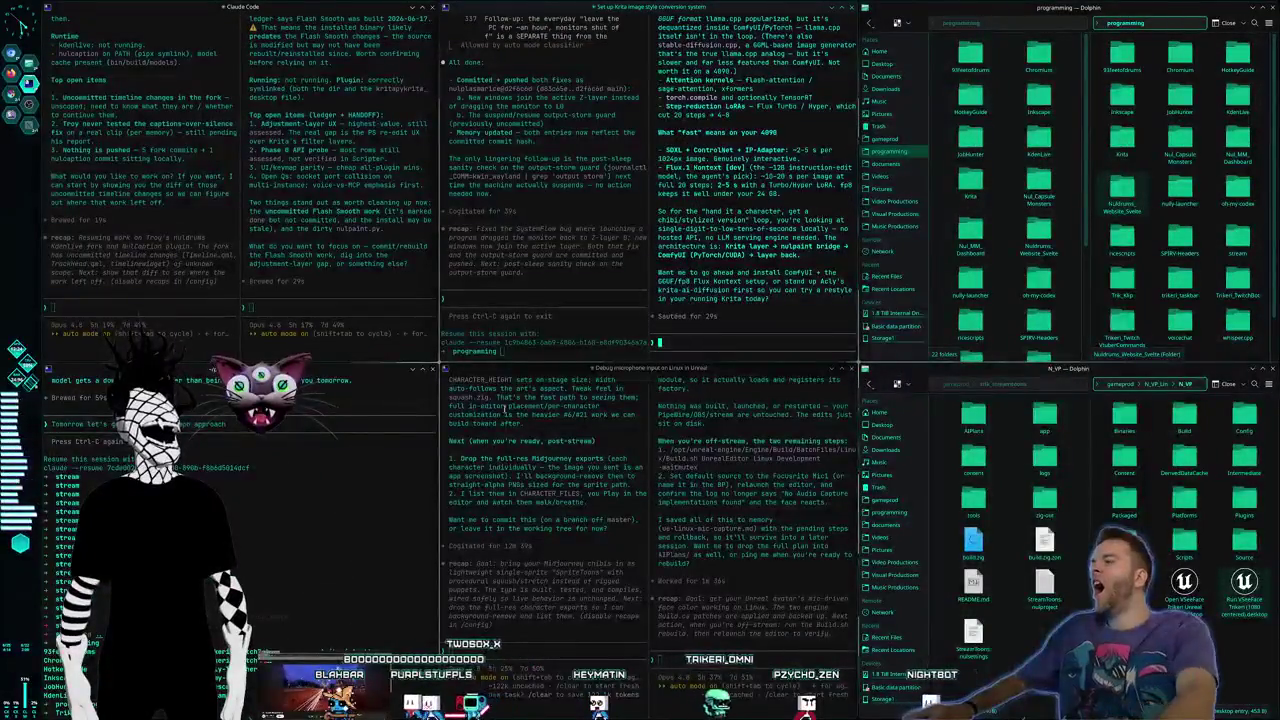
{"action": "left_click", "coordinate": [373, 322]}
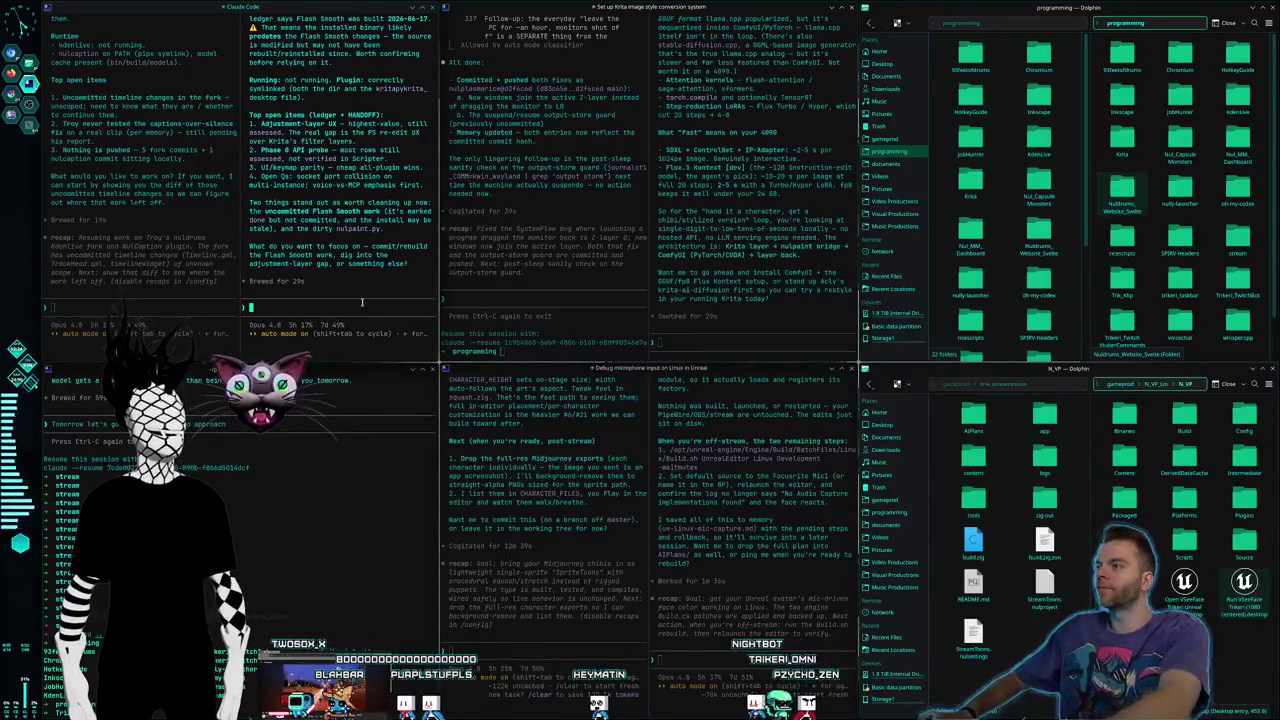
{"action": "key", "text": "super+2"}
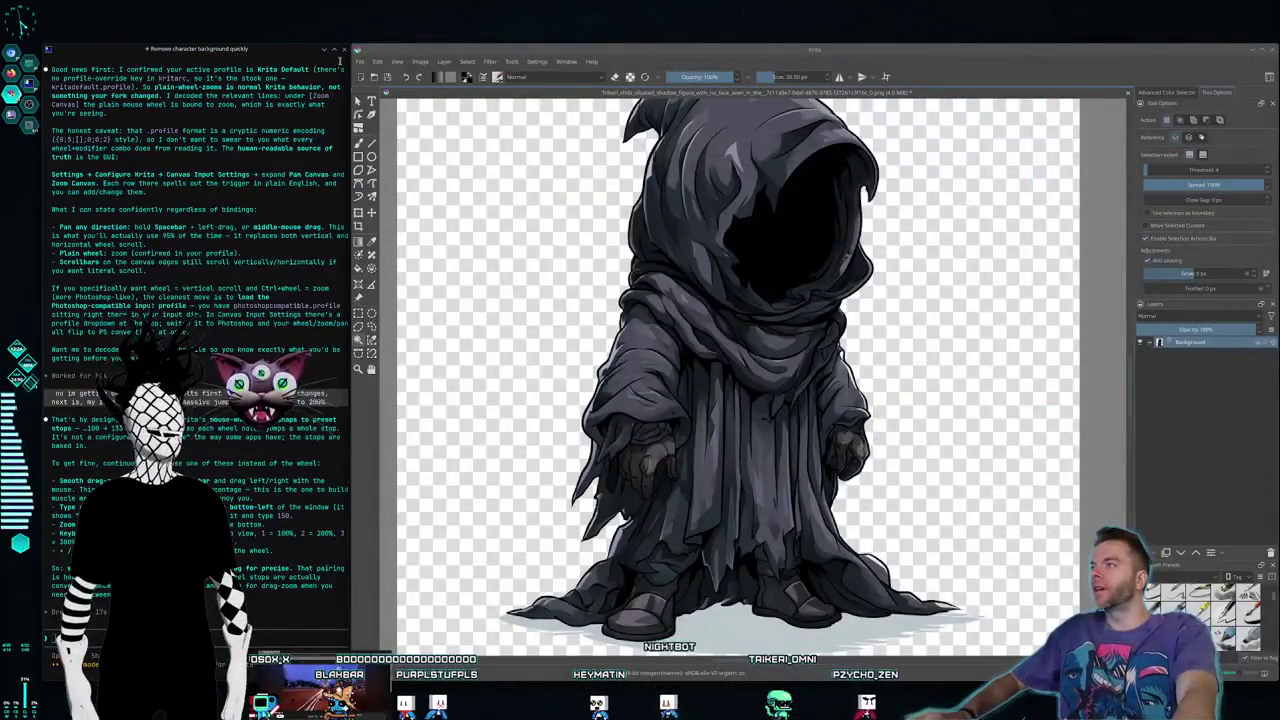
{"action": "left_click", "coordinate": [360, 61]}
{"action": "left_click", "coordinate": [400, 129]}
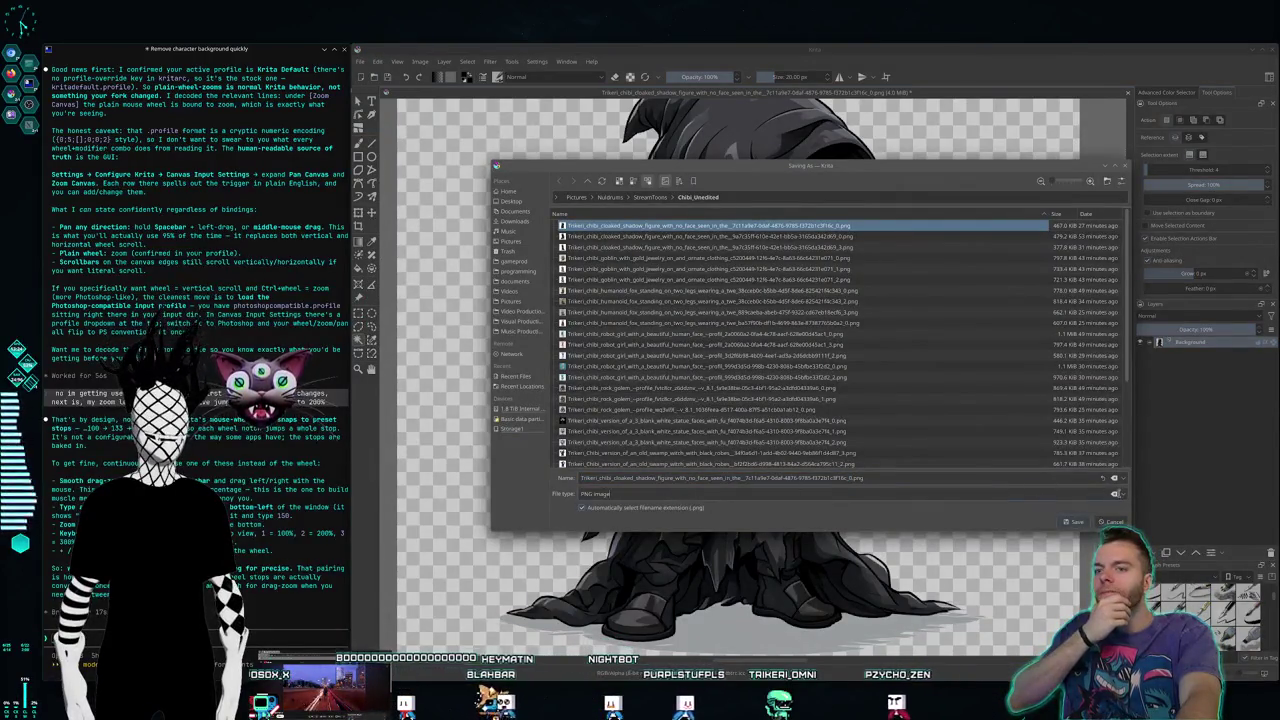
Step: Save the figure as a Krita document named ChibiToonEdits.kra in the Chibi_Unedited folder
{"action": "left_click", "coordinate": [682, 493]}
{"action": "scroll", "coordinate": [682, 530], "scroll_direction": "up", "scroll_amount": 3}
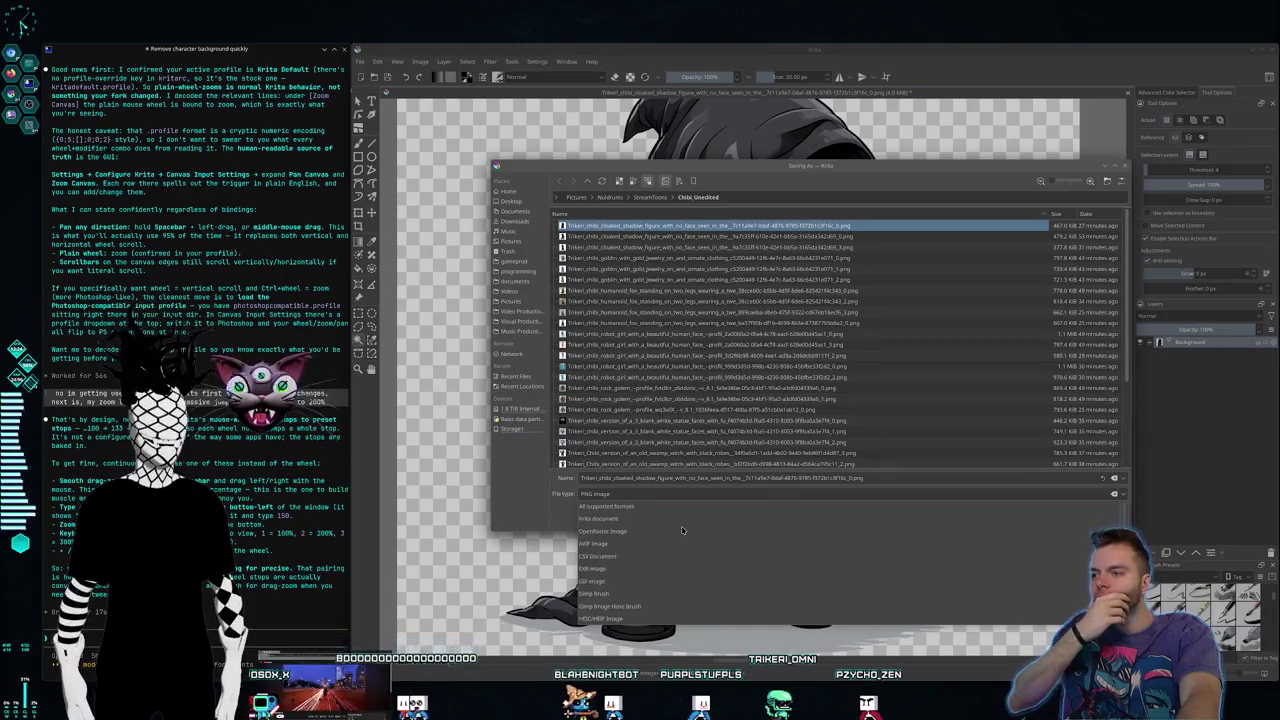
{"action": "left_click", "coordinate": [662, 518]}
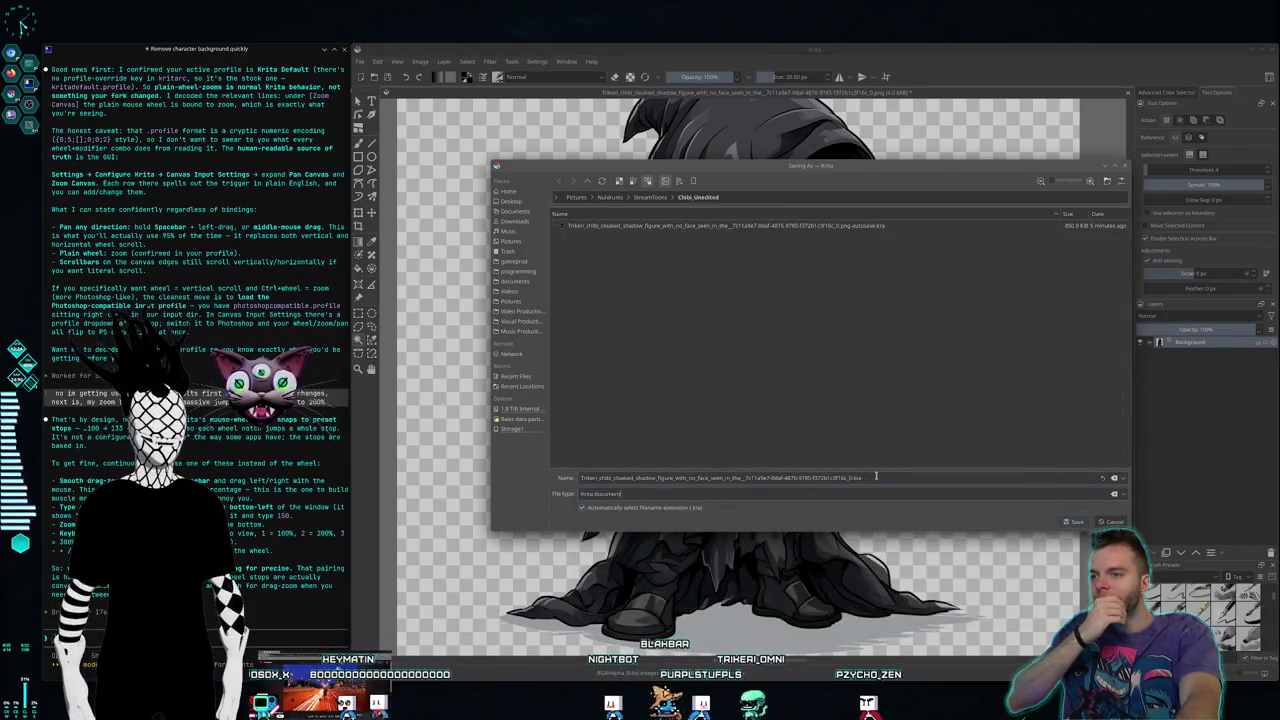
{"action": "left_click_drag", "start_coordinate": [868, 477], "coordinate": [440, 459]}
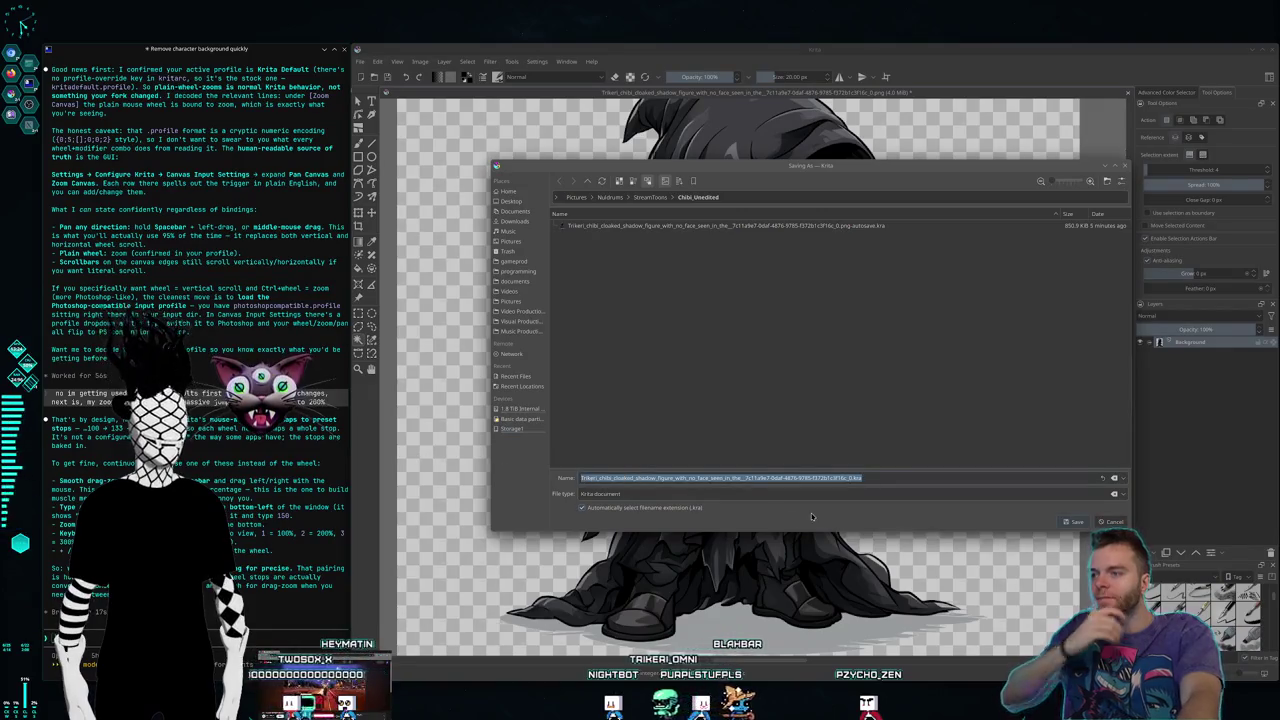
{"action": "type", "text": "ChibiT"}
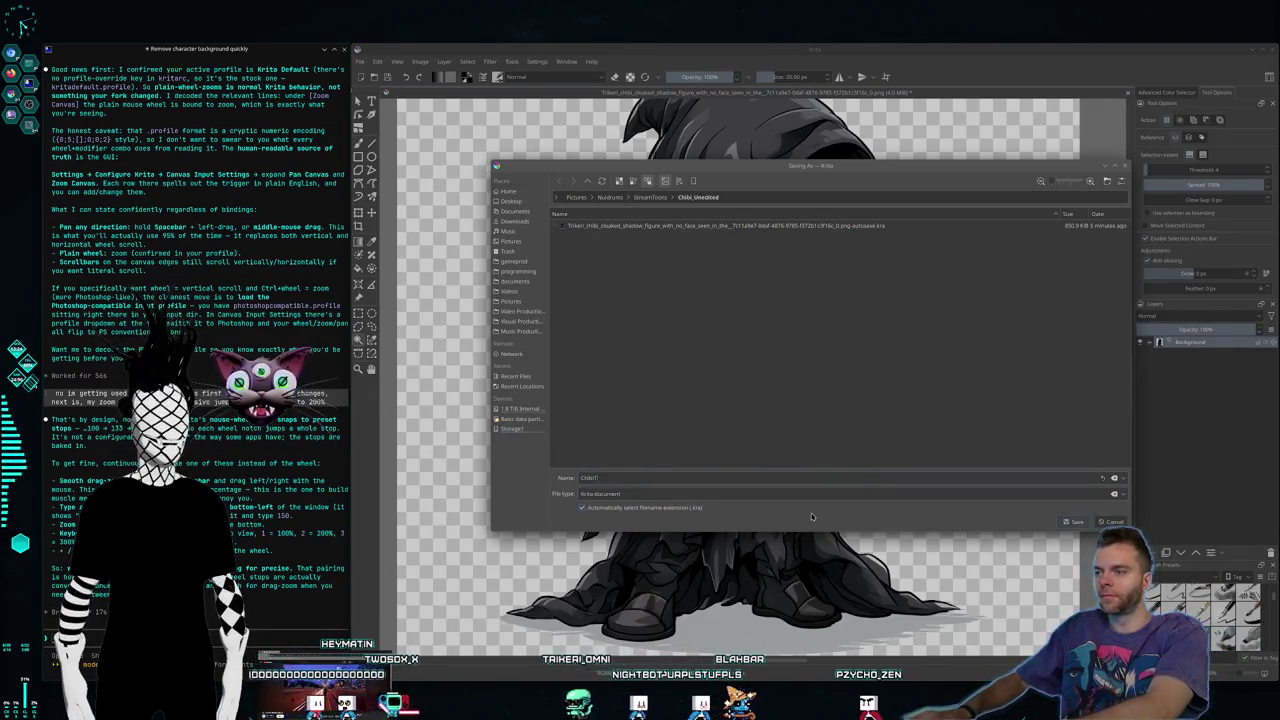
{"action": "type", "text": "oonfo"}
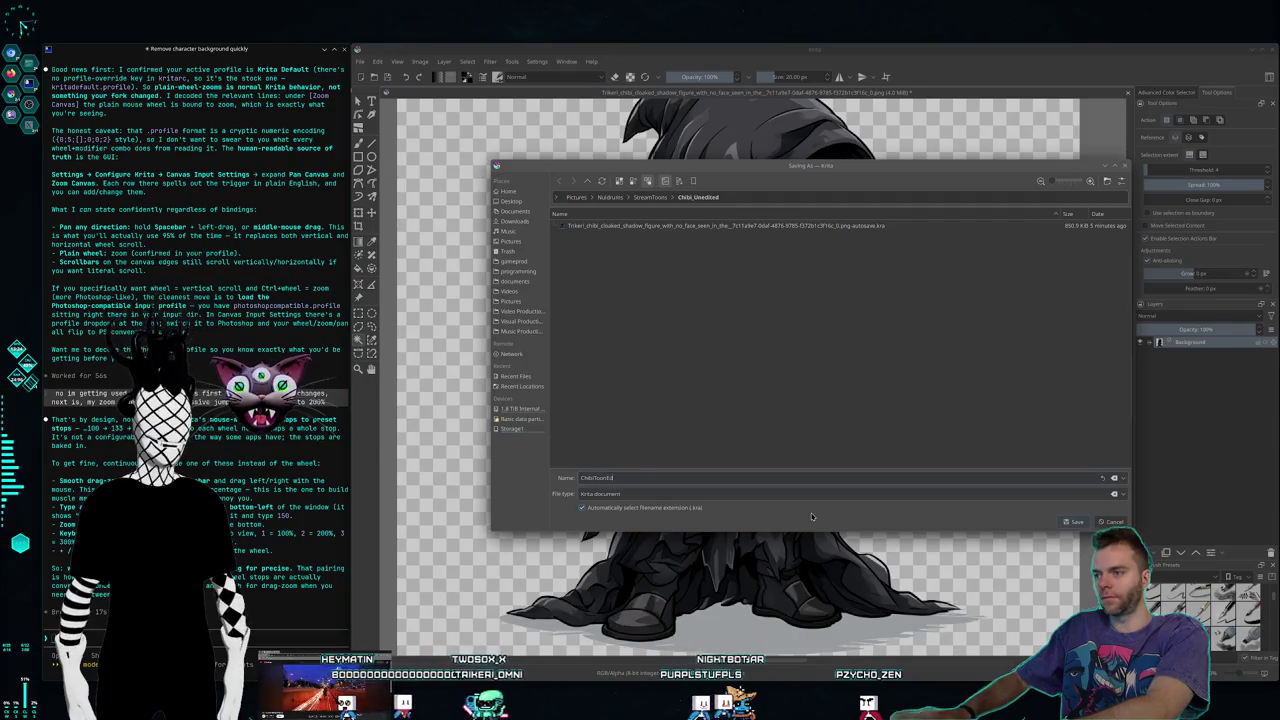
{"action": "type", "text": "onfulks"}
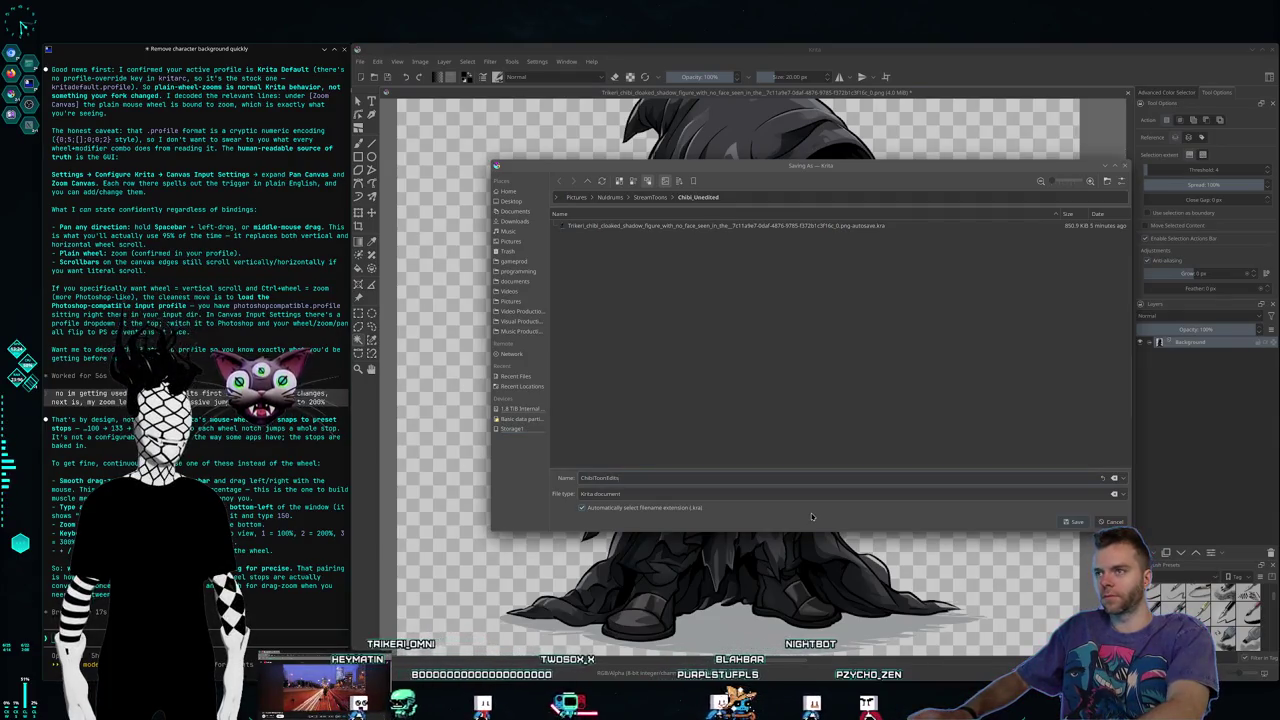
{"action": "key", "text": "Return"}
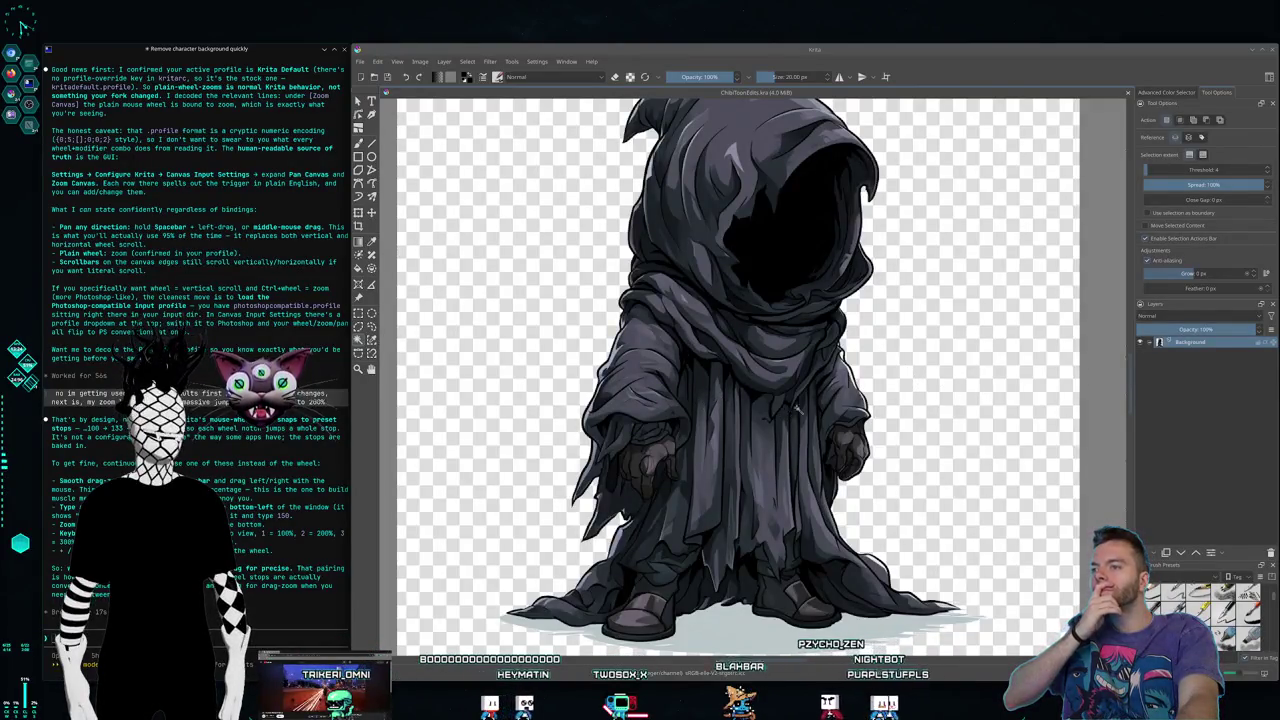
Step: Select and delete the pale grey ground shadow under the feet, deselect, then begin a region capture
{"action": "scroll", "coordinate": [812, 390], "scroll_direction": "down", "scroll_amount": 3}
{"action": "scroll", "coordinate": [828, 393], "scroll_direction": "up", "scroll_amount": 3}
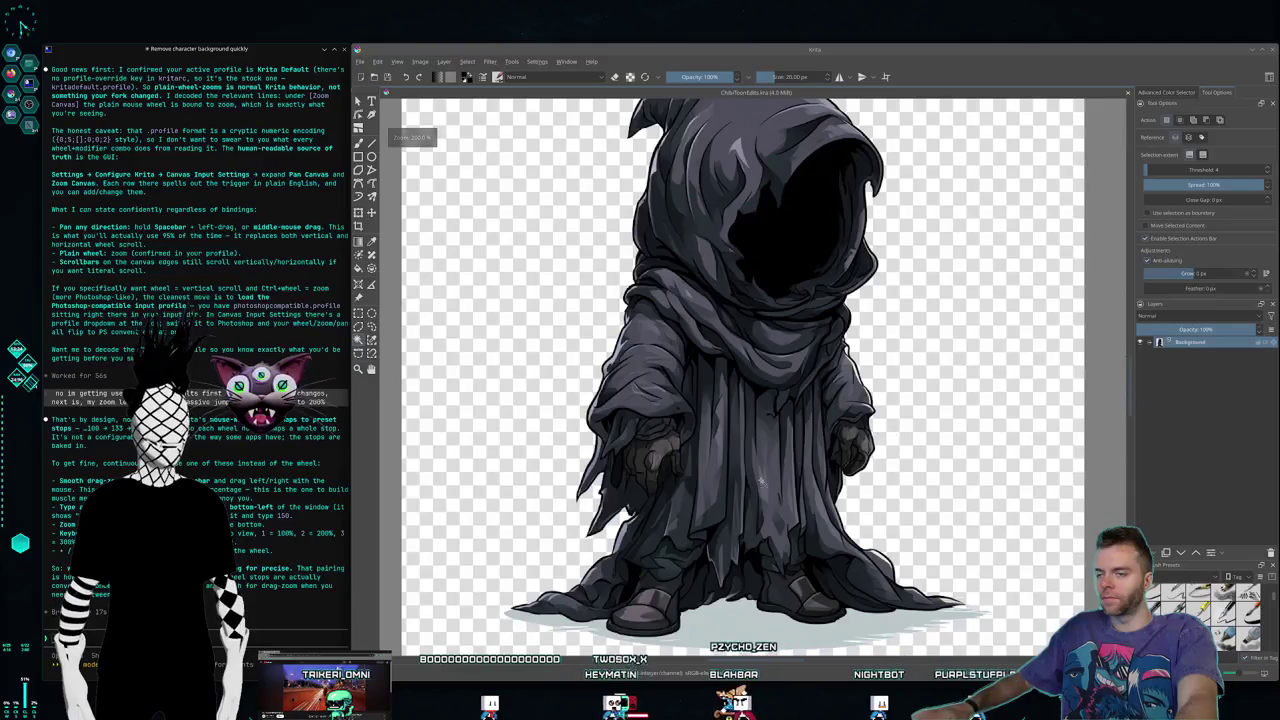
{"action": "scroll", "coordinate": [718, 349], "scroll_direction": "down", "scroll_amount": 3}
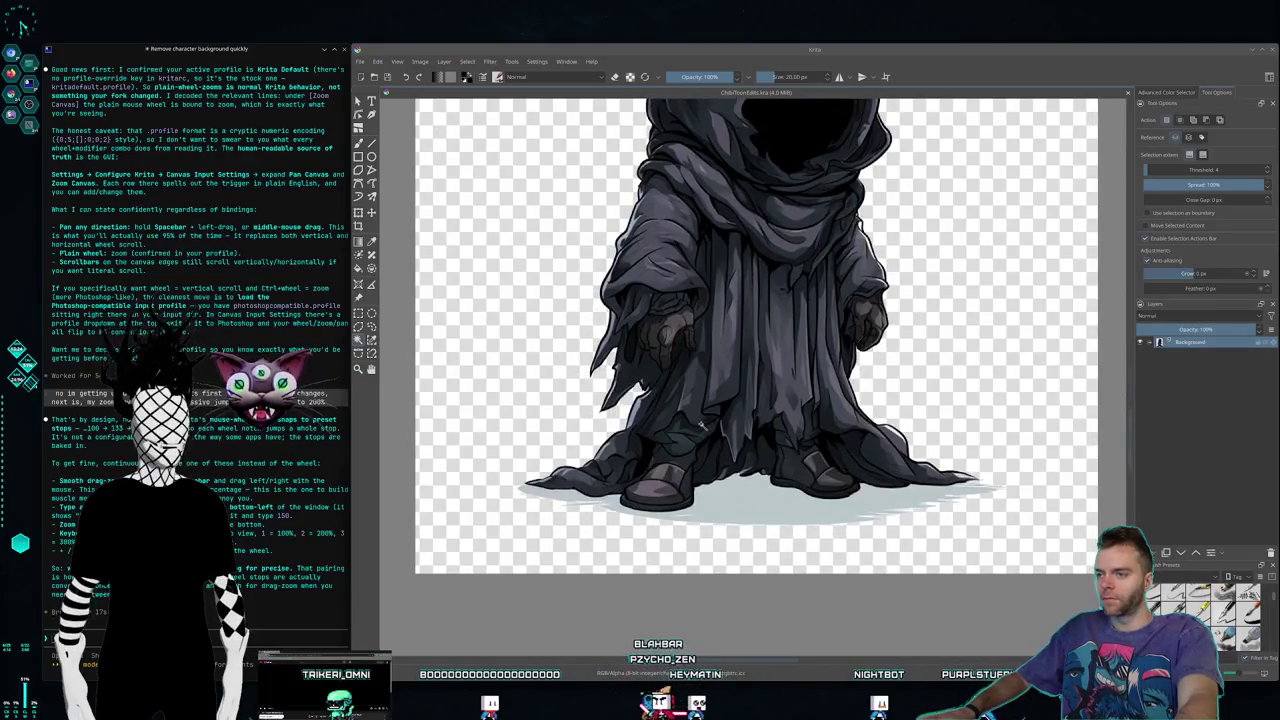
{"action": "scroll", "coordinate": [701, 424], "scroll_direction": "up", "scroll_amount": 1}
{"action": "scroll", "coordinate": [715, 420], "scroll_direction": "up", "scroll_amount": 1}
{"action": "scroll", "coordinate": [725, 416], "scroll_direction": "up", "scroll_amount": 1}
{"action": "scroll", "coordinate": [731, 414], "scroll_direction": "up", "scroll_amount": 1}
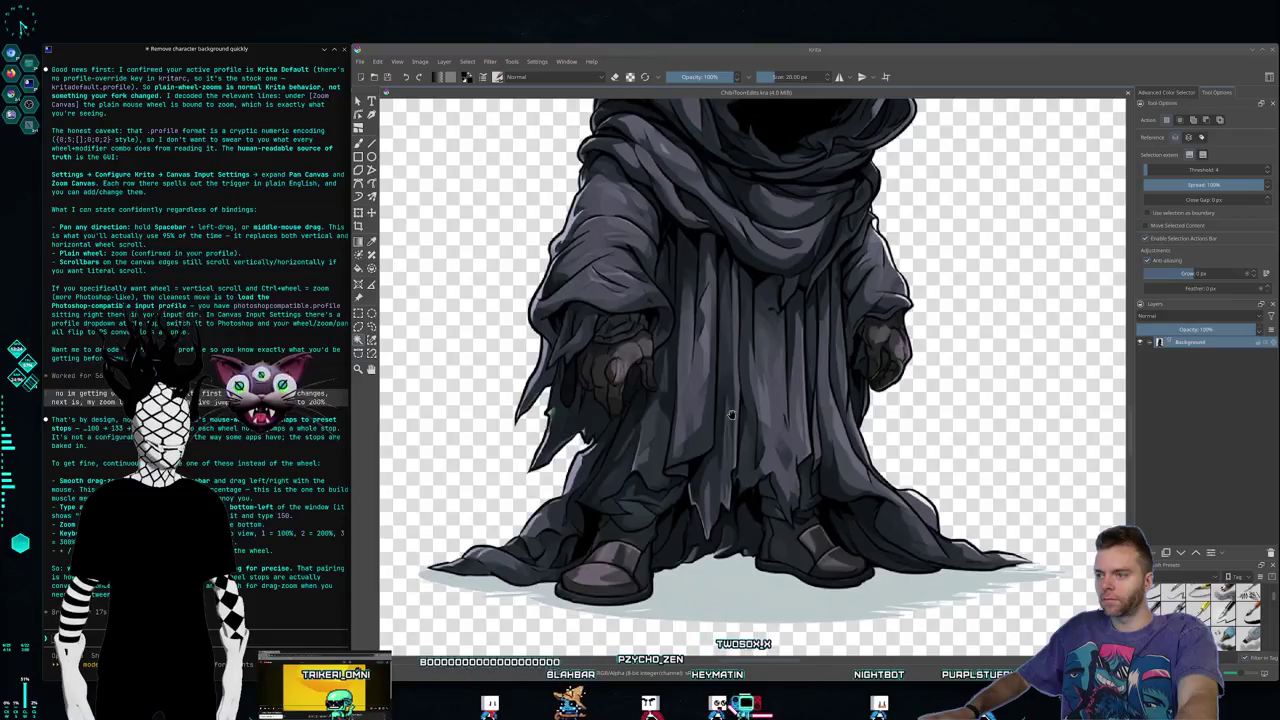
{"action": "scroll", "coordinate": [731, 418], "scroll_direction": "up", "scroll_amount": 1}
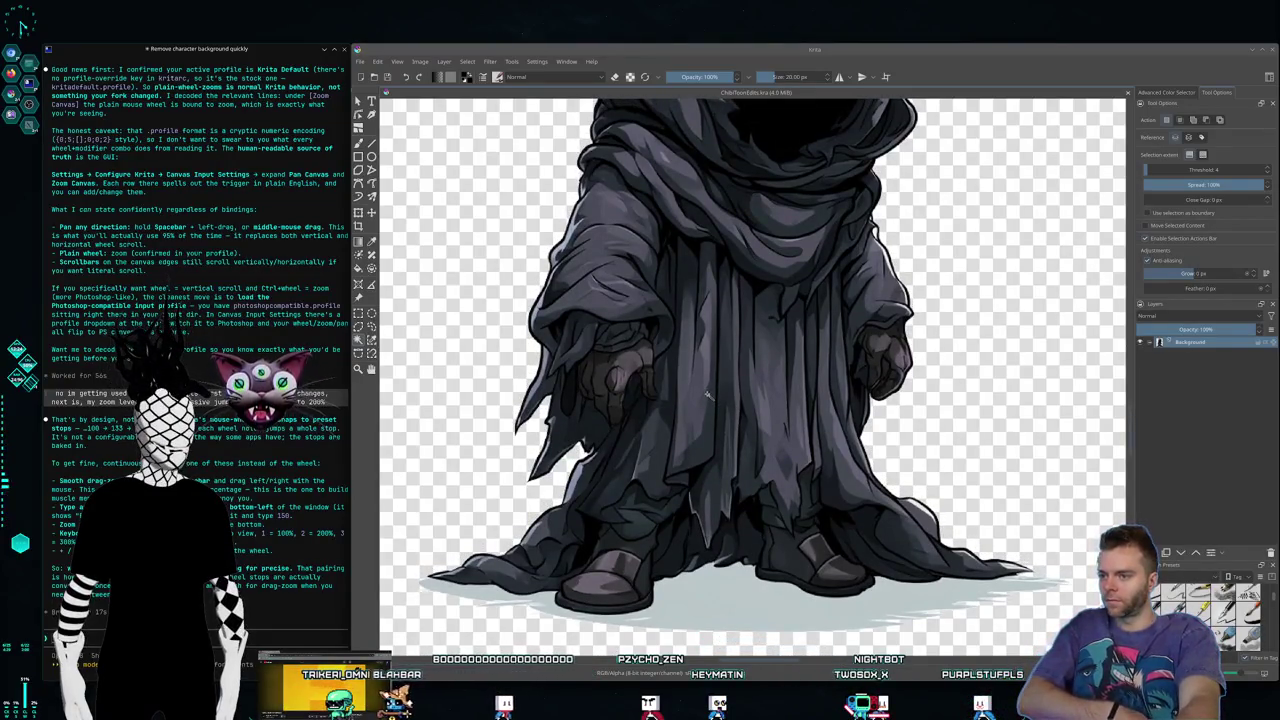
{"action": "left_click", "coordinate": [713, 601]}
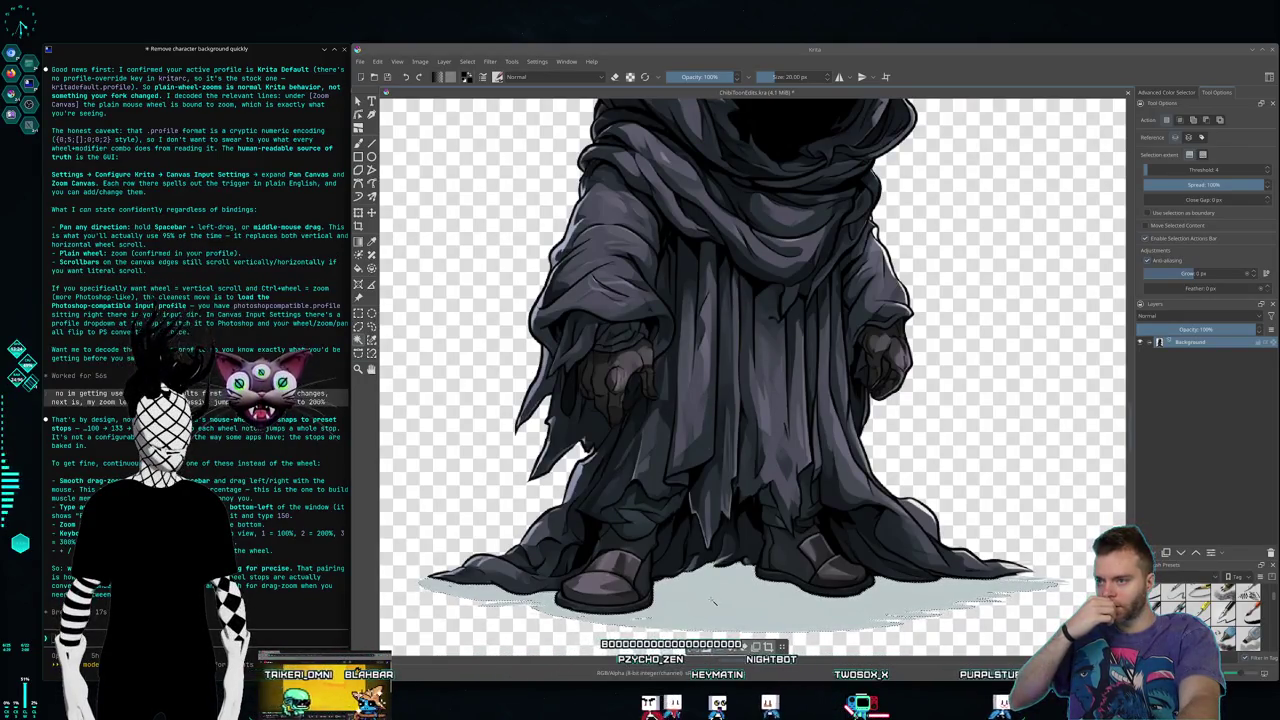
{"action": "key", "text": "Delete"}
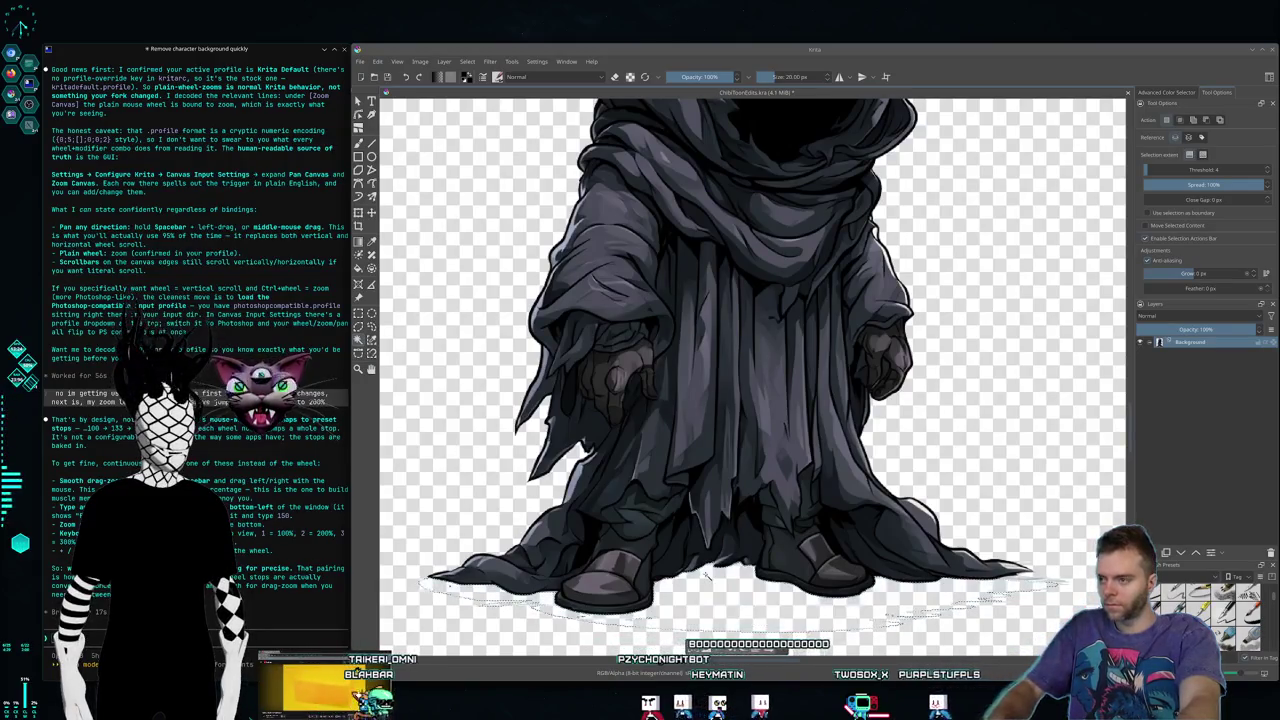
{"action": "key", "text": "ctrl+shift+a"}
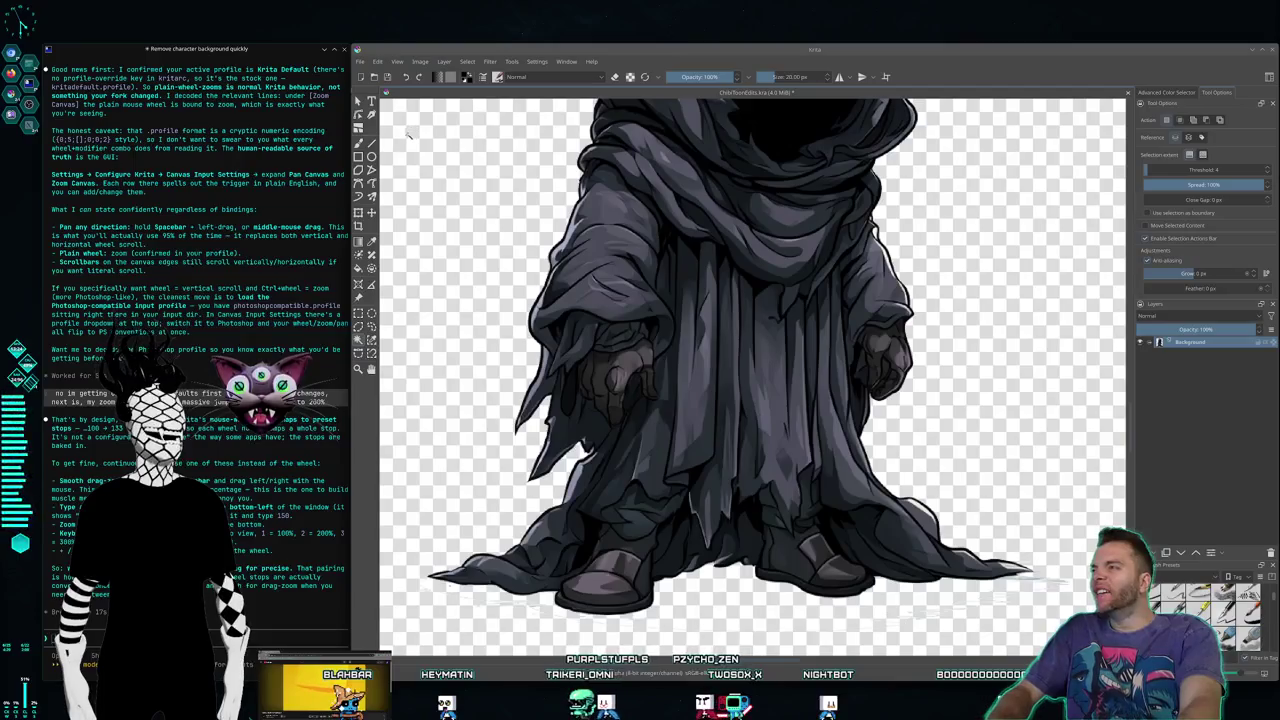
{"action": "key", "text": "Print"}
Step: Copy a screenshot of the strip along Krita's left edge to the clipboard, then go to the terminals
{"action": "left_click_drag", "start_coordinate": [340, 47], "coordinate": [446, 397]}
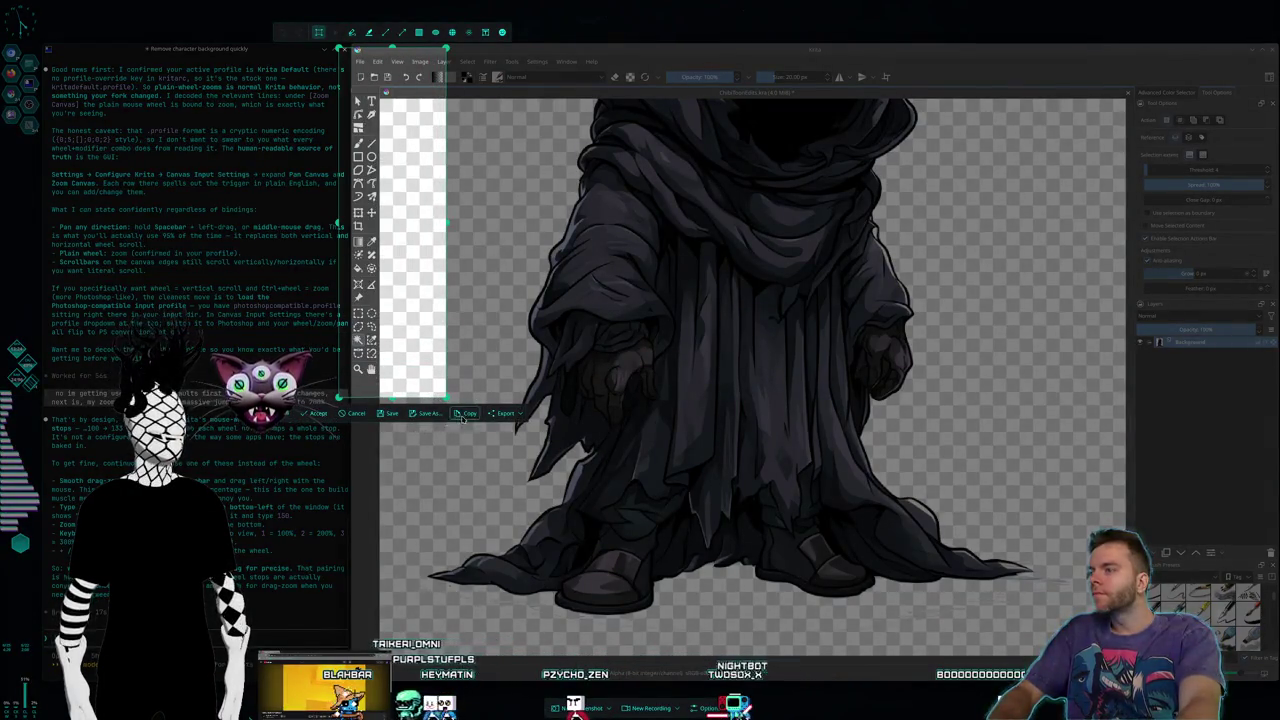
{"action": "left_click", "coordinate": [466, 414]}
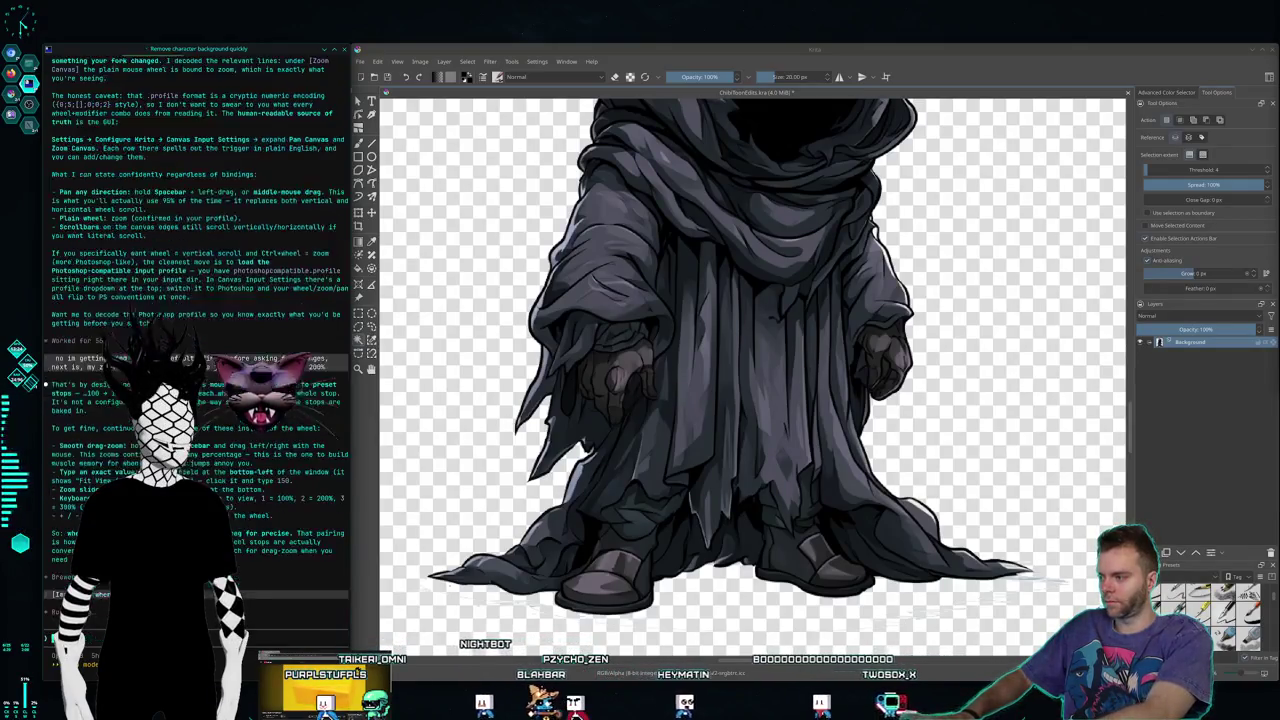
{"action": "key", "text": "super+1"}
{"action": "type", "text": "hey, i don't like how big"}
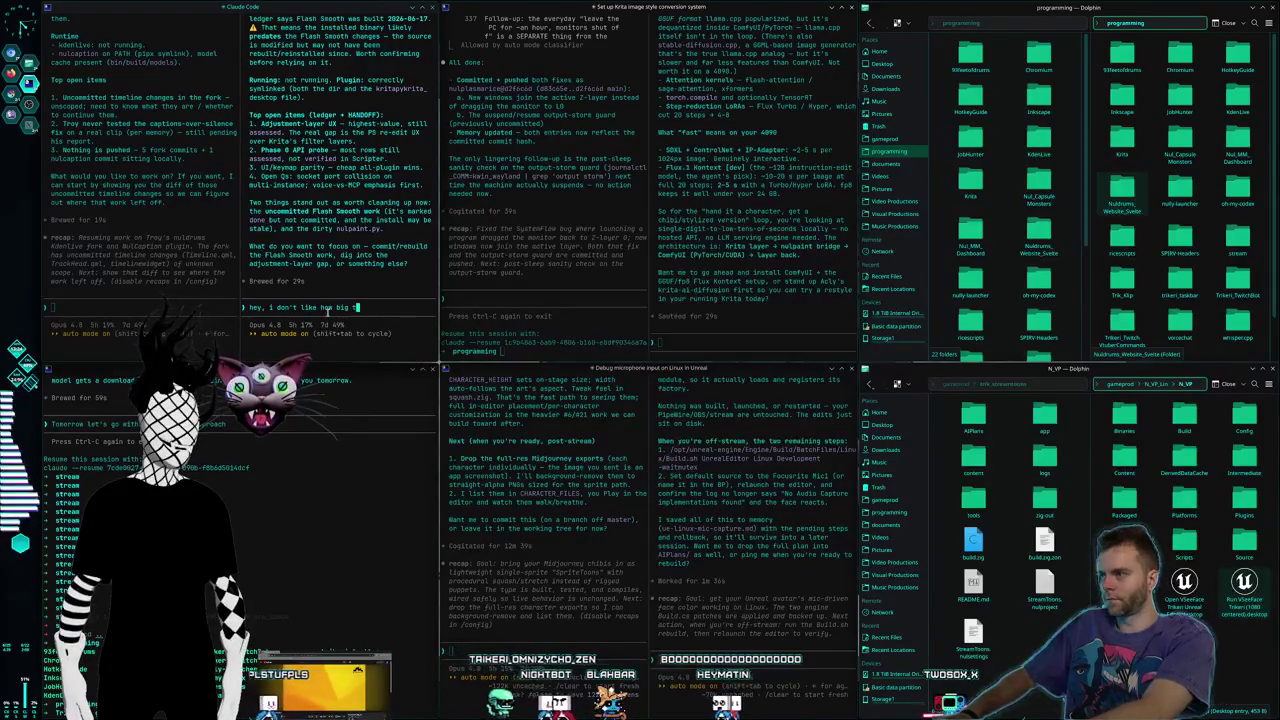
Step: Draft a Claude Code request for 10% mouse-wheel zoom intervals instead of 133-to-200% jumps
{"action": "type", "text": "the jumps in"}
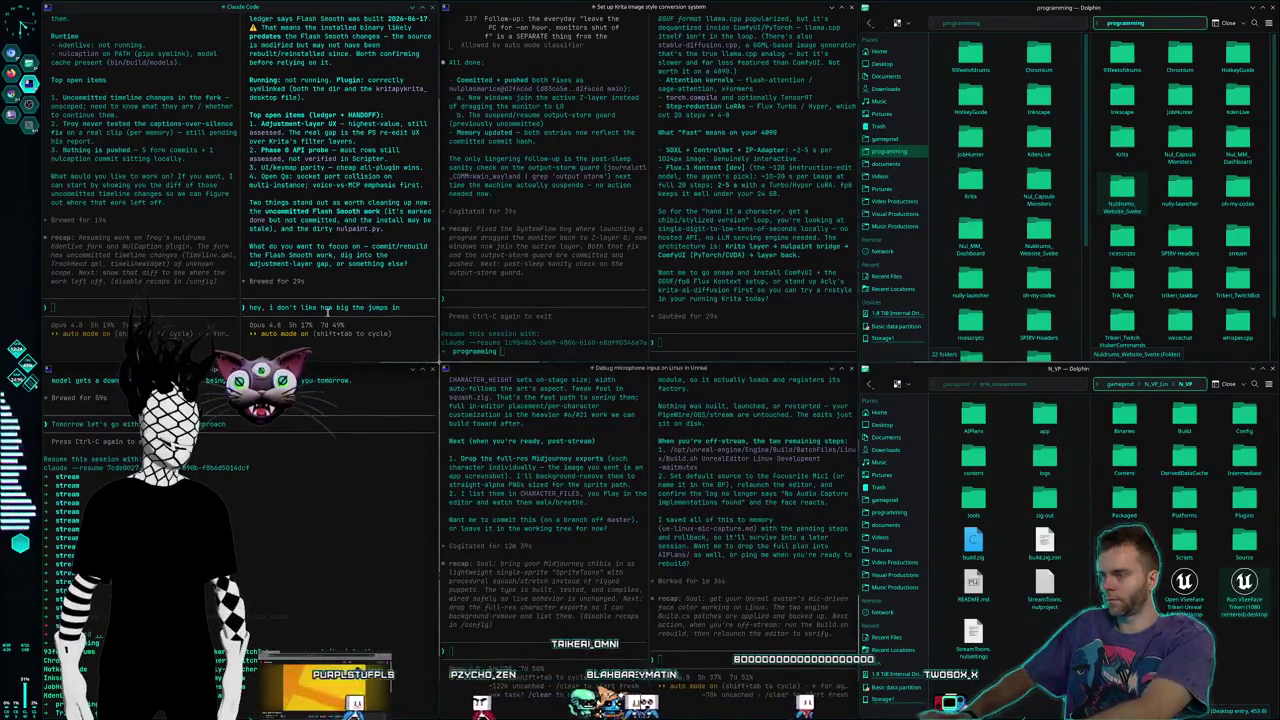
{"action": "type", "text": " zoom levels "}
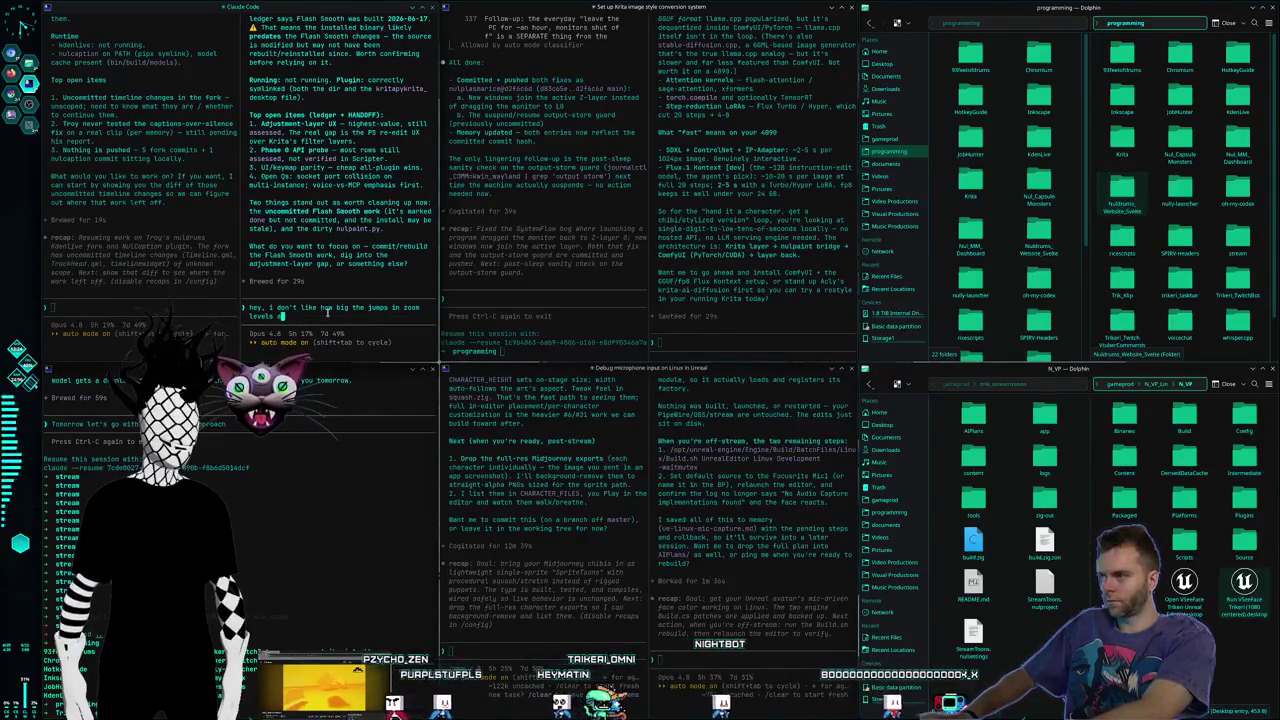
{"action": "type", "text": "are from 133 to 200%"}
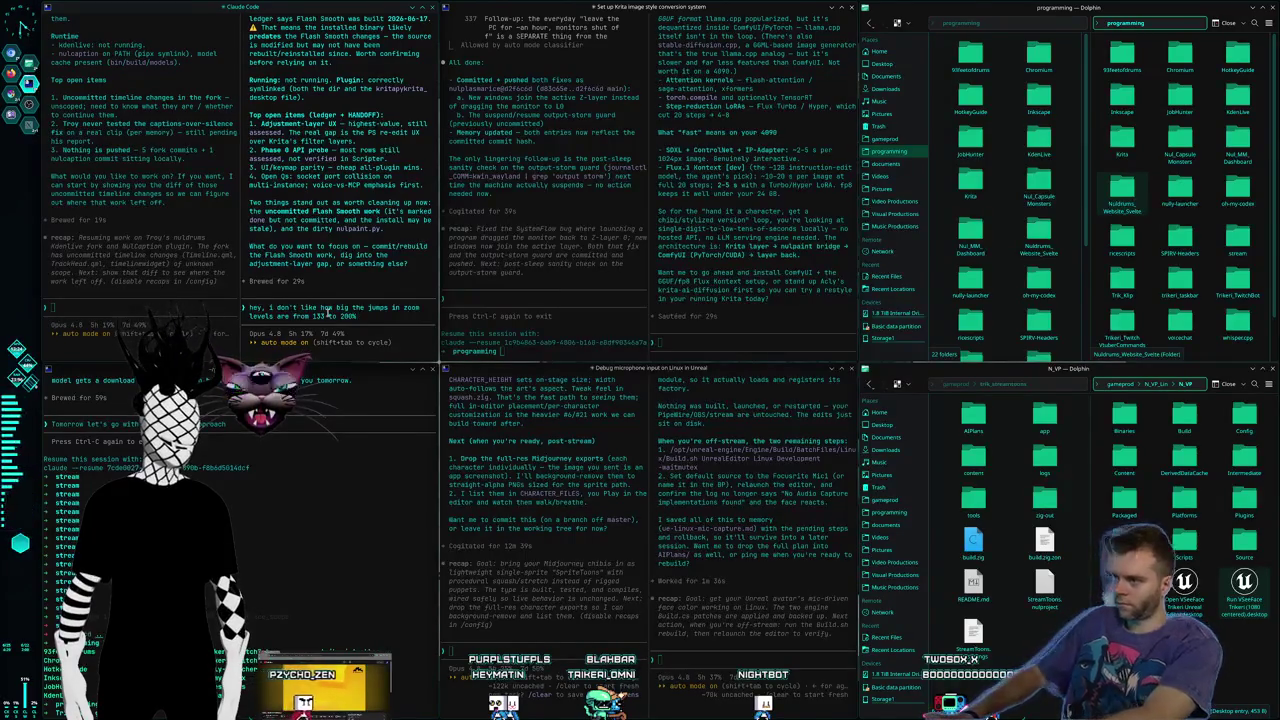
{"action": "type", "text": ", please"}
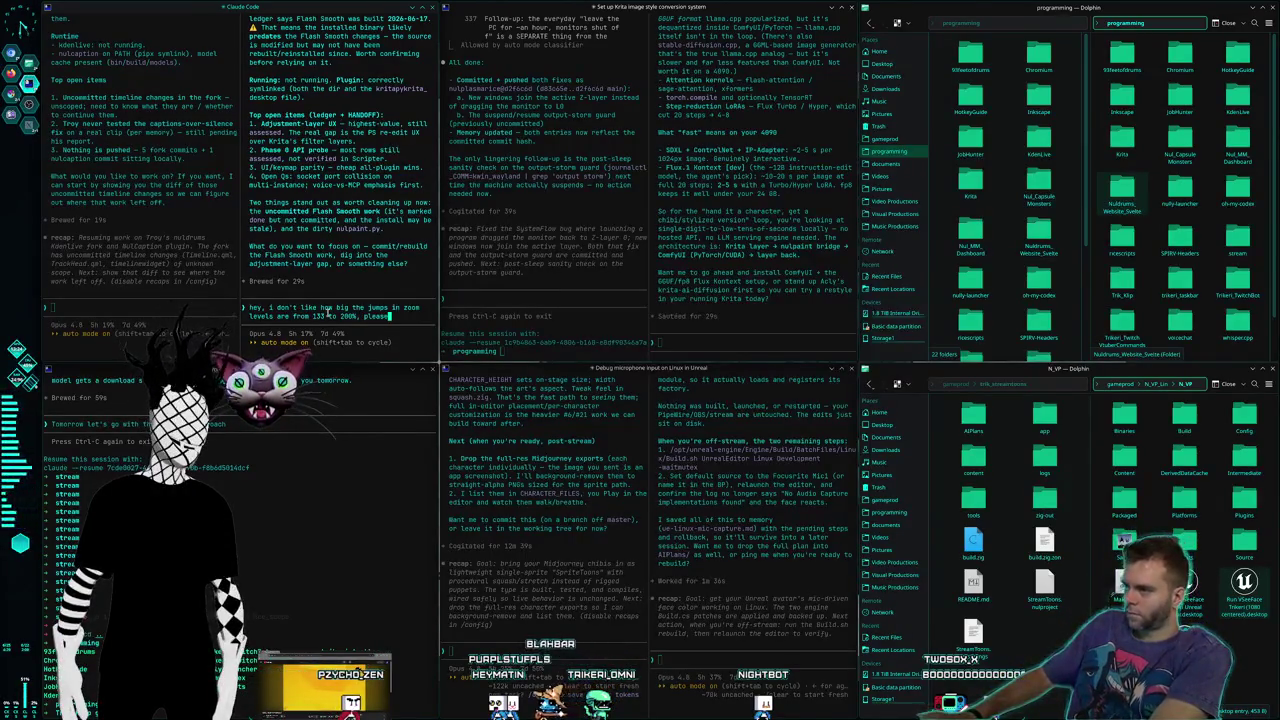
{"action": "type", "text": " make "}
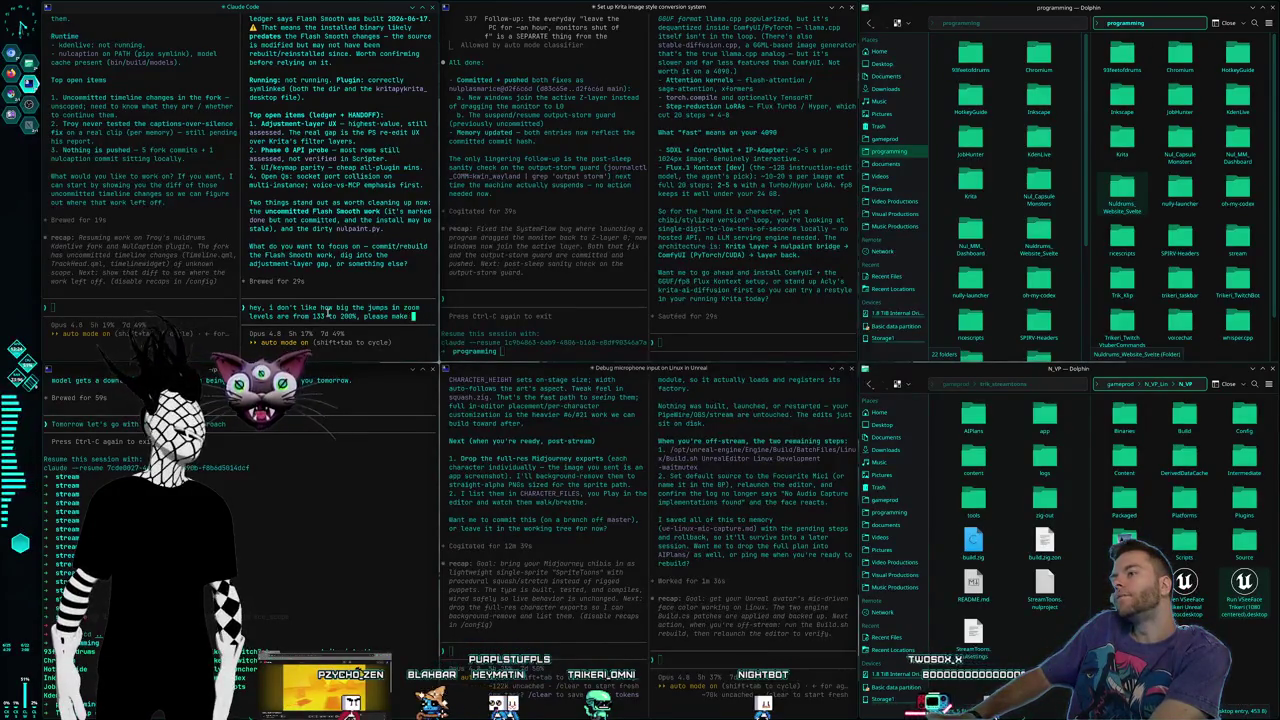
{"action": "type", "text": "the mouse wheel"}
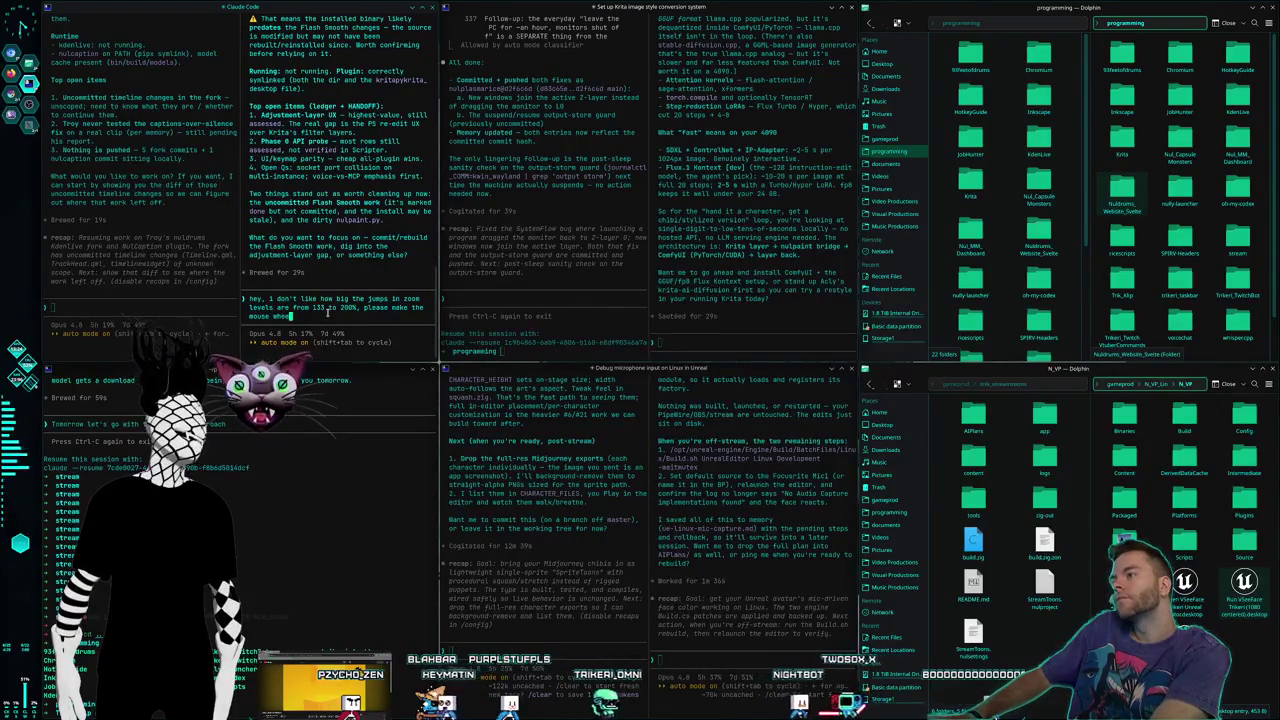
{"action": "type", "text": " zooms interv"}
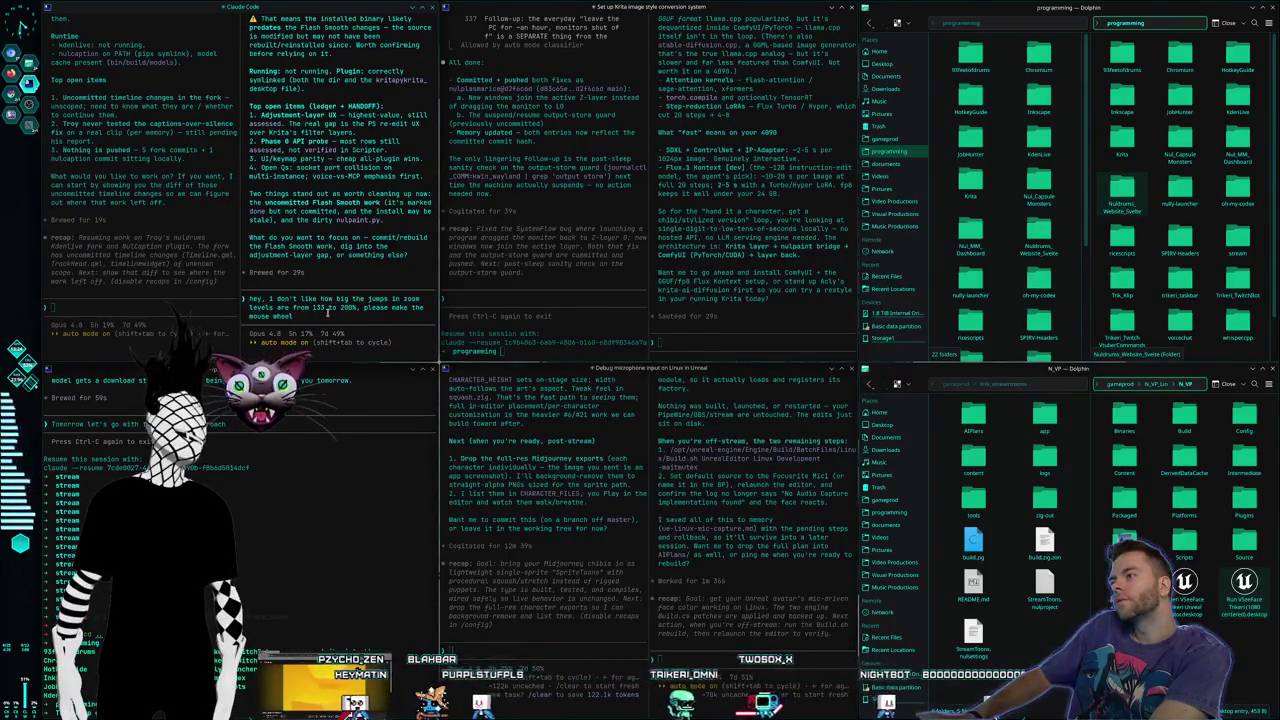
{"action": "type", "text": "als of 10%"}
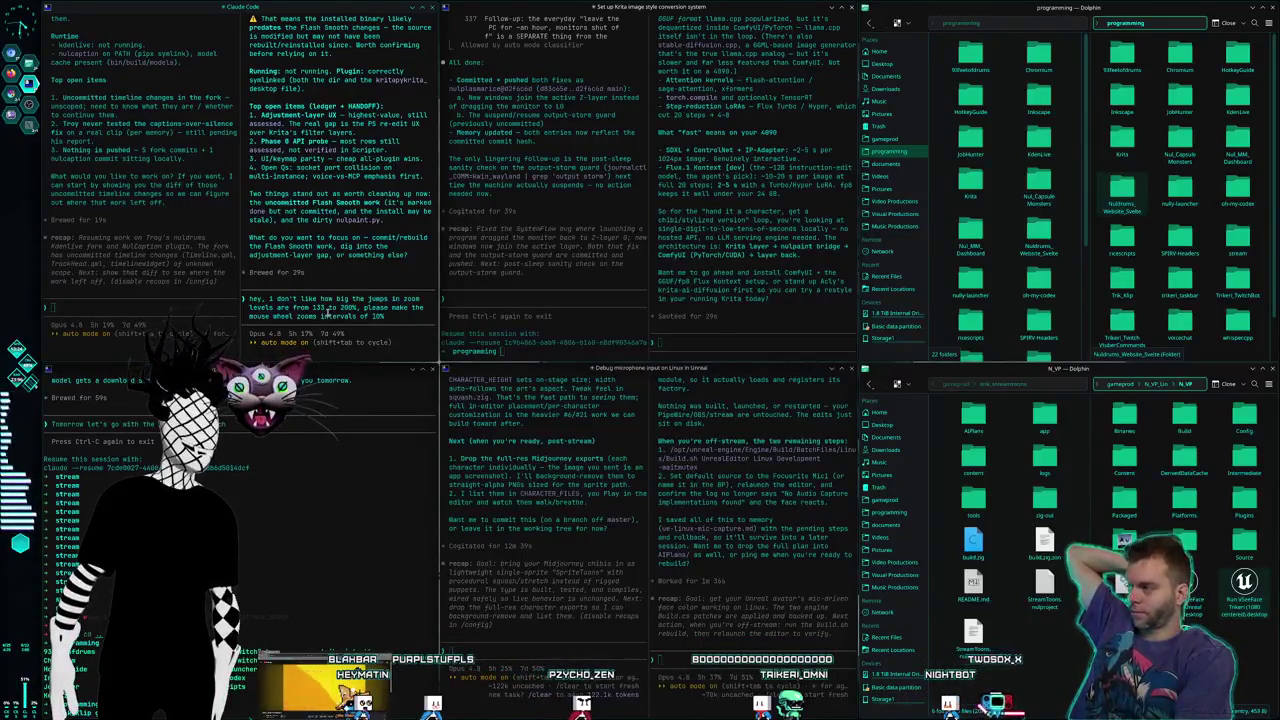
{"action": "key", "text": "ctrl+F2"}
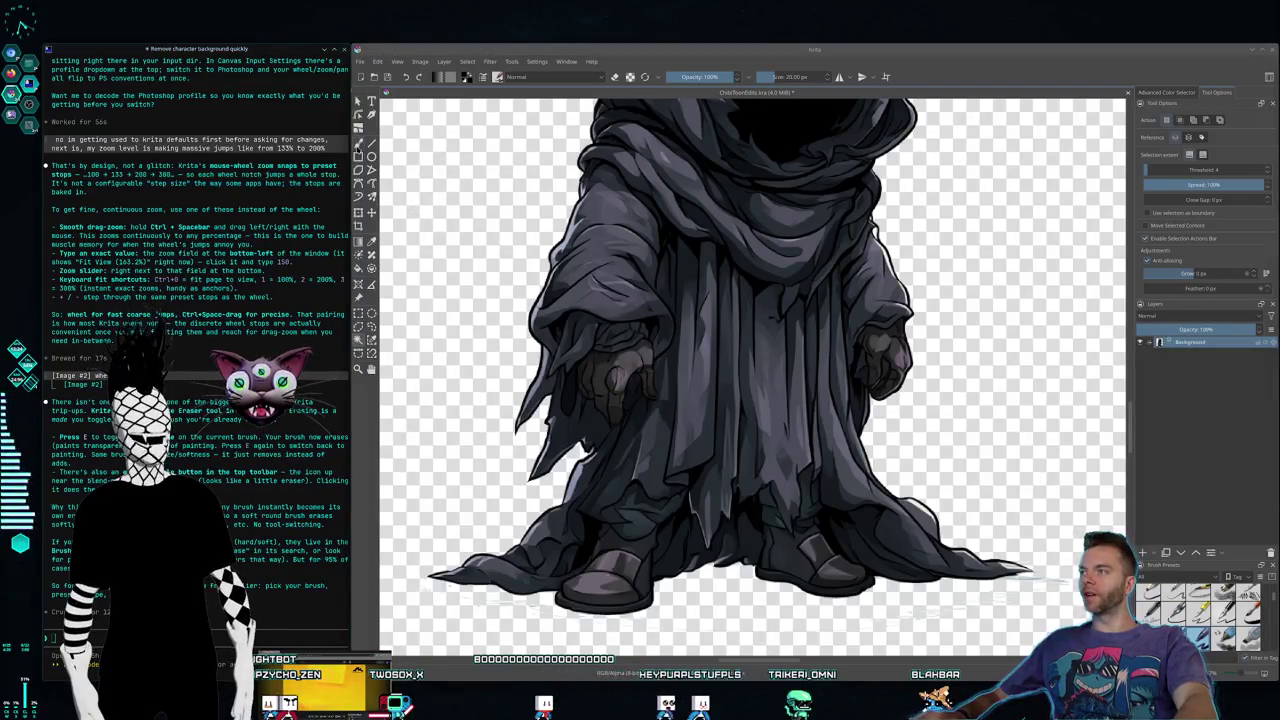
Step: Paint a short grey test stroke near the robe's hem with the freehand brush and try erasing it
{"action": "key", "text": "b"}
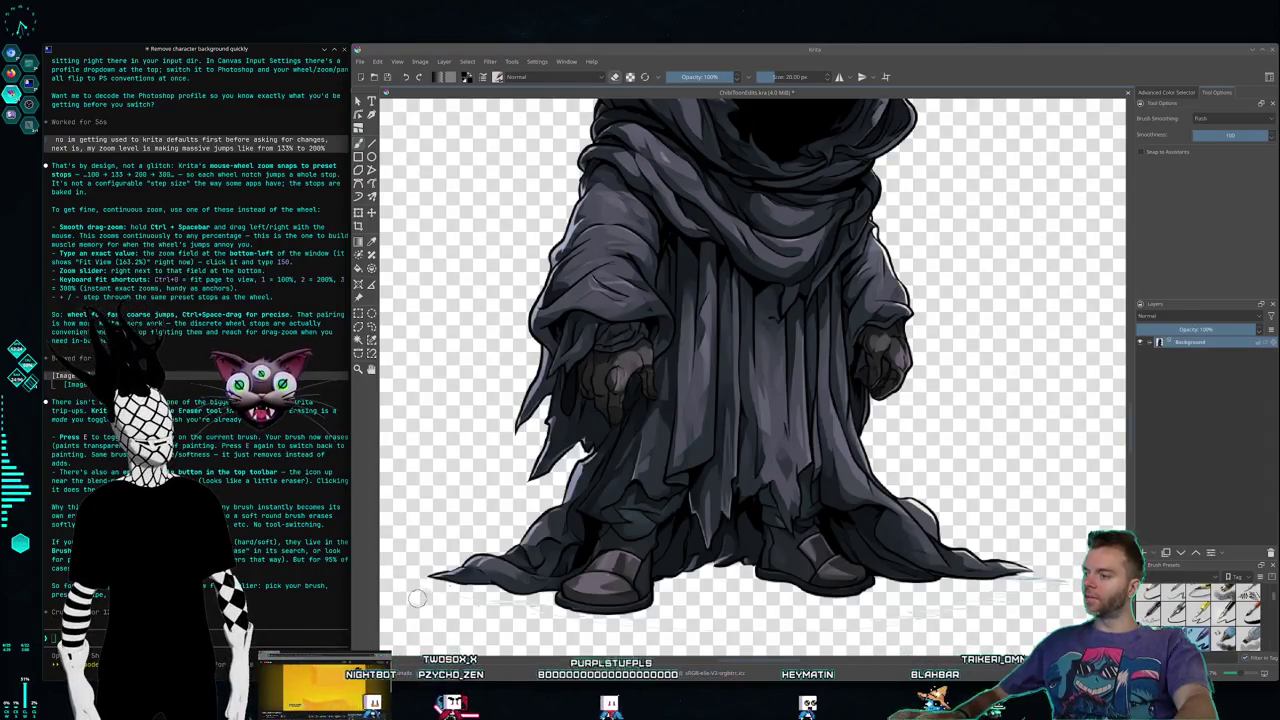
{"action": "left_click_drag", "start_coordinate": [410, 582], "coordinate": [430, 599]}
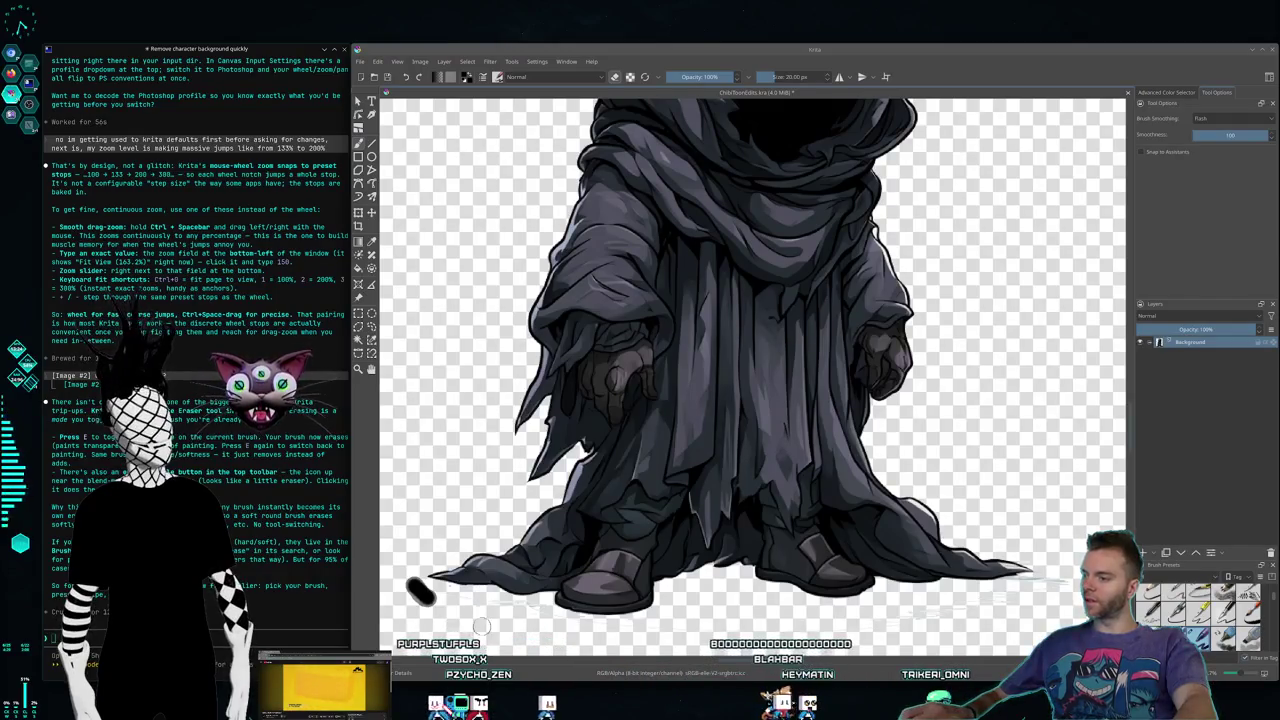
{"action": "left_click_drag", "start_coordinate": [410, 584], "coordinate": [430, 598]}
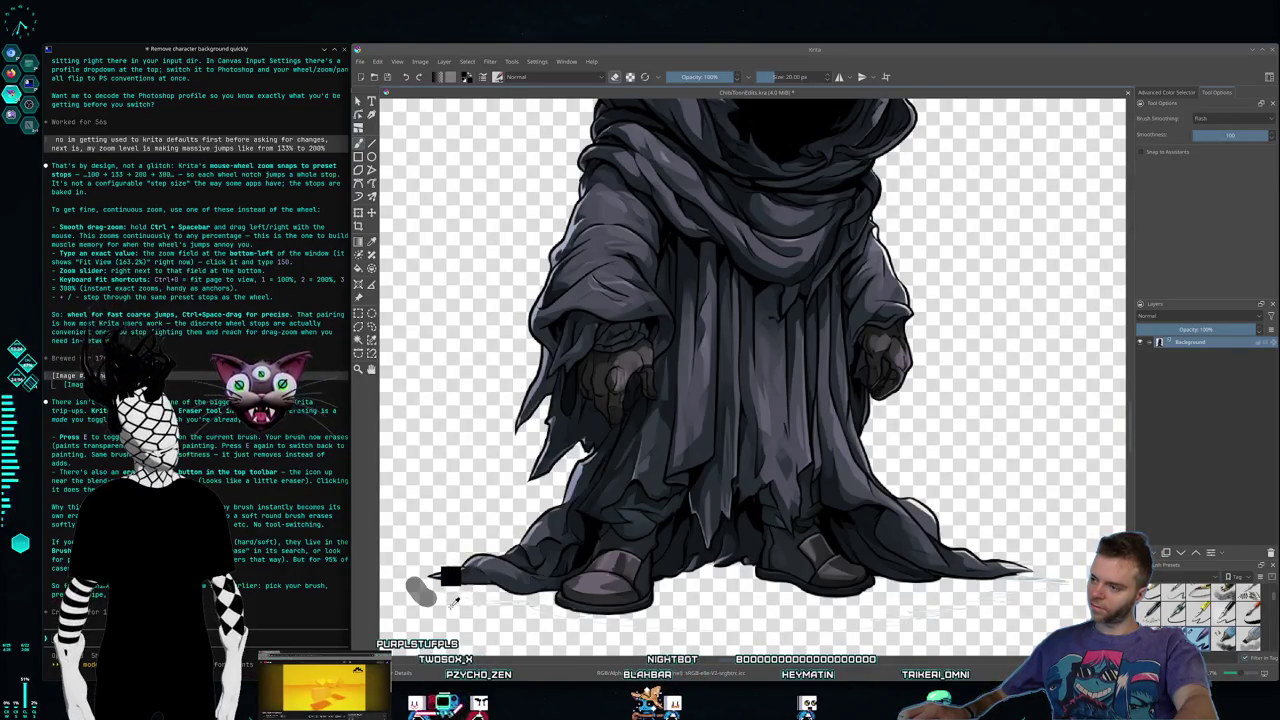
{"action": "left_click", "coordinate": [455, 601]}
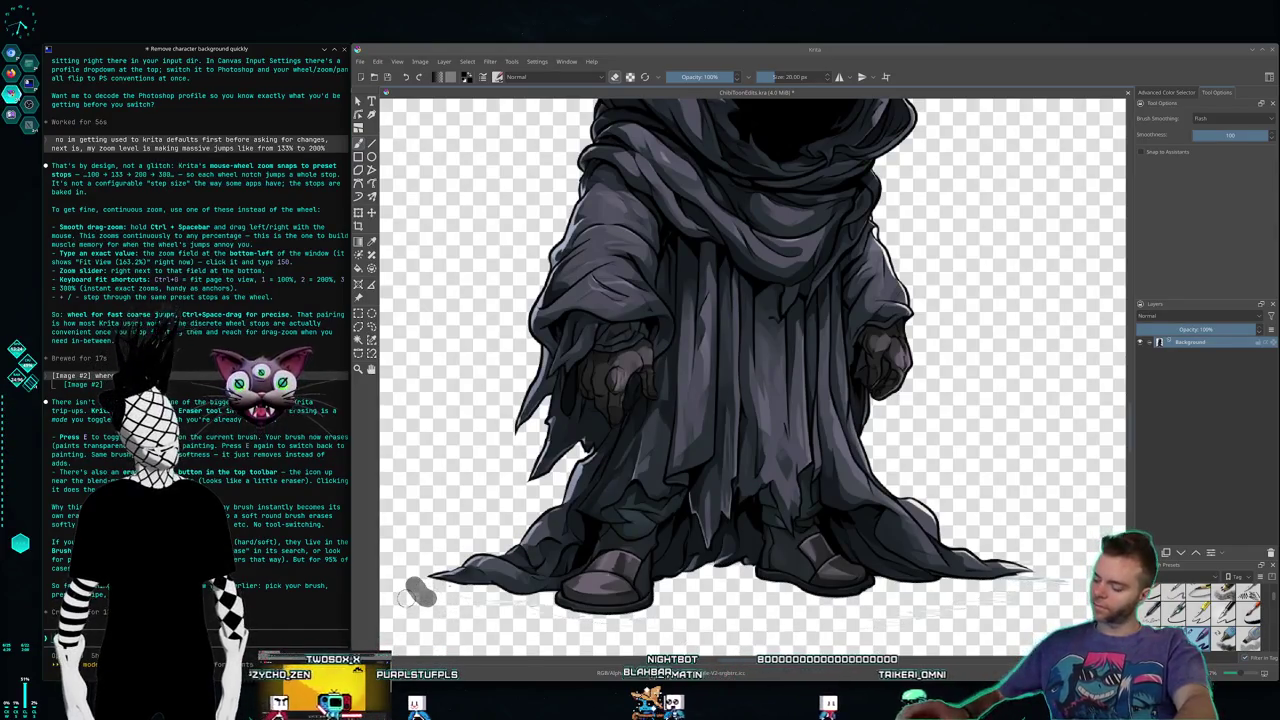
Step: Undo the extra strokes and frame the stray grey mark in a region screenshot
{"action": "key", "text": "ctrl+z"}
{"action": "left_click_drag", "start_coordinate": [433, 410], "coordinate": [413, 483]}
{"action": "key", "text": "ctrl+z"}
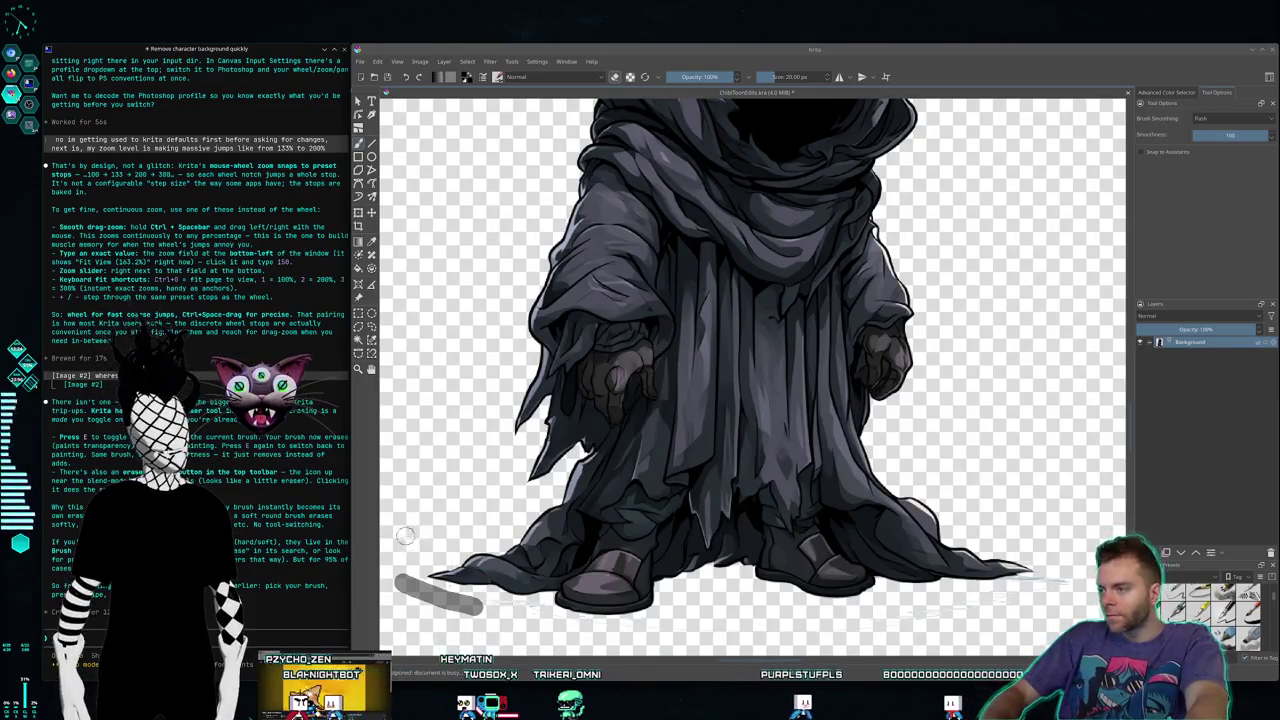
{"action": "key", "text": "Print"}
{"action": "left_click_drag", "start_coordinate": [380, 528], "coordinate": [528, 636]}
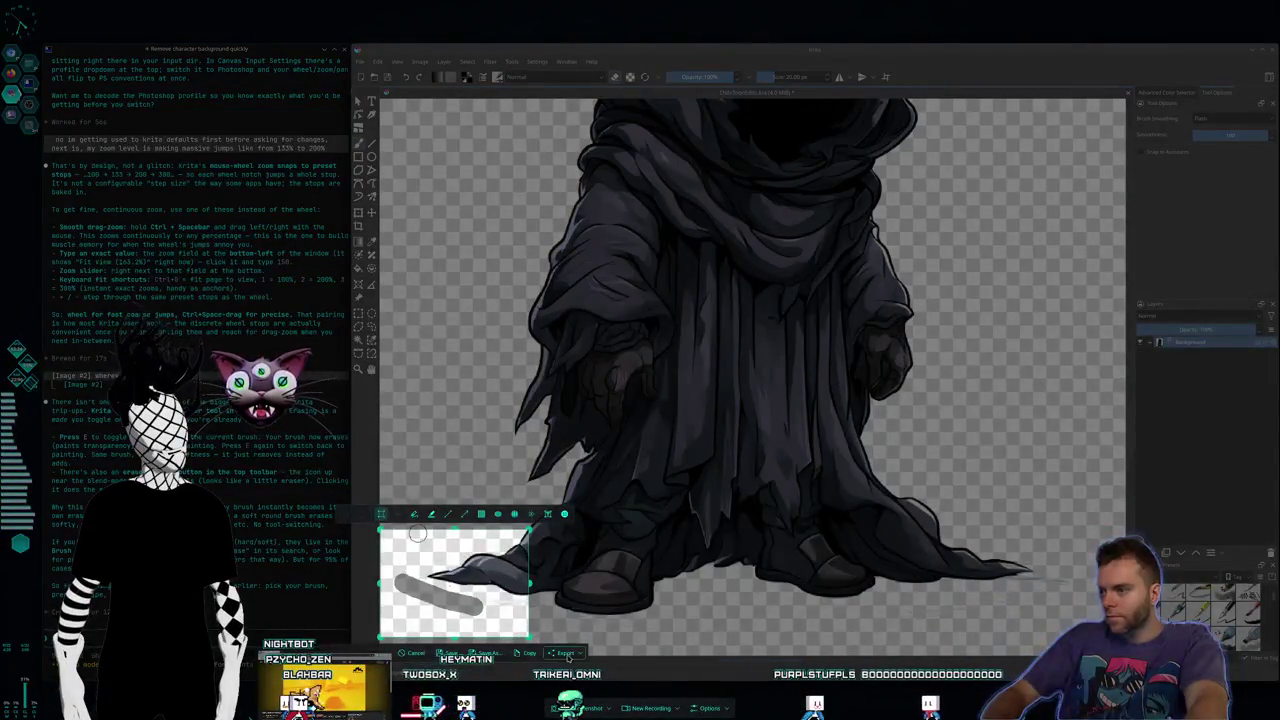
Step: Ask Claude Code "why is this" with the grey-stroke screenshot pasted in, then return to the terminals
{"action": "left_click", "coordinate": [567, 654]}
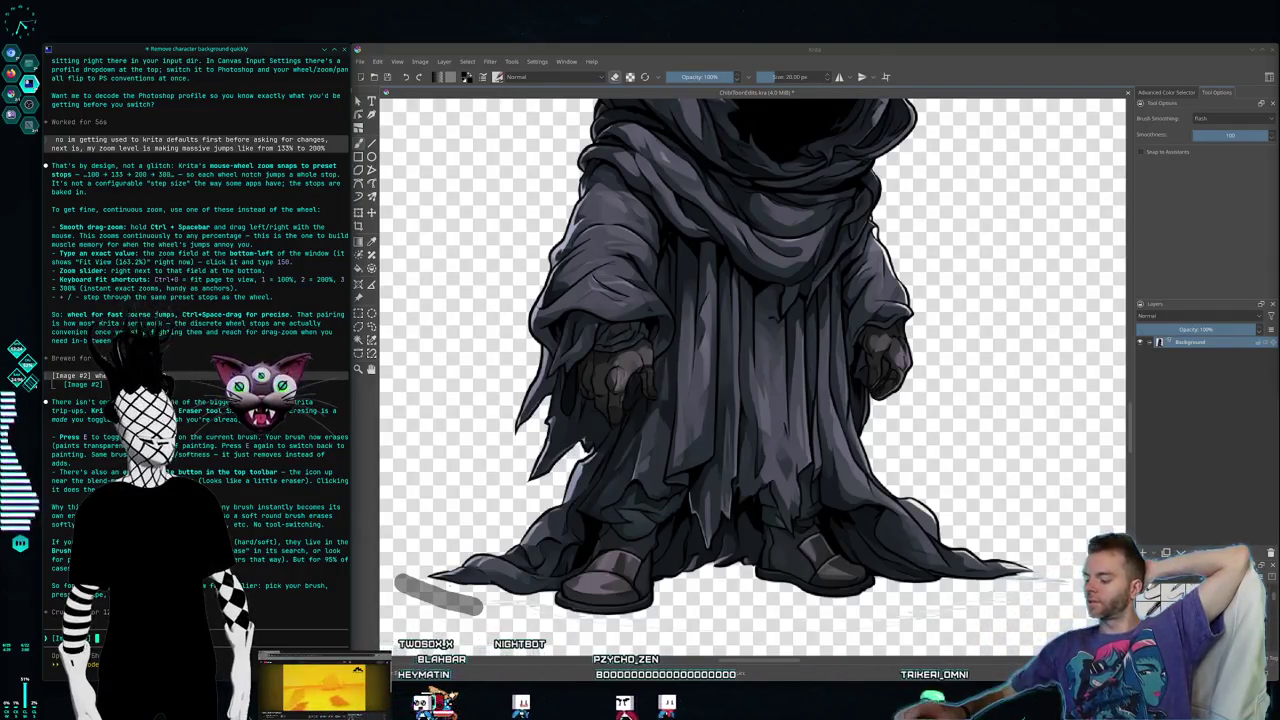
{"action": "type", "text": "why is this"}
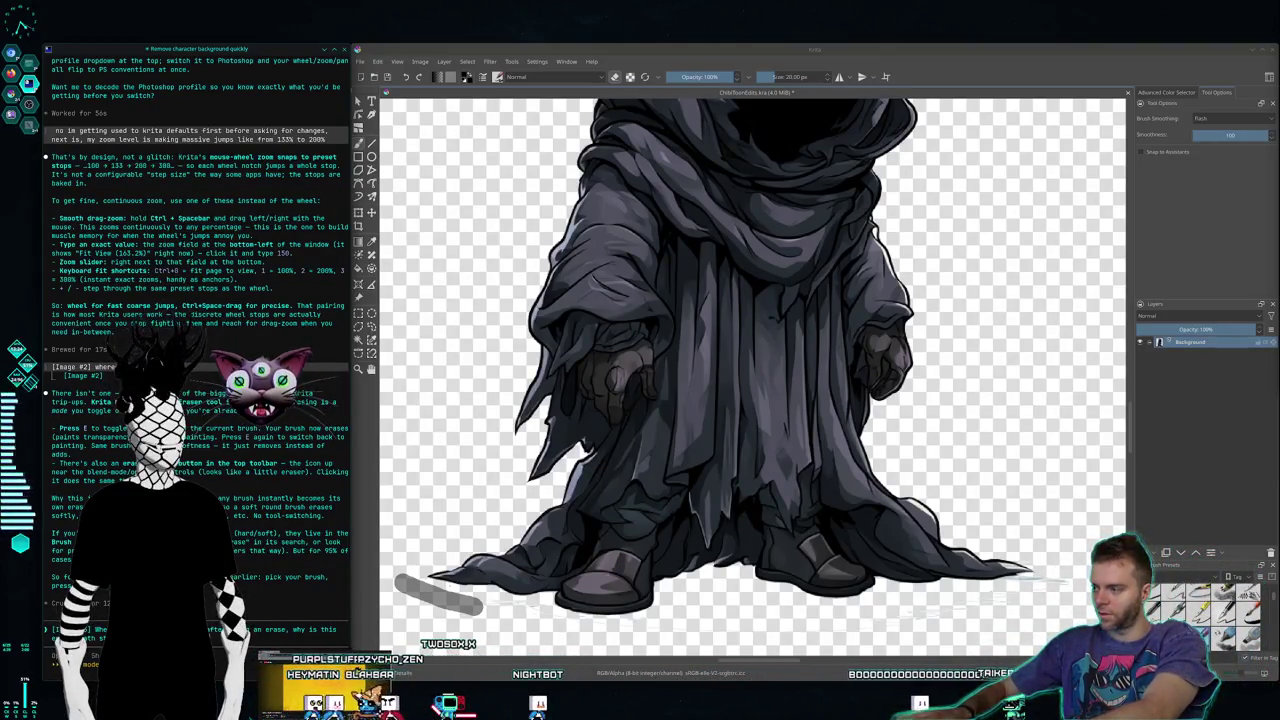
{"action": "key", "text": "ctrl+v"}
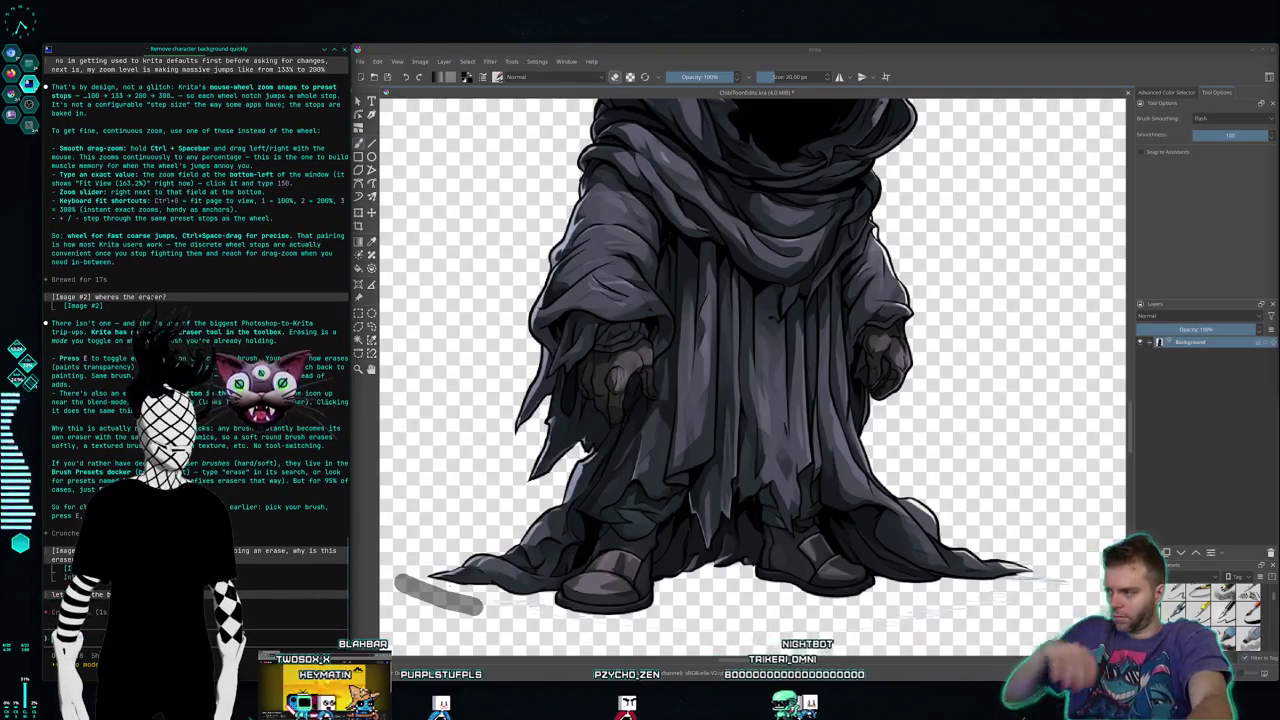
{"action": "key", "text": "super+1"}
{"action": "type", "text": "hey, I don't like how big the jumps in zoom levels are from 133 to 200%, please make the mouse wheel zooms intervals of 10%"}
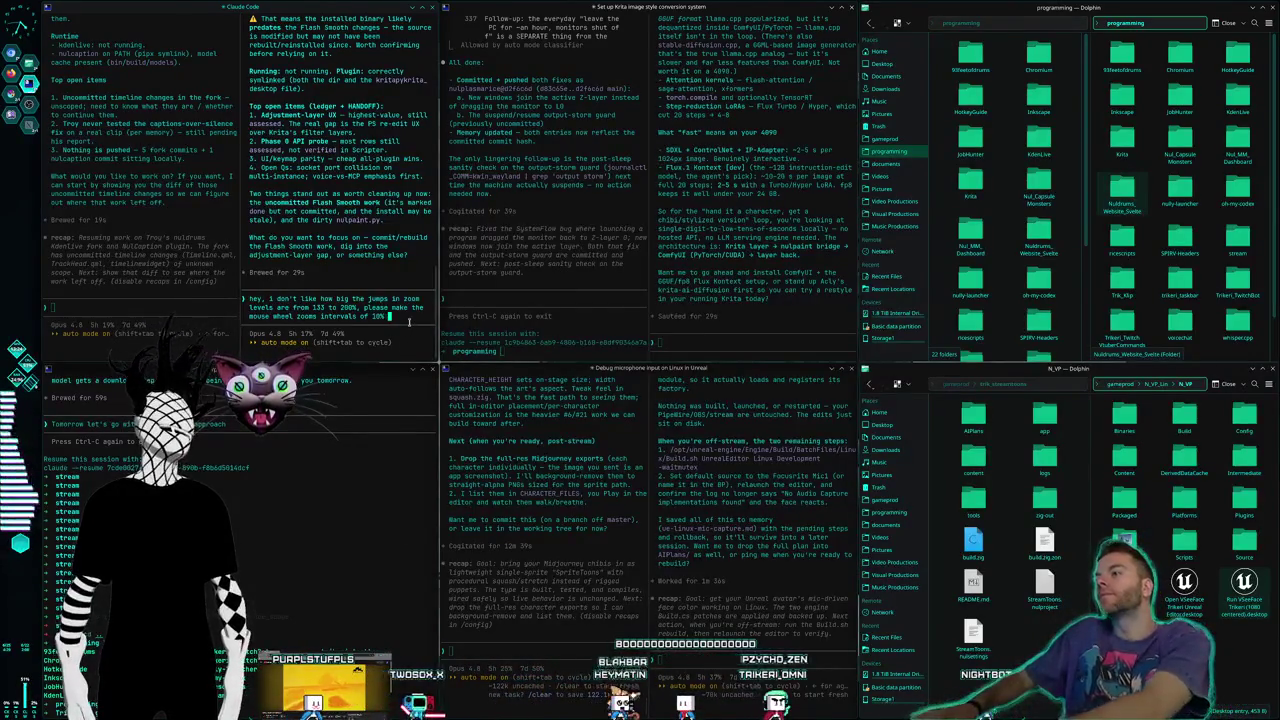
Step: Extend the zoom request: really fine levels between the 10% intervals will come from precise zooming
{"action": "type", "text": "so i only have to "}
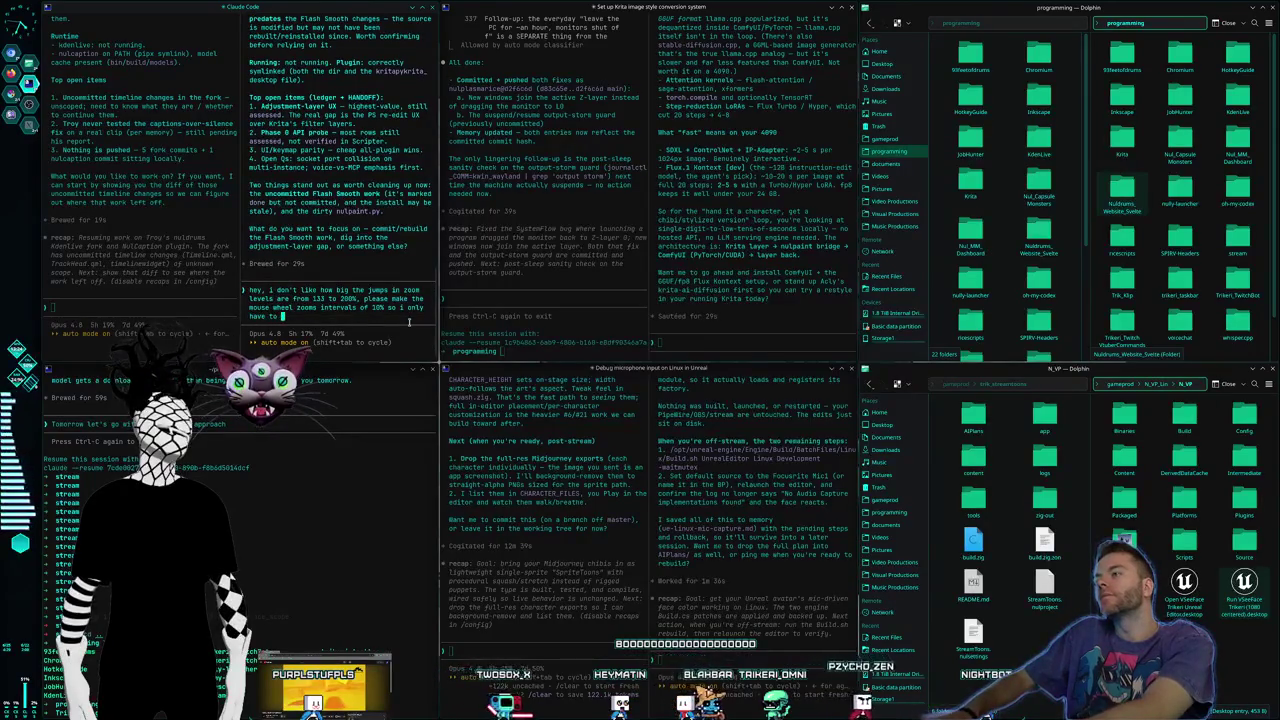
{"action": "type", "text": "used the ctrl space scrolling f"}
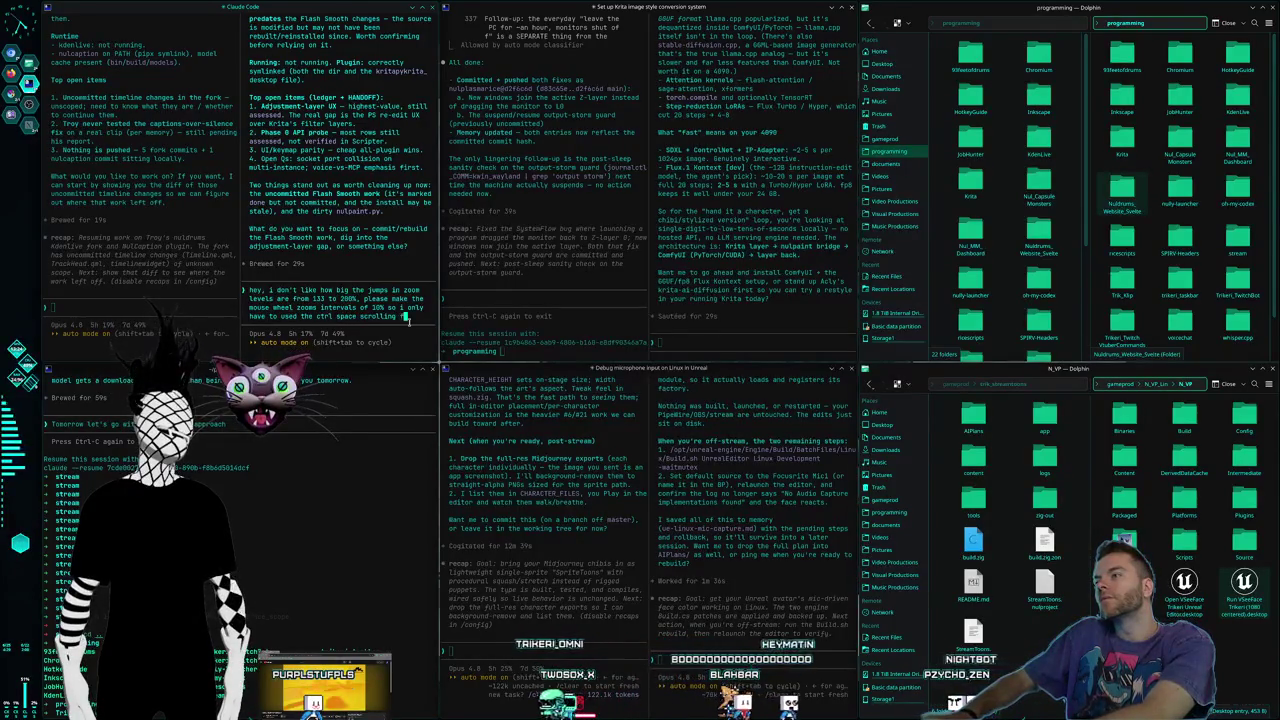
{"action": "type", "text": "o"}
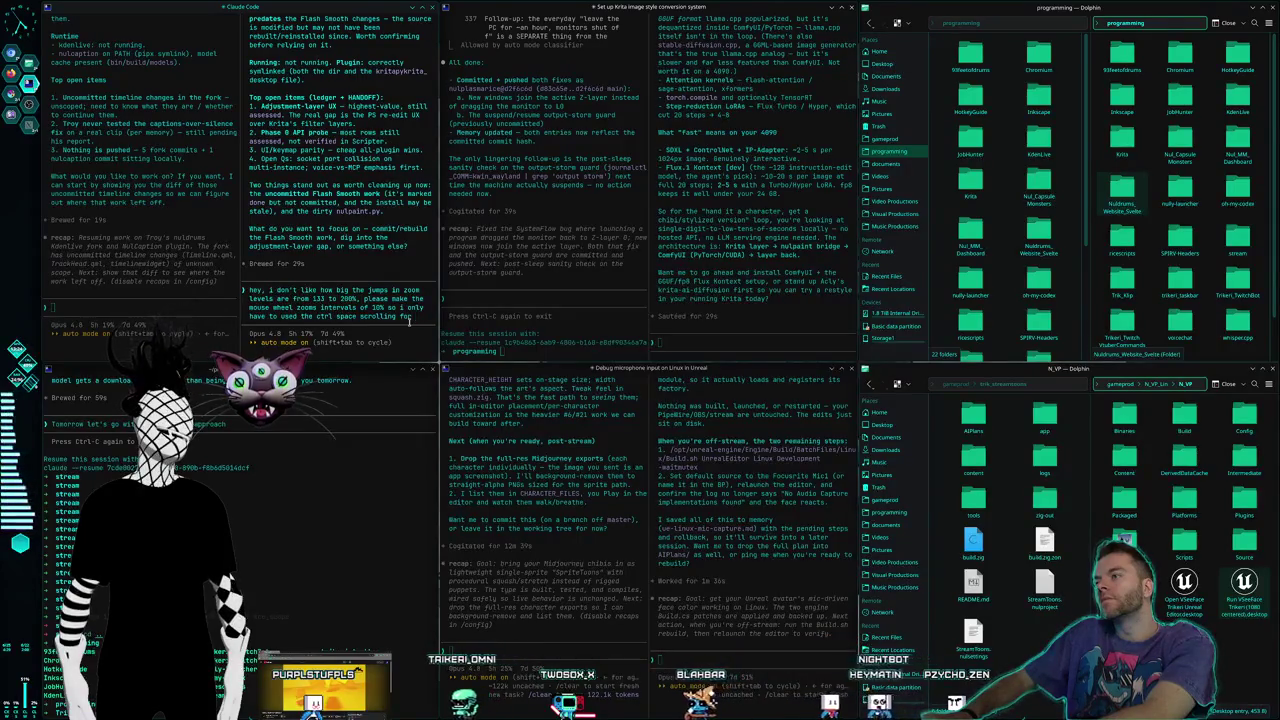
{"action": "type", "text": "r really fine"}
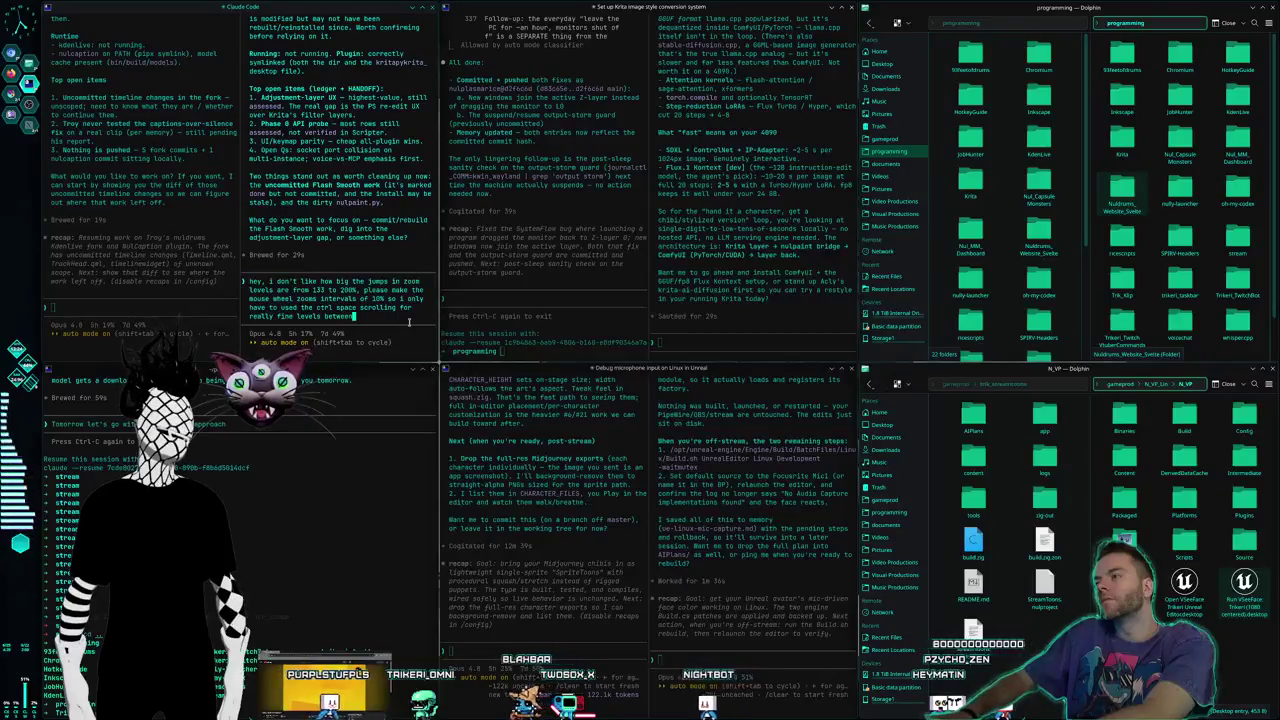
{"action": "type", "text": " levels between those interv"}
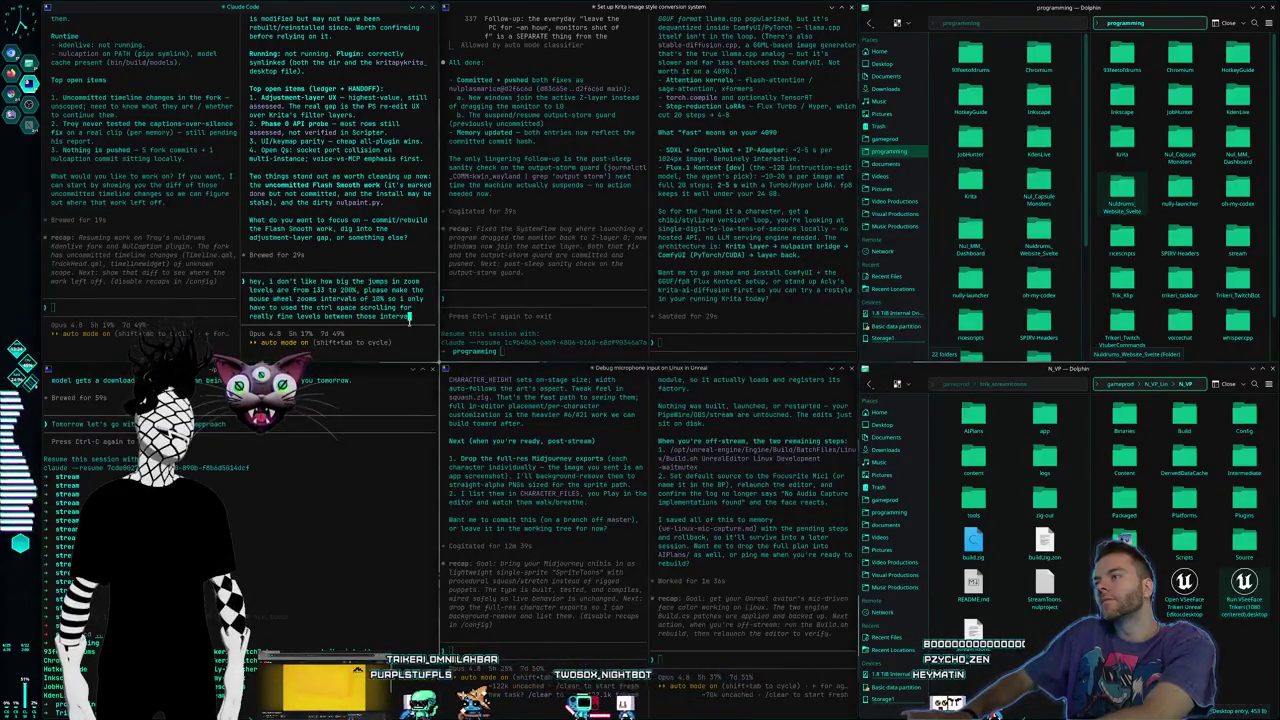
{"action": "type", "text": "als. also"}
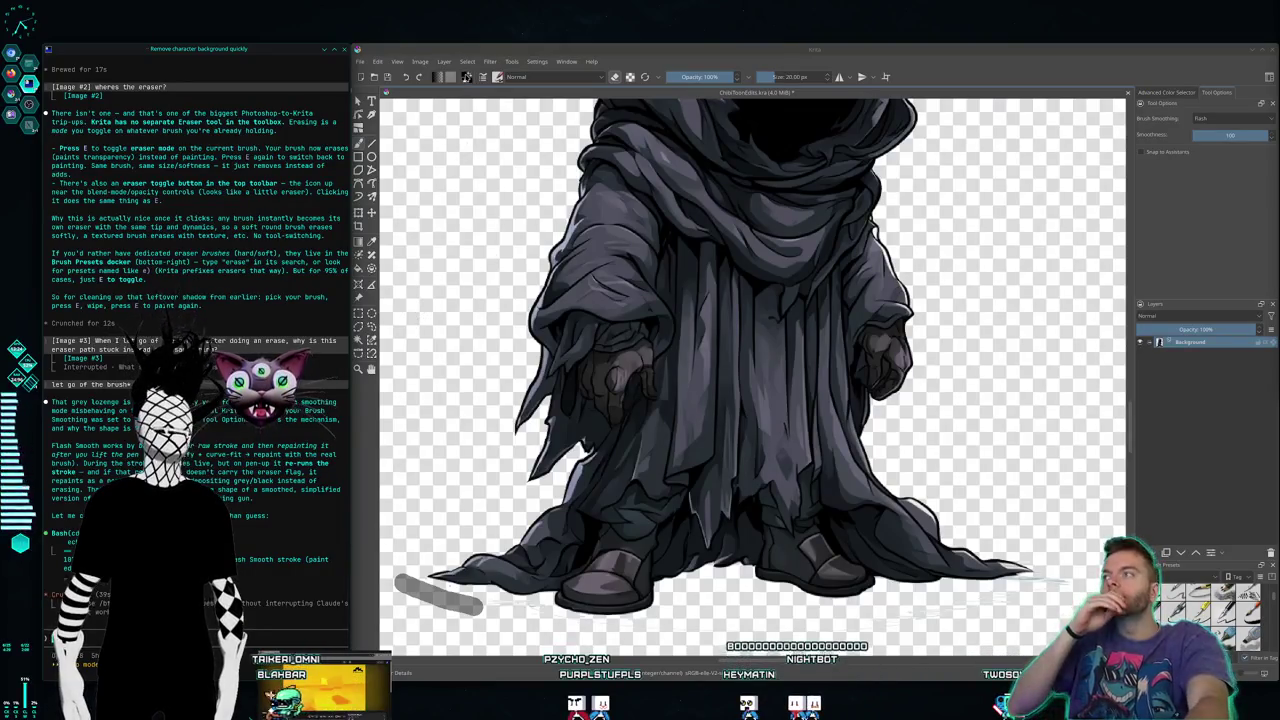
{"action": "left_click", "coordinate": [357, 102]}
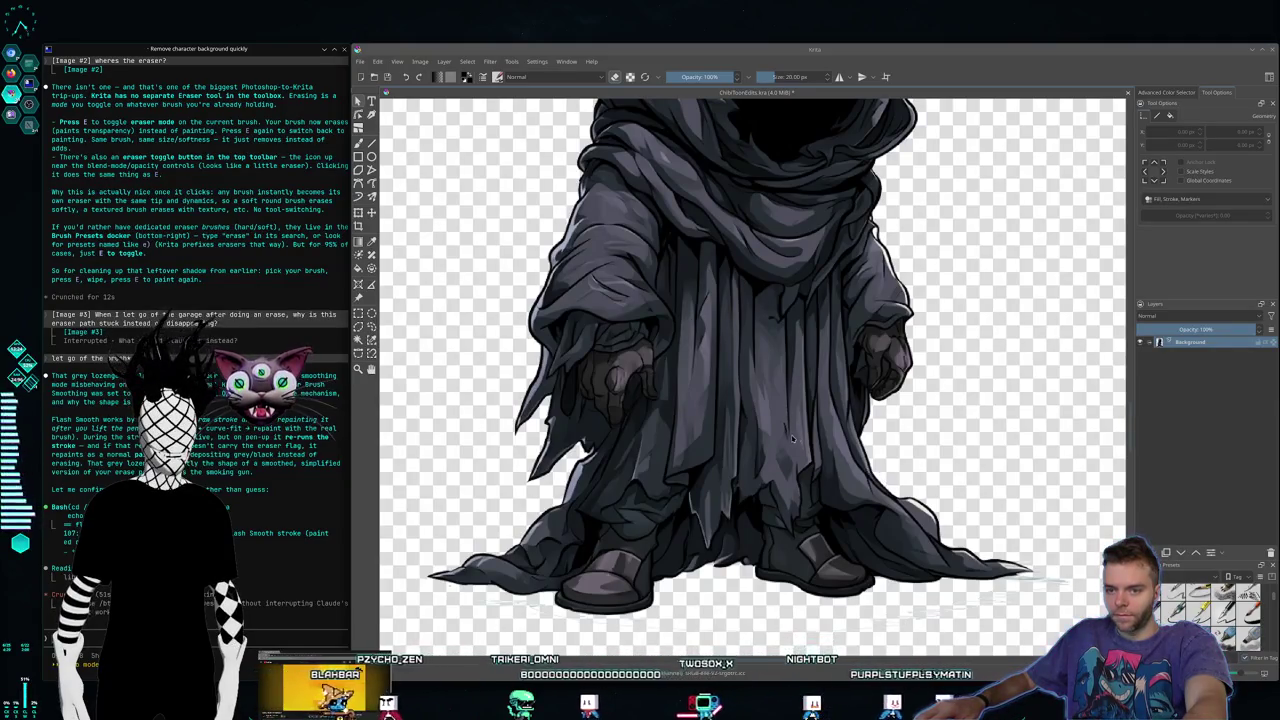
{"action": "scroll", "coordinate": [790, 437], "scroll_direction": "down", "scroll_amount": 1}
{"action": "scroll", "coordinate": [790, 437], "scroll_direction": "down", "scroll_amount": 1}
{"action": "scroll", "coordinate": [790, 437], "scroll_direction": "down", "scroll_amount": 1}
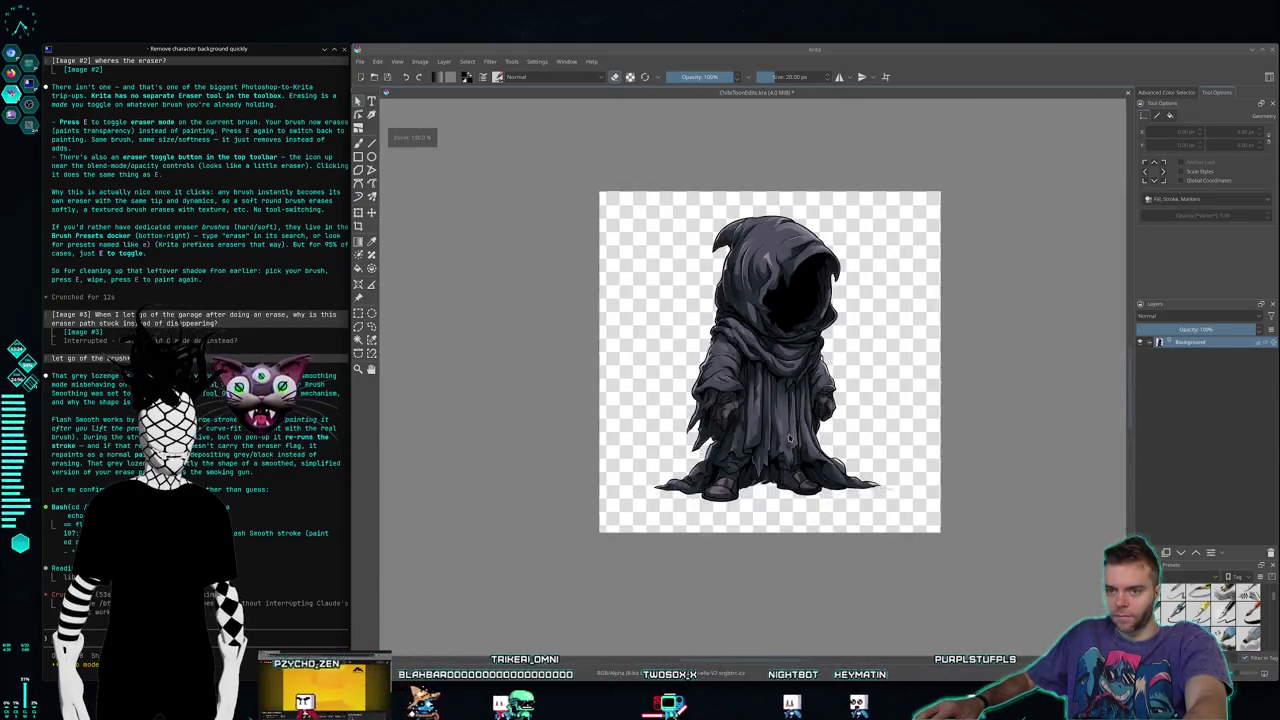
{"action": "scroll", "coordinate": [790, 437], "scroll_direction": "up", "scroll_amount": 2}
{"action": "scroll", "coordinate": [790, 437], "scroll_direction": "up", "scroll_amount": 1}
{"action": "scroll", "coordinate": [789, 437], "scroll_direction": "down", "scroll_amount": 1}
{"action": "scroll", "coordinate": [789, 437], "scroll_direction": "down", "scroll_amount": 1}
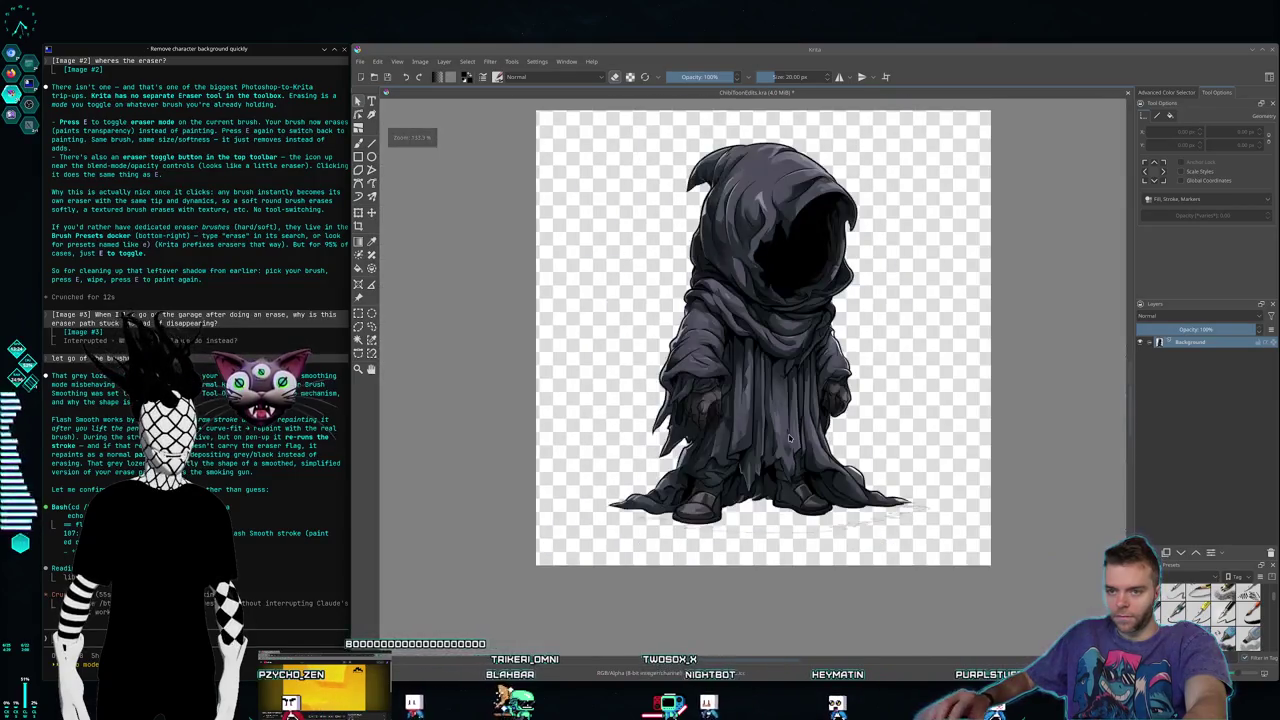
{"action": "scroll", "coordinate": [789, 437], "scroll_direction": "down", "scroll_amount": 1}
{"action": "scroll", "coordinate": [789, 440], "scroll_direction": "down", "scroll_amount": 1}
{"action": "scroll", "coordinate": [789, 440], "scroll_direction": "down", "scroll_amount": 1}
{"action": "scroll", "coordinate": [789, 440], "scroll_direction": "up", "scroll_amount": 1}
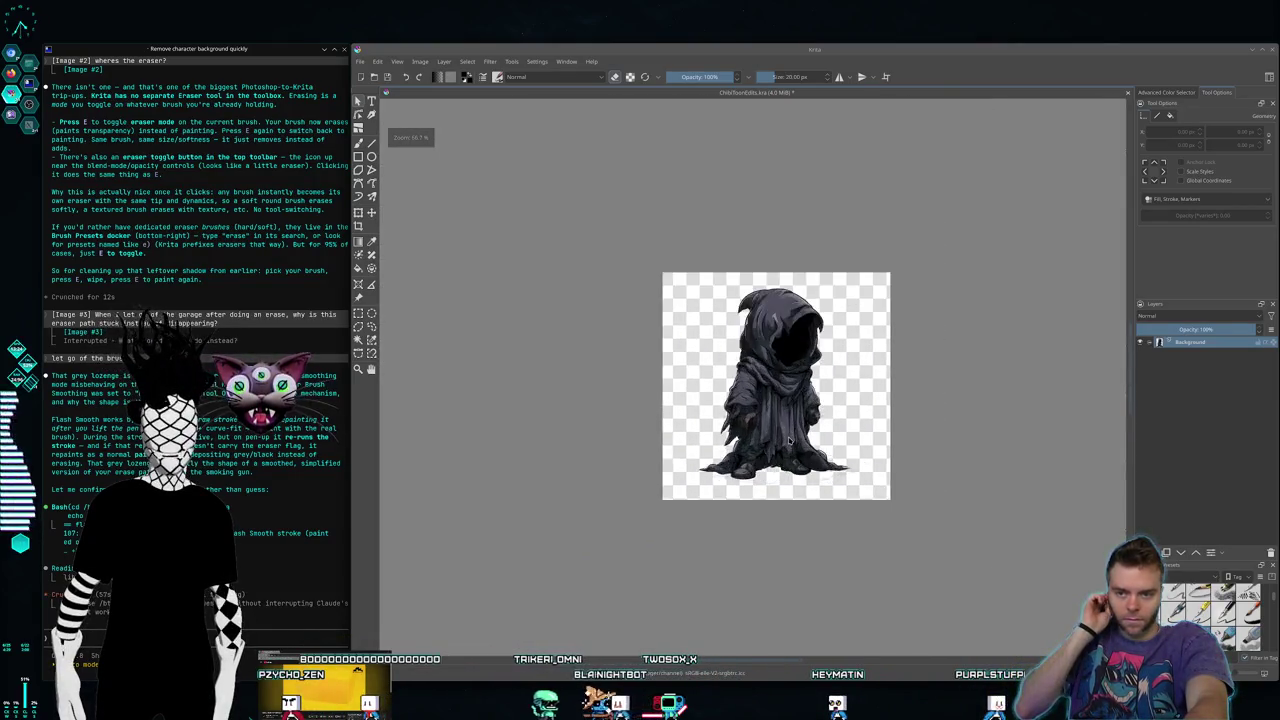
{"action": "scroll", "coordinate": [789, 440], "scroll_direction": "up", "scroll_amount": 3}
{"action": "scroll", "coordinate": [789, 441], "scroll_direction": "up", "scroll_amount": 1}
{"action": "scroll", "coordinate": [789, 441], "scroll_direction": "down", "scroll_amount": 1}
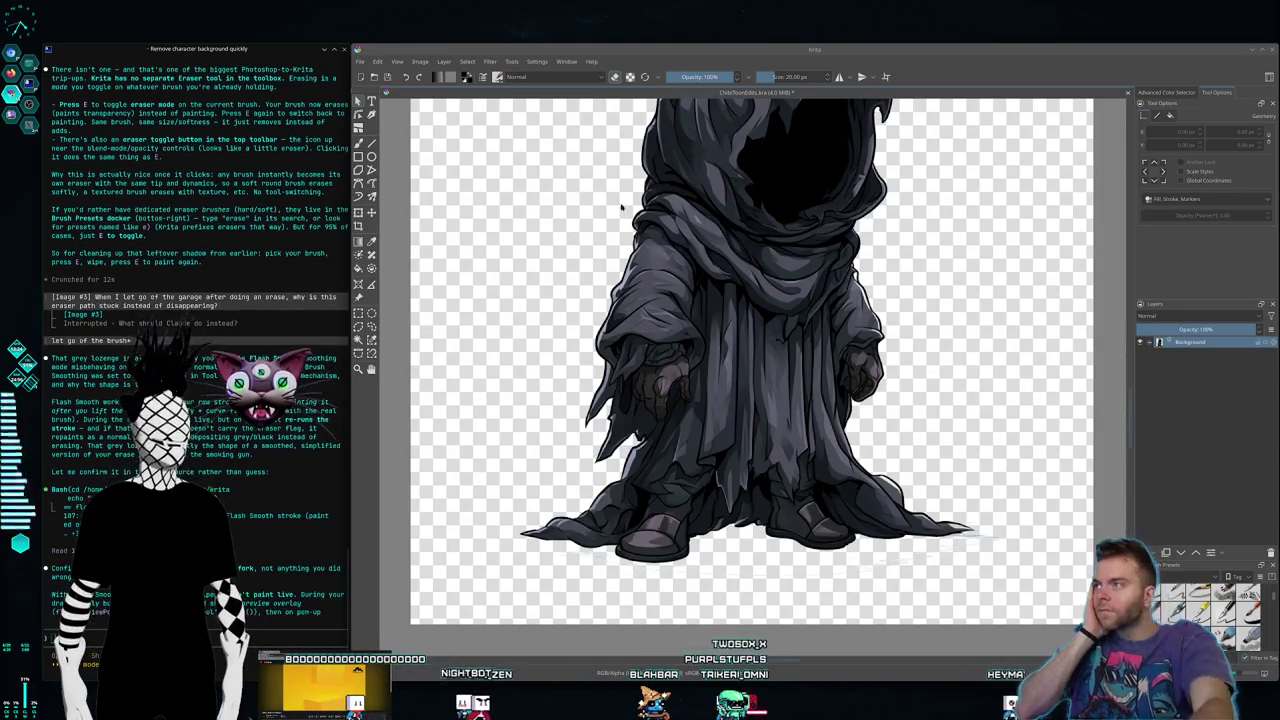
{"action": "left_click", "coordinate": [359, 143]}
Step: Paint a test stroke beside the robe's lower hem, then add a pen-handling note to the Claude prompt
{"action": "left_click_drag", "start_coordinate": [498, 539], "coordinate": [558, 556]}
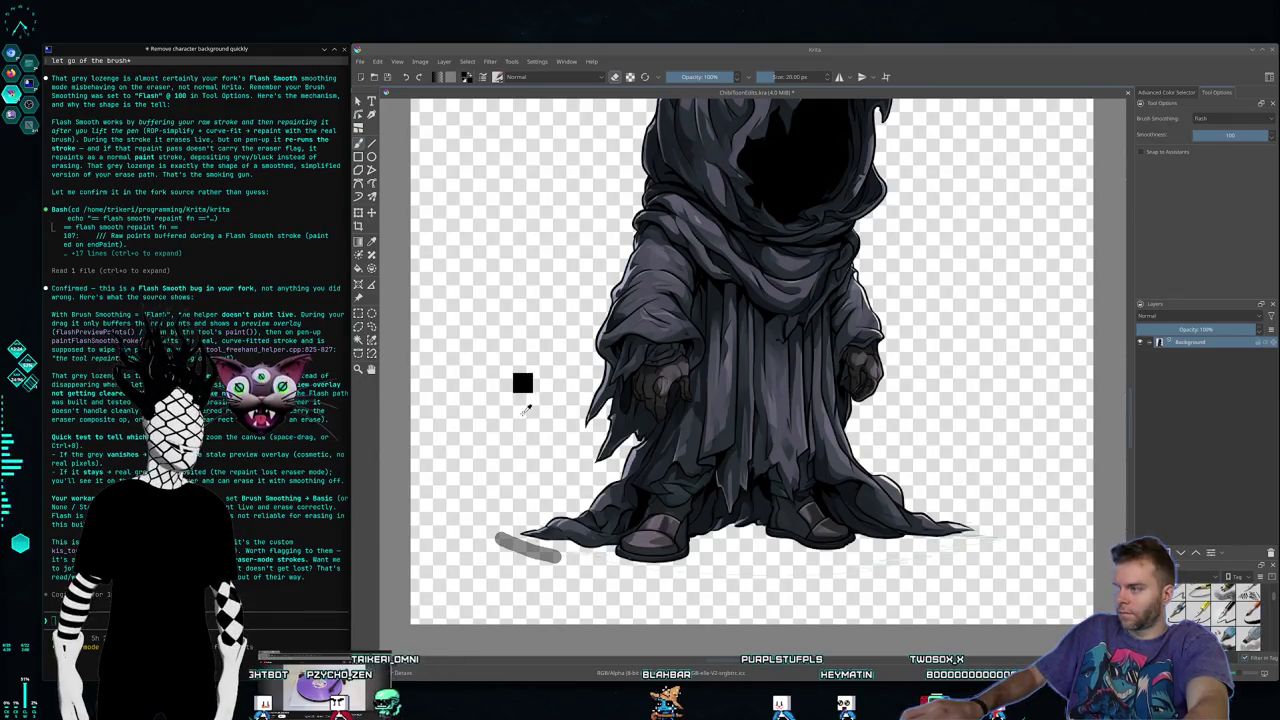
{"action": "mouse_move", "coordinate": [517, 413]}
{"action": "left_mouse_down"}
{"action": "mouse_move", "coordinate": [557, 397]}
{"action": "mouse_move", "coordinate": [508, 400]}
{"action": "left_mouse_up"}
{"action": "key", "text": "alt+Tab"}
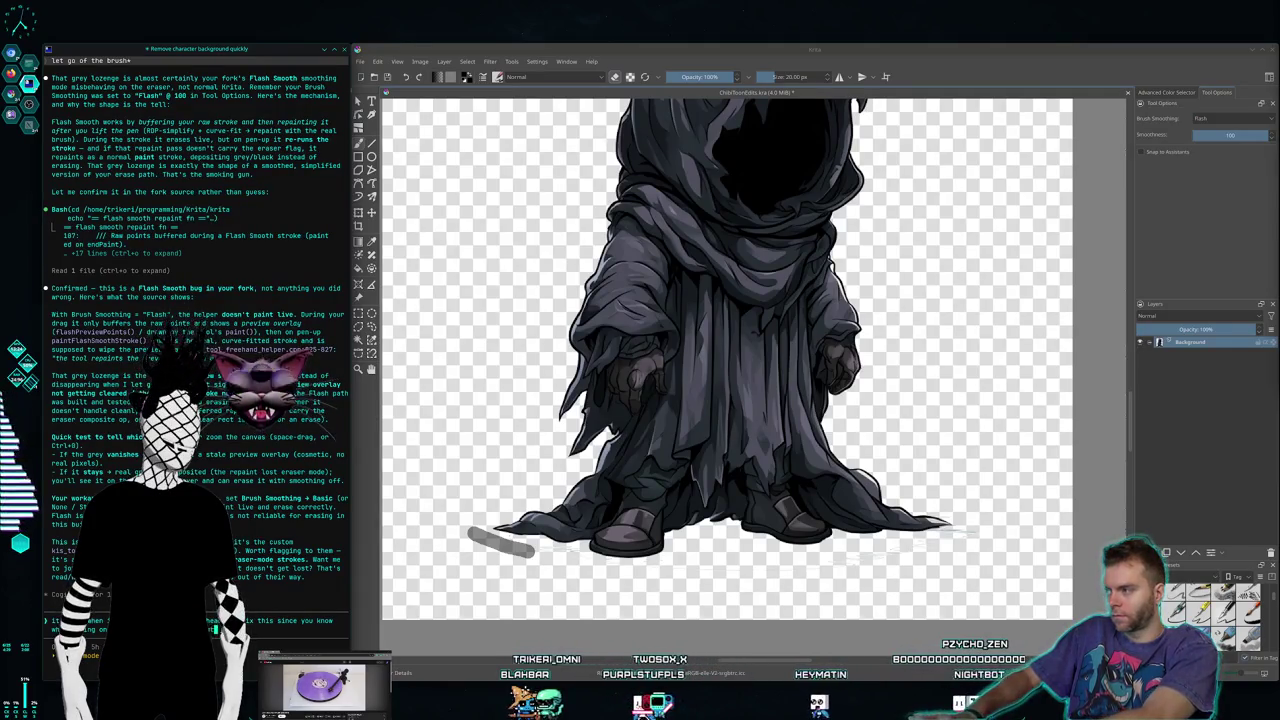
{"action": "type", "text": "with that pen handling"}
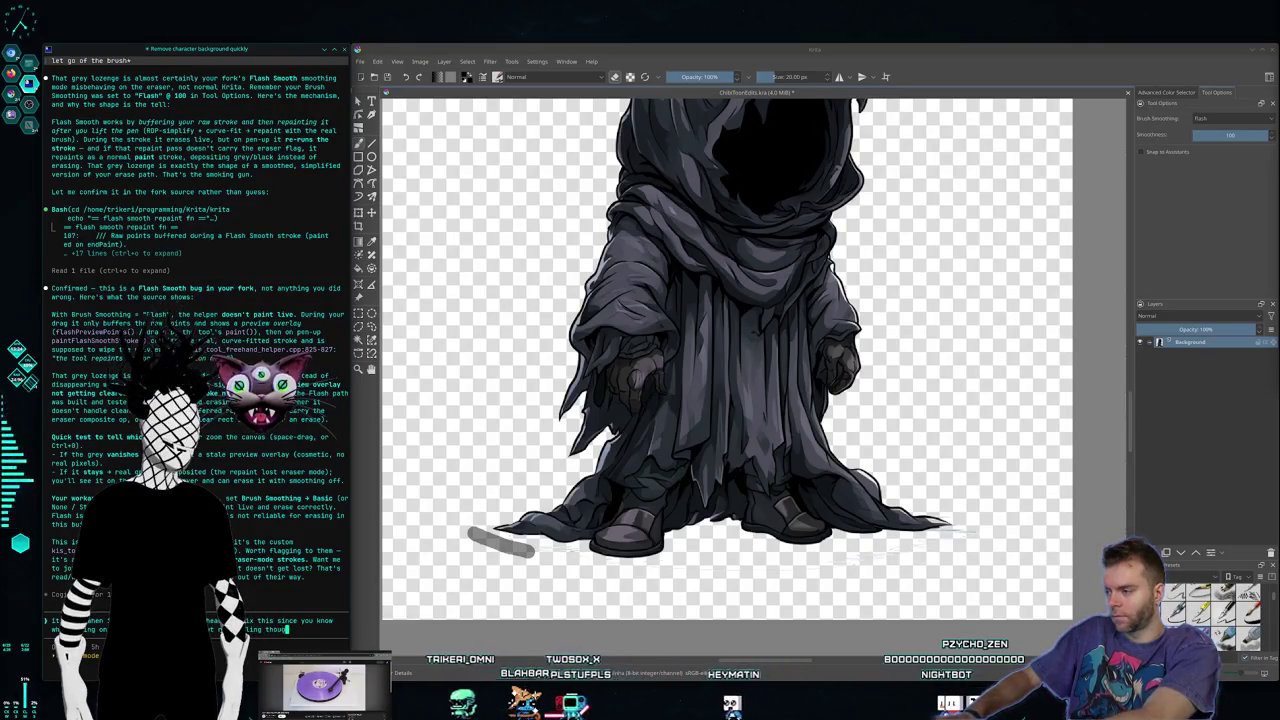
{"action": "type", "text": " though i'll tell"}
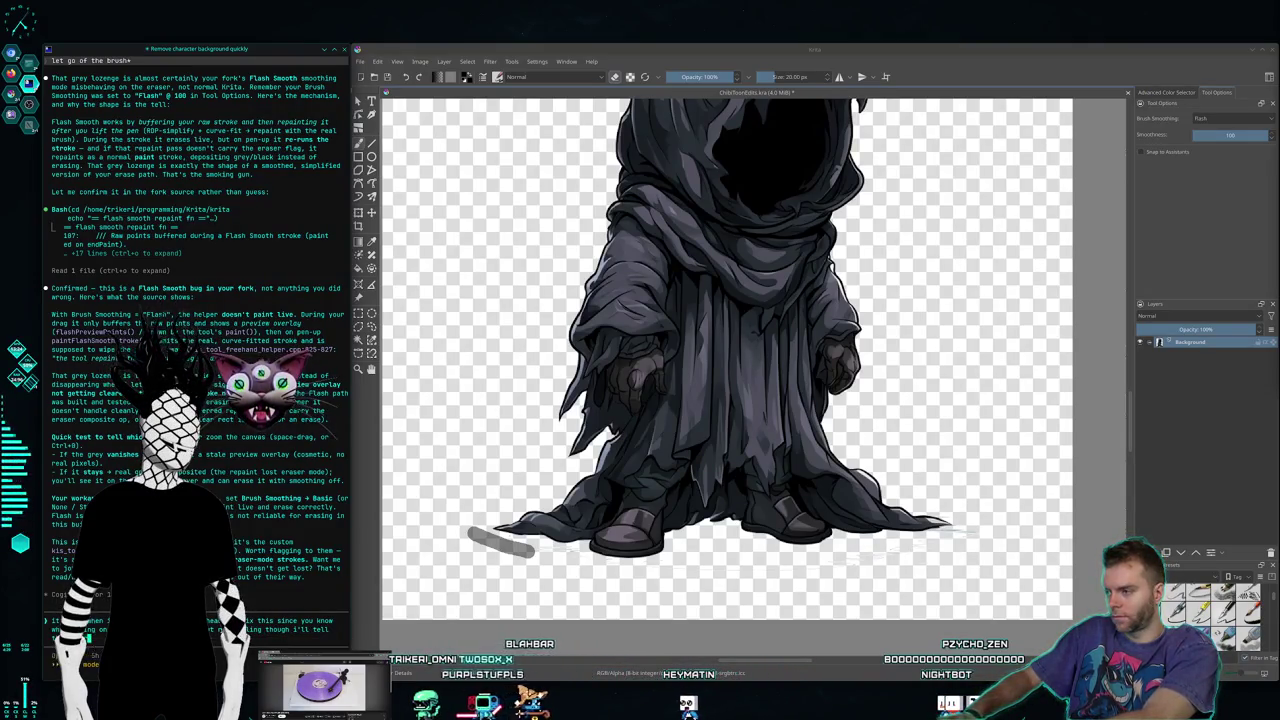
{"action": "type", "text": " the othe"}
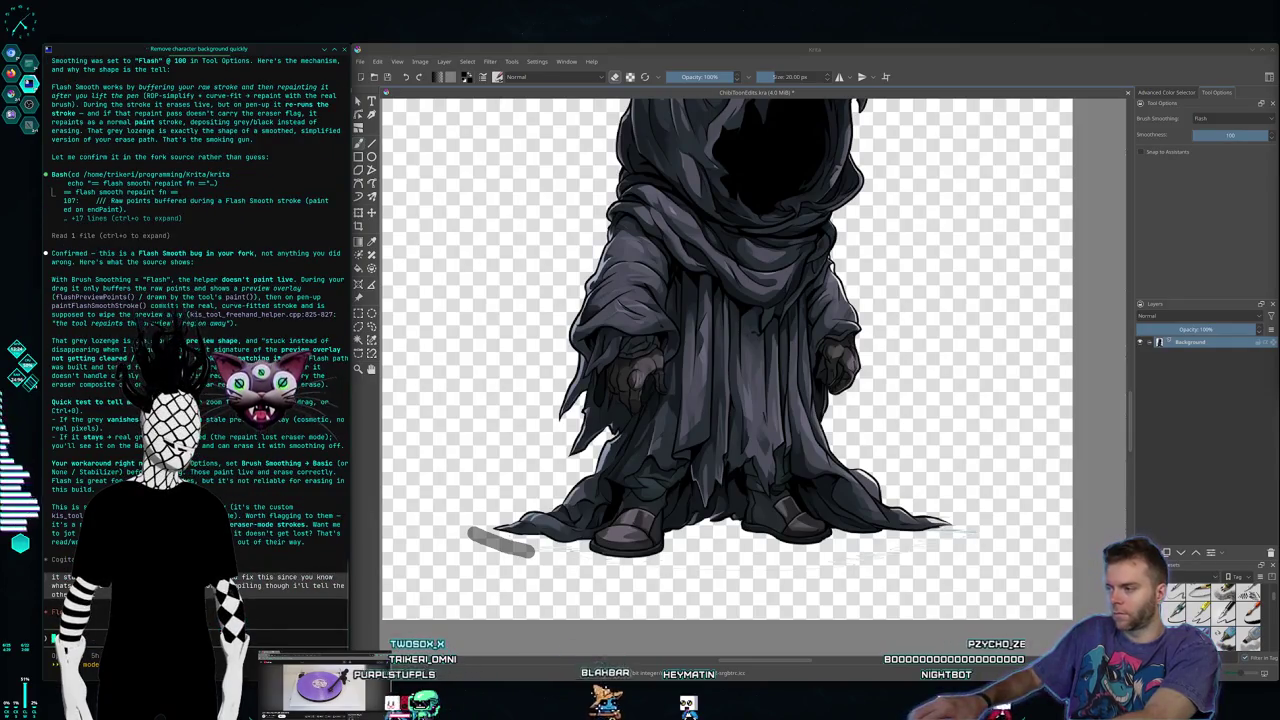
{"action": "key", "text": "super+1"}
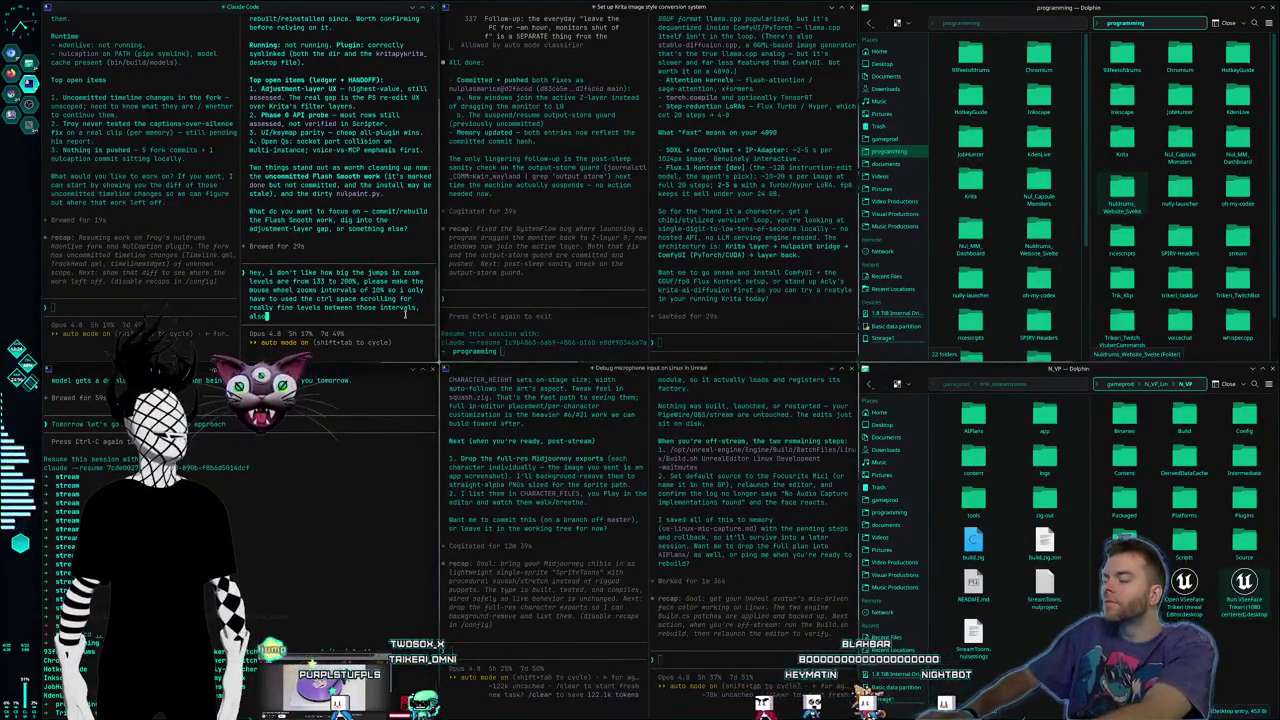
Step: Check Krita's list of zoom levels, leaving the zoom unchanged
{"action": "key", "text": "super+2"}
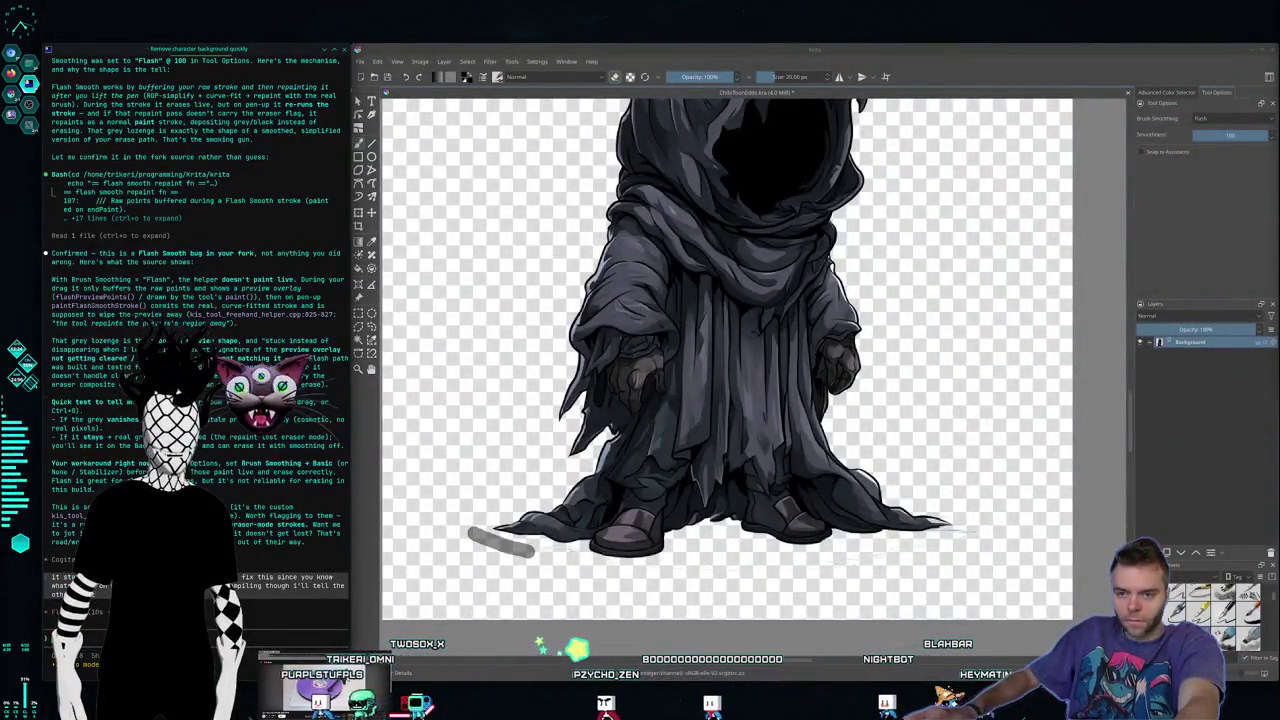
{"action": "left_click", "coordinate": [1180, 552]}
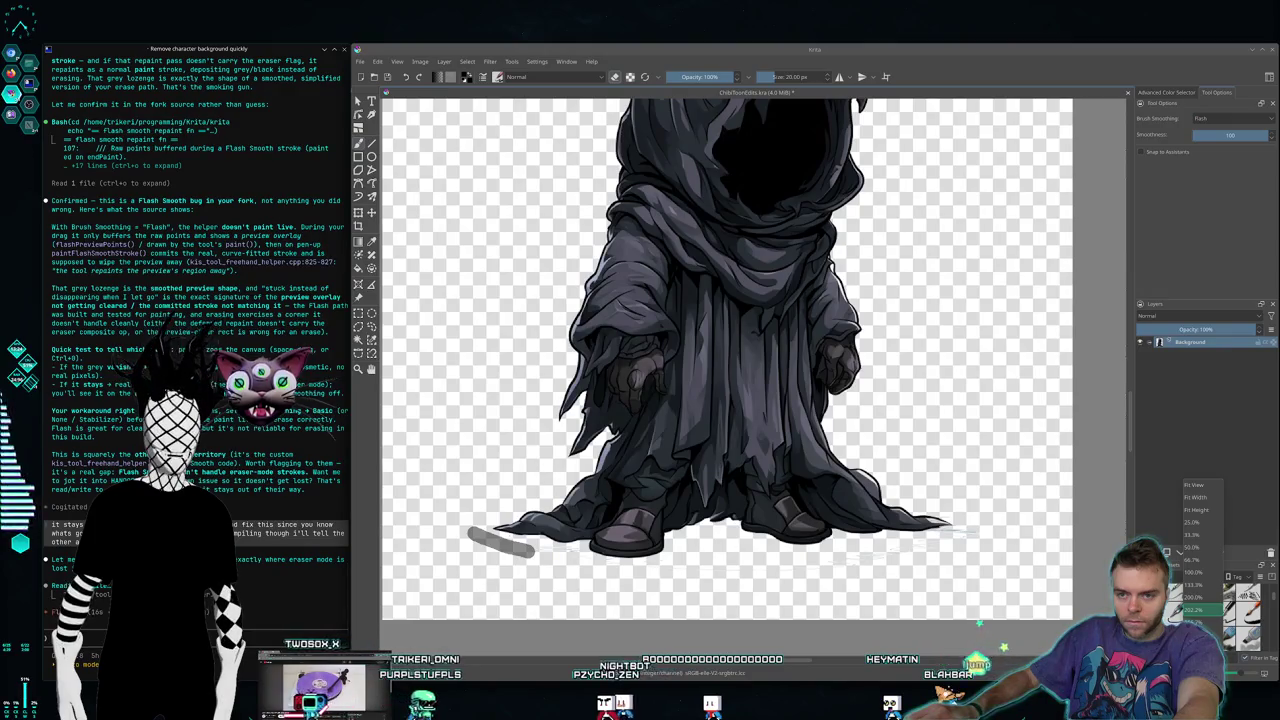
{"action": "left_click", "coordinate": [1194, 610]}
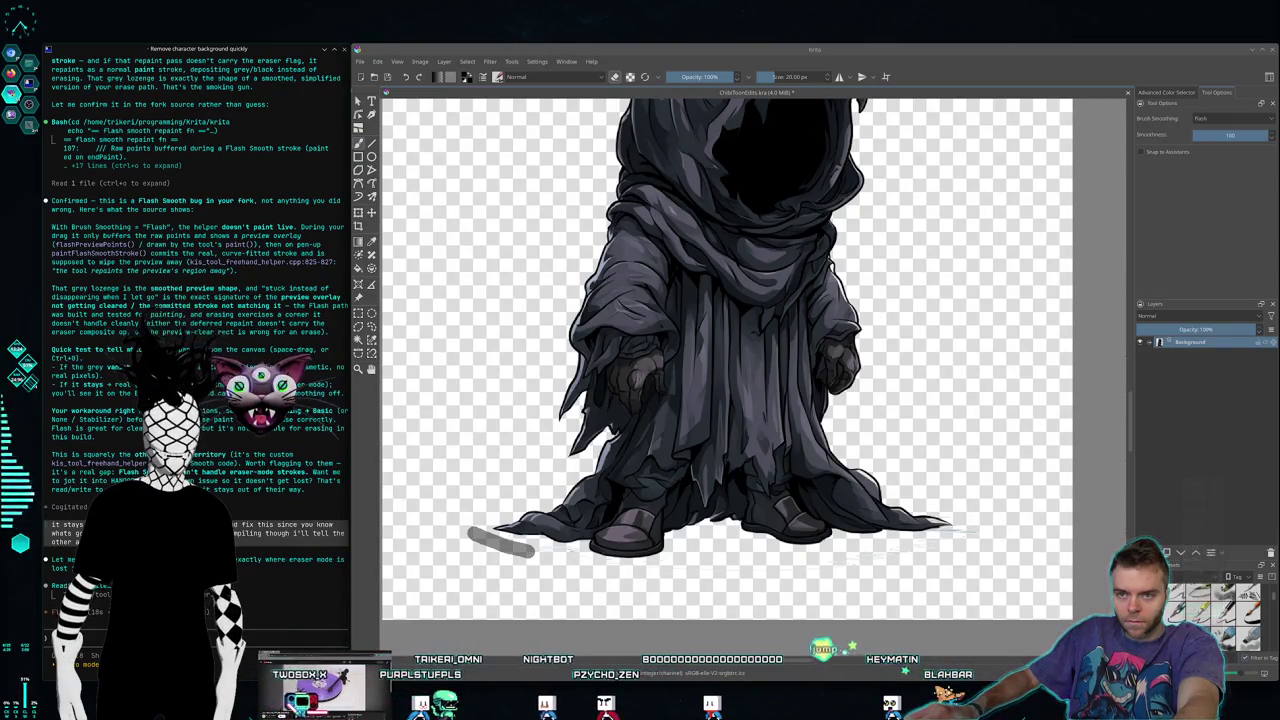
Step: Submit the 10% zoom-step request to Claude Code and return to Krita
{"action": "key", "text": "super+2"}
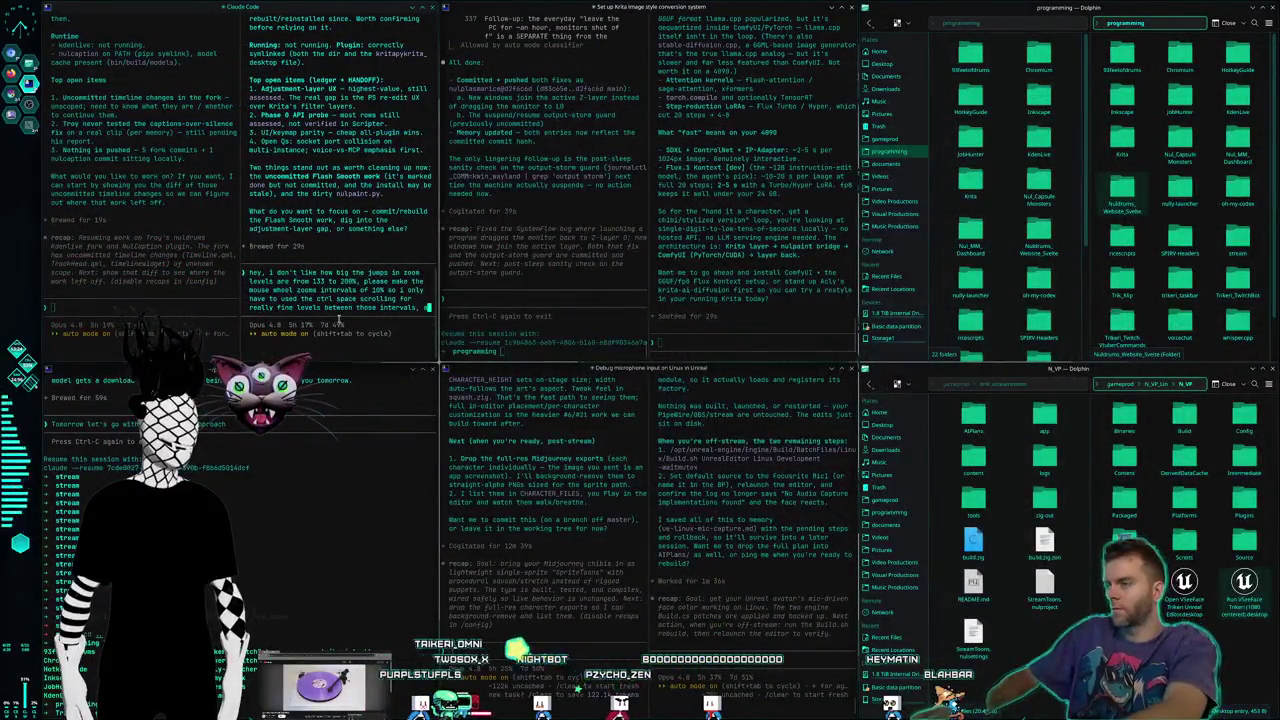
{"action": "key", "text": "Return"}
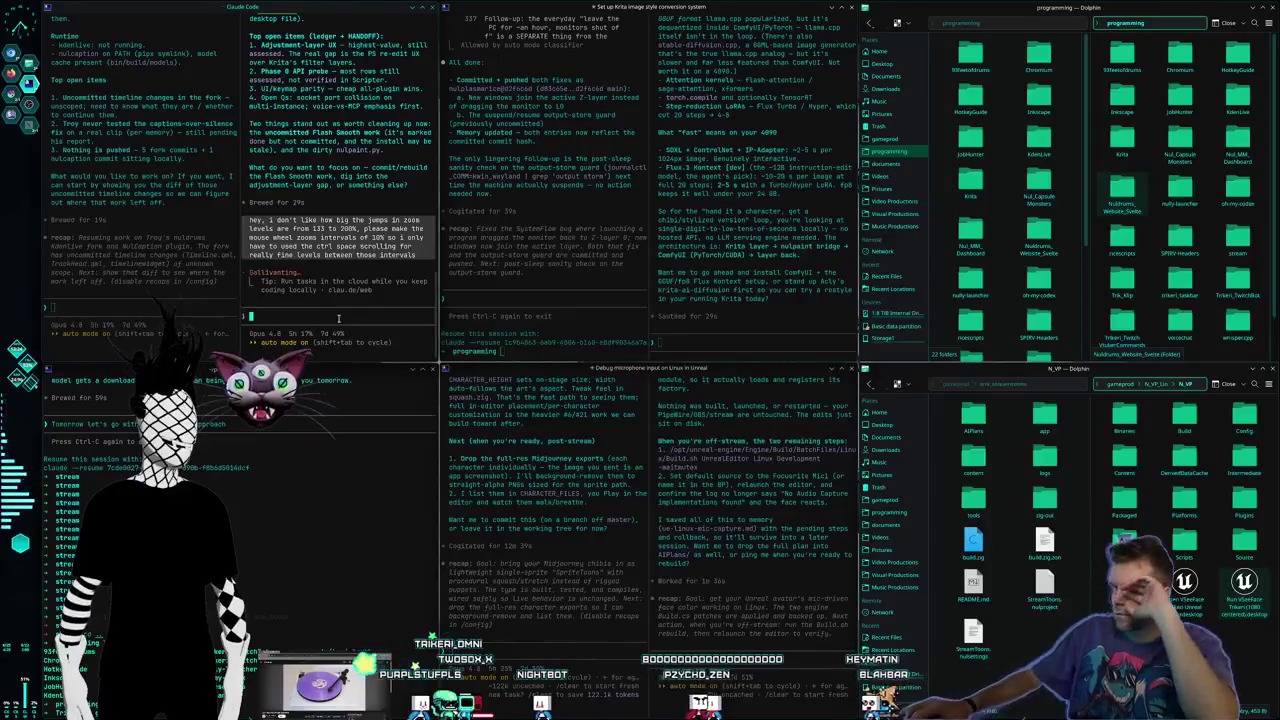
{"action": "key", "text": "super+1"}
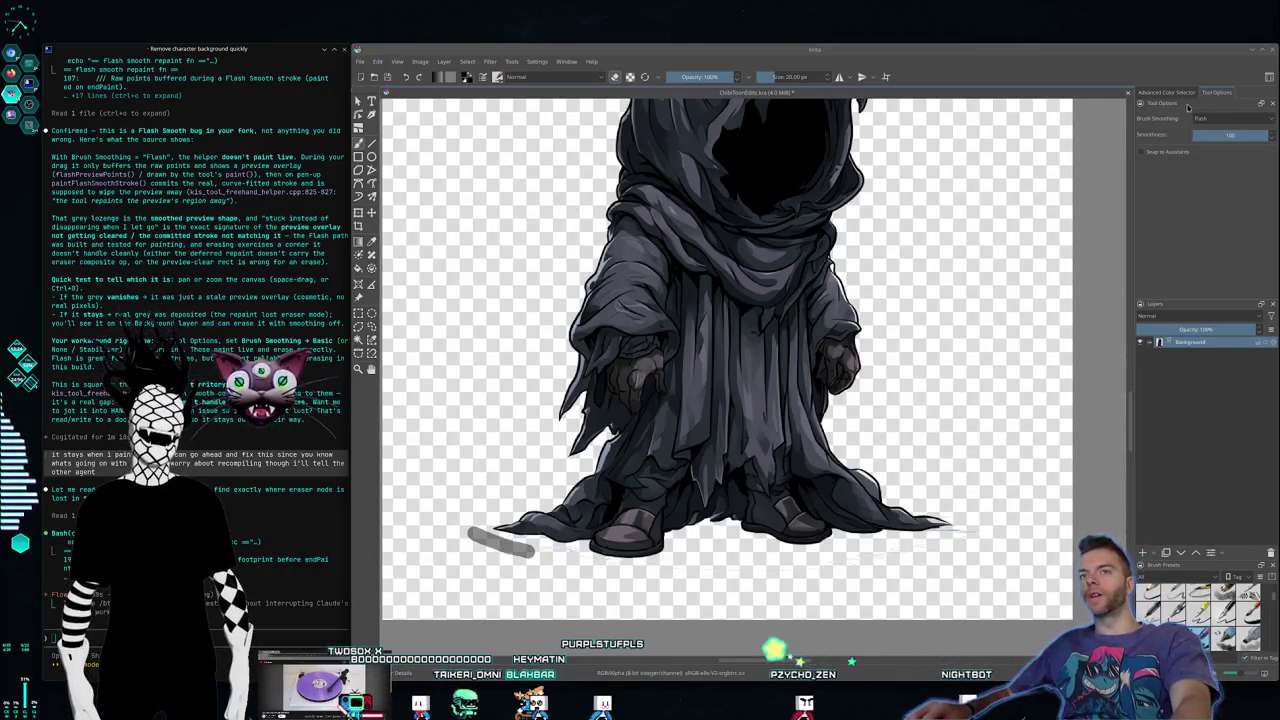
Step: Change Brush Smoothing to Stabilizer, then None, and close Krita to reveal the terminal
{"action": "left_click", "coordinate": [1229, 119]}
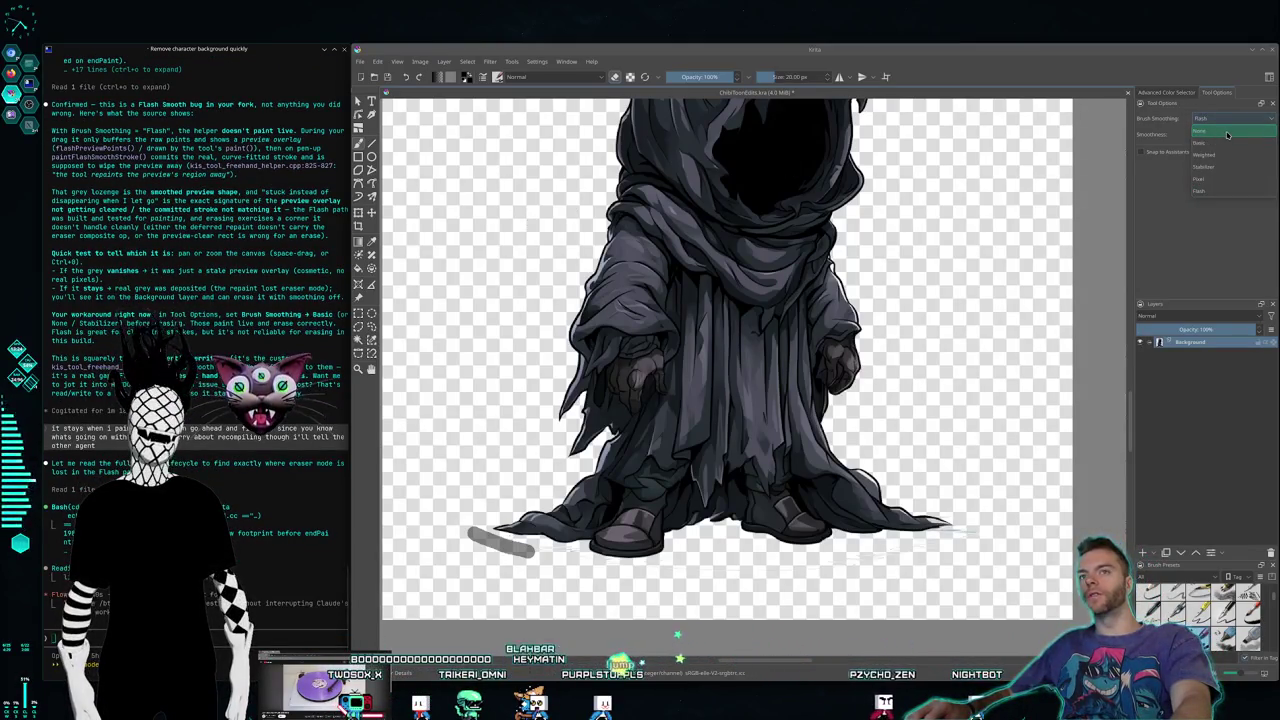
{"action": "left_click", "coordinate": [1216, 167]}
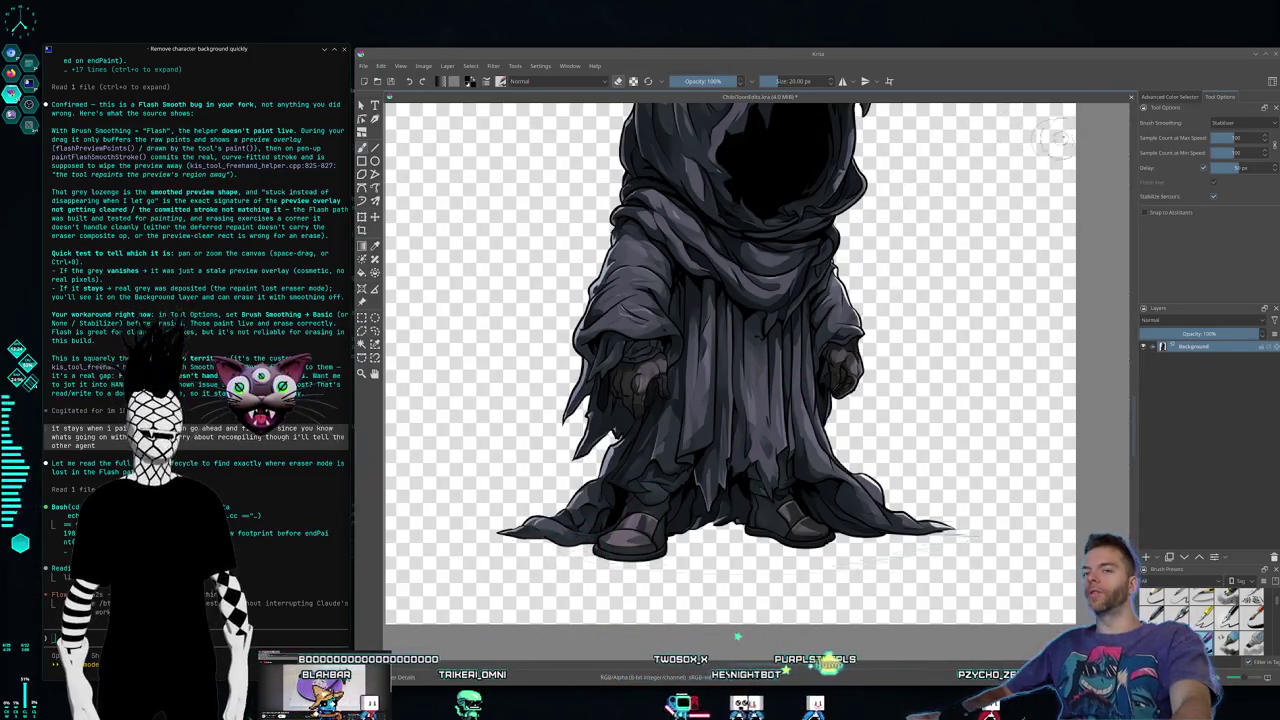
{"action": "left_click", "coordinate": [1222, 123]}
{"action": "left_click", "coordinate": [1222, 136]}
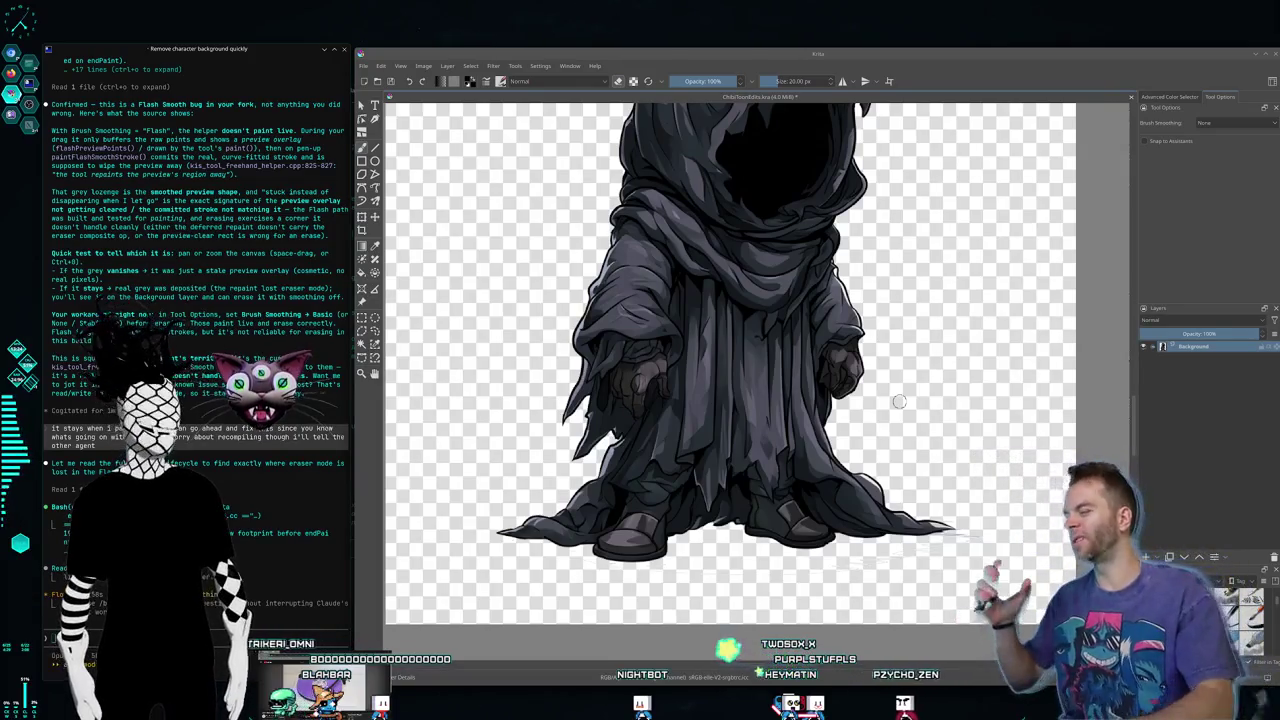
{"action": "left_click_drag", "start_coordinate": [607, 52], "coordinate": [627, 65]}
{"action": "key", "text": "alt+F4"}
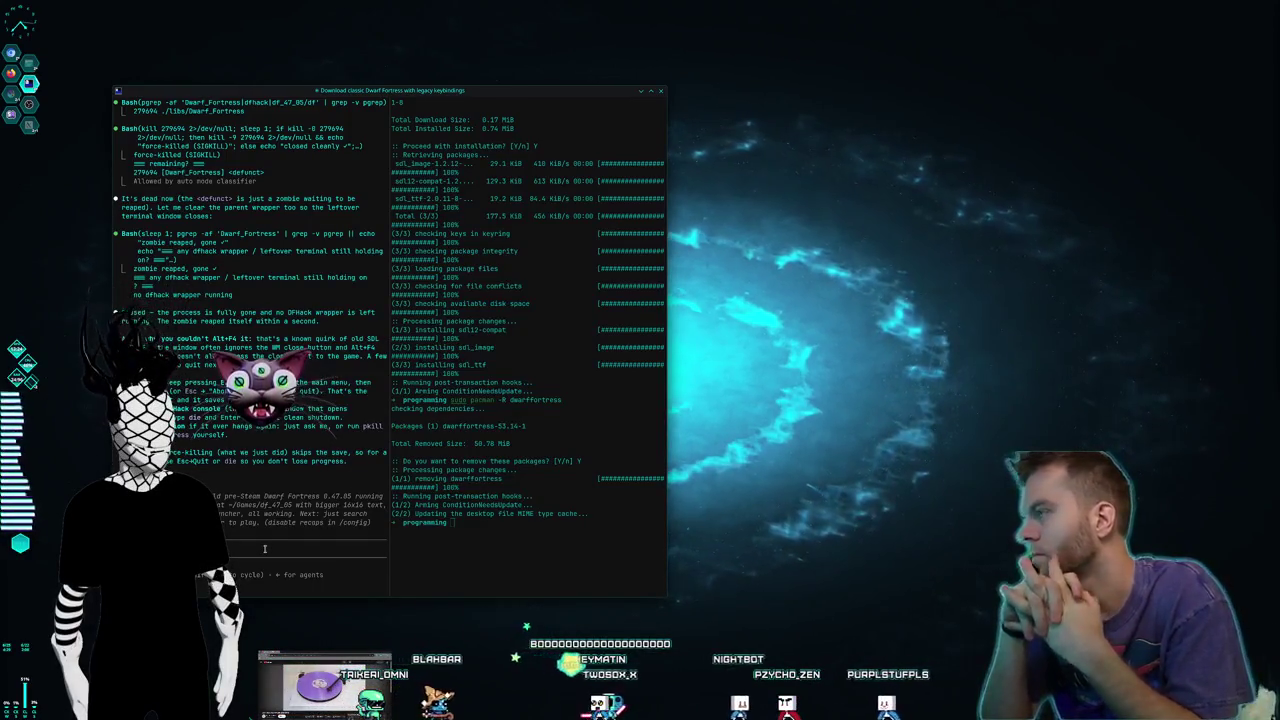
Step: Exit Claude Code, close the Dwarf Fortress terminal, and bring back the Krita workspace
{"action": "key", "text": "ctrl+c"}
{"action": "key", "text": "ctrl+c"}
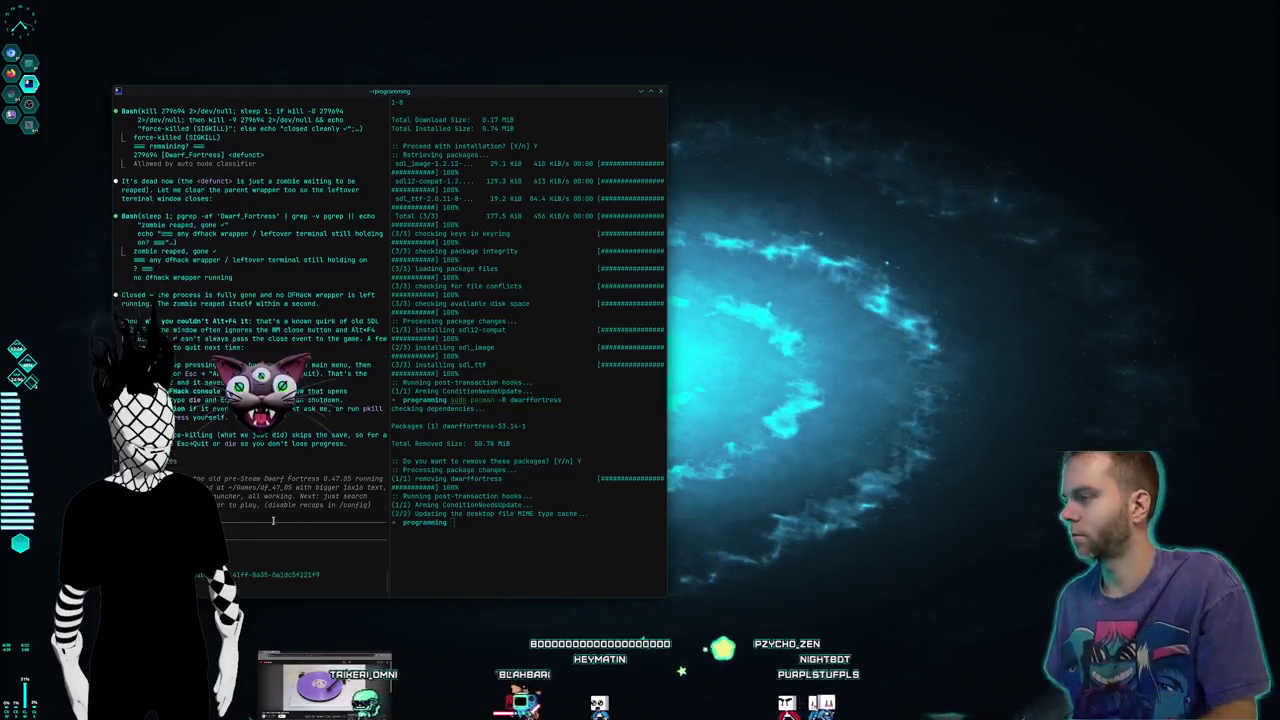
{"action": "key", "text": "super+q"}
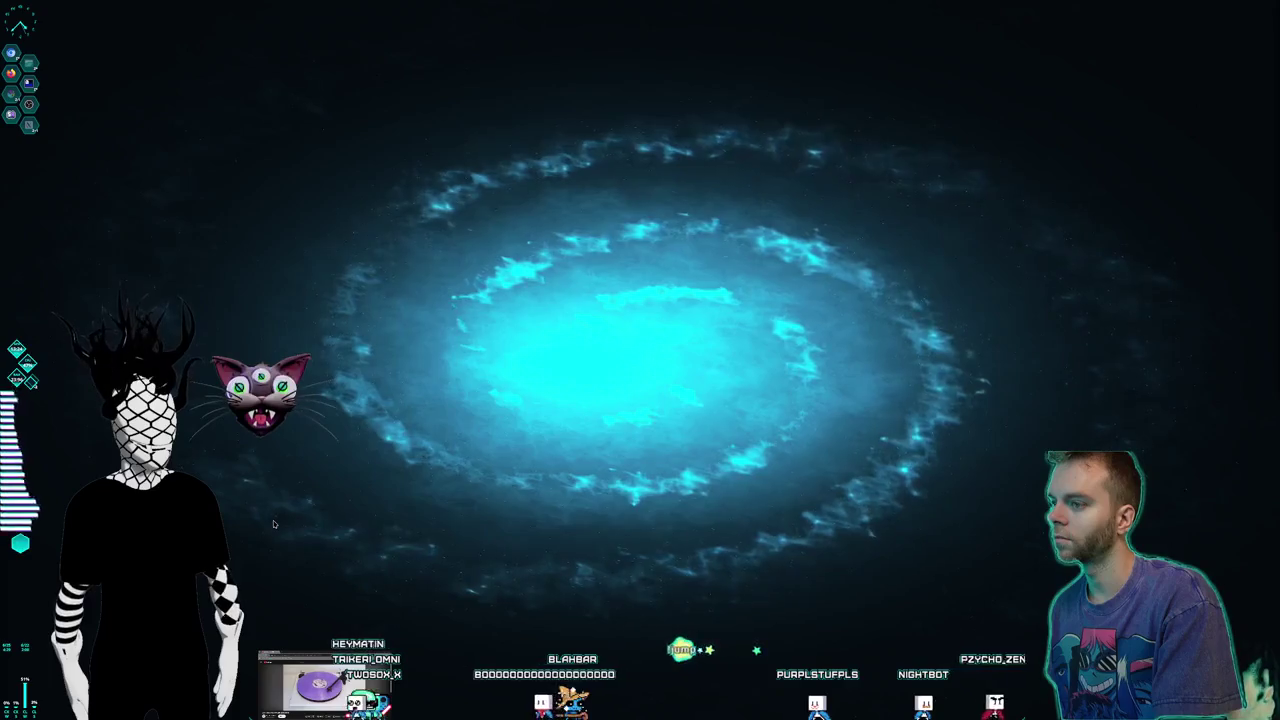
{"action": "key", "text": "super+d"}
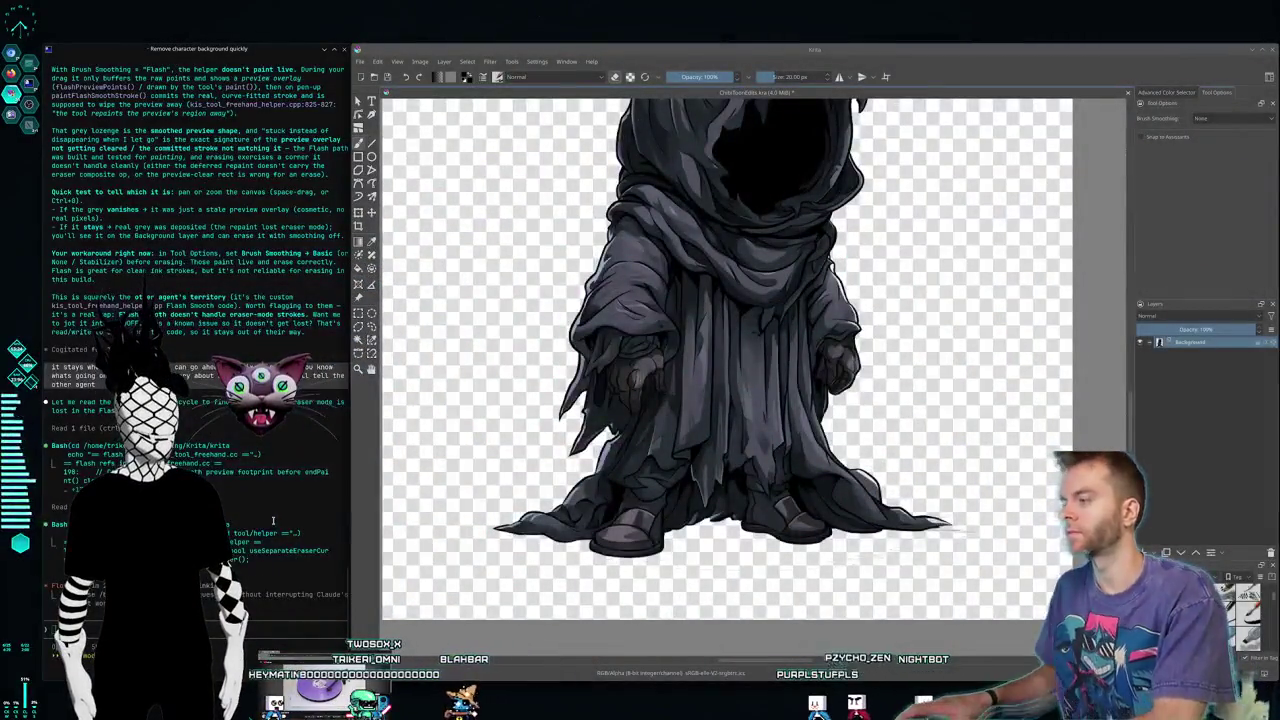
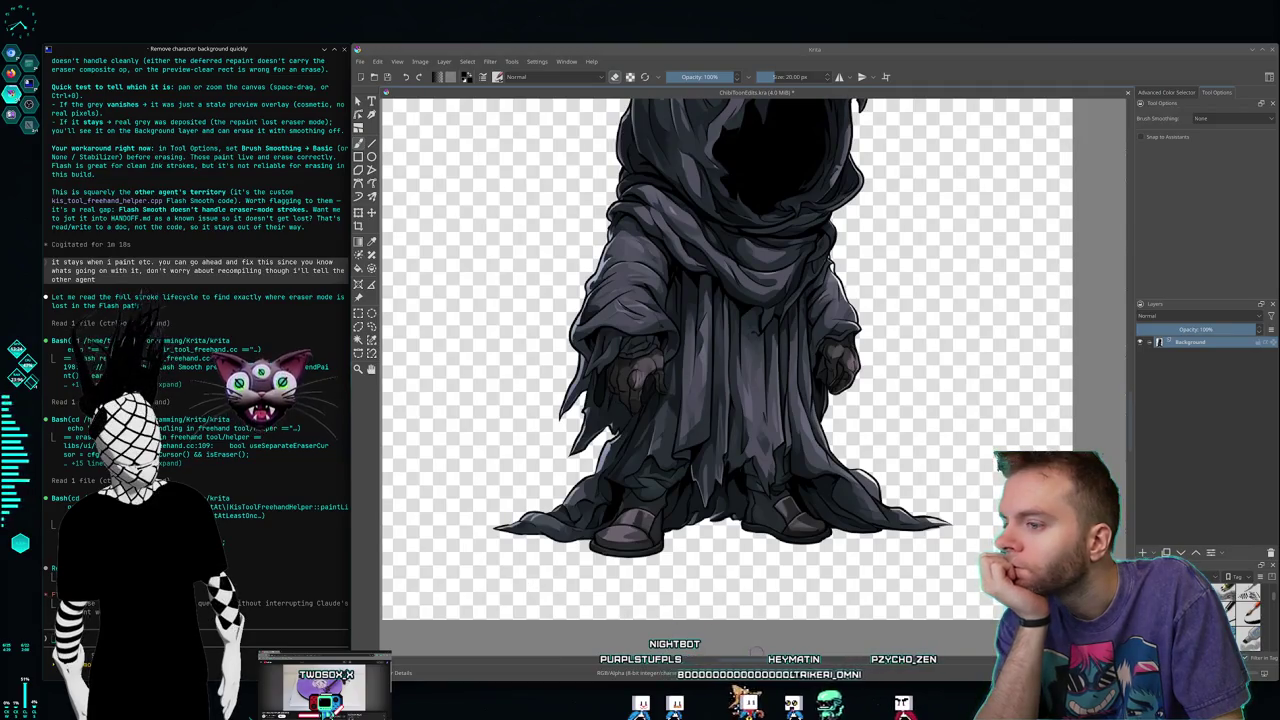
Step: Place a test dab on the reaper's robe and frame the whole hooded figure
{"action": "mouse_move", "coordinate": [758, 662]}
{"action": "left_mouse_down"}
{"action": "mouse_move", "coordinate": [792, 654]}
{"action": "mouse_move", "coordinate": [754, 634]}
{"action": "left_mouse_up"}
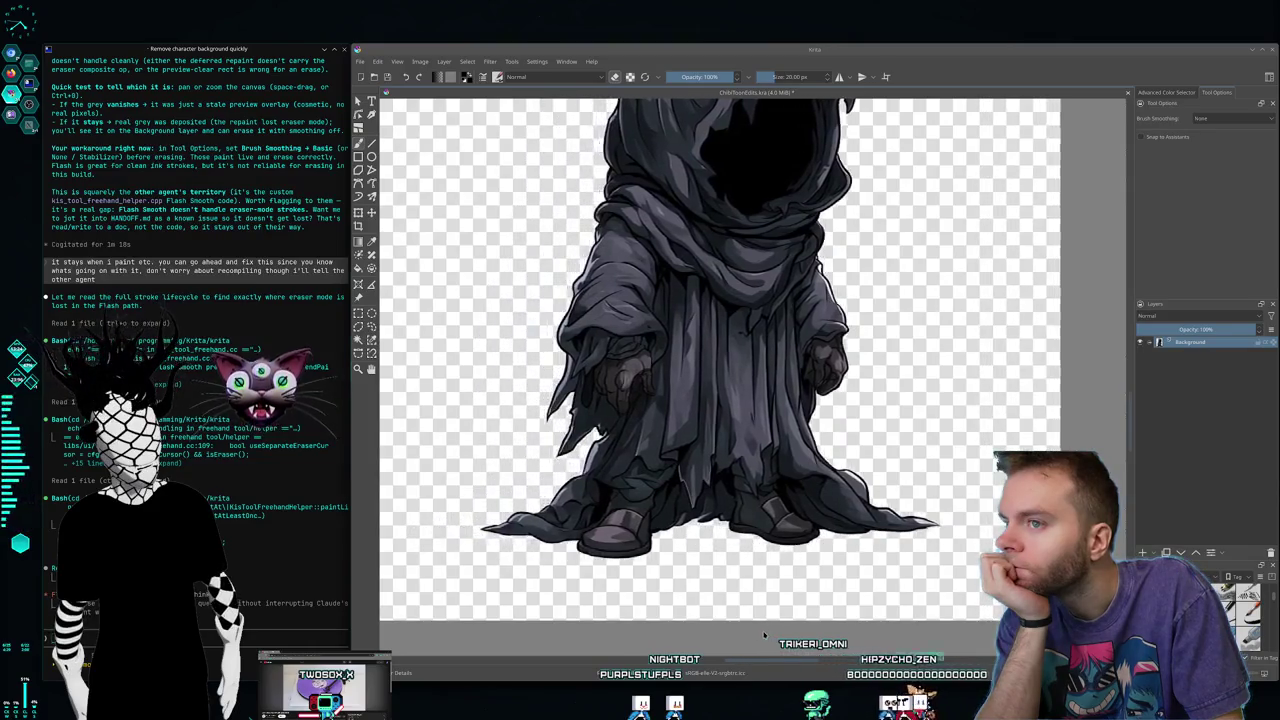
{"action": "left_click", "coordinate": [780, 390]}
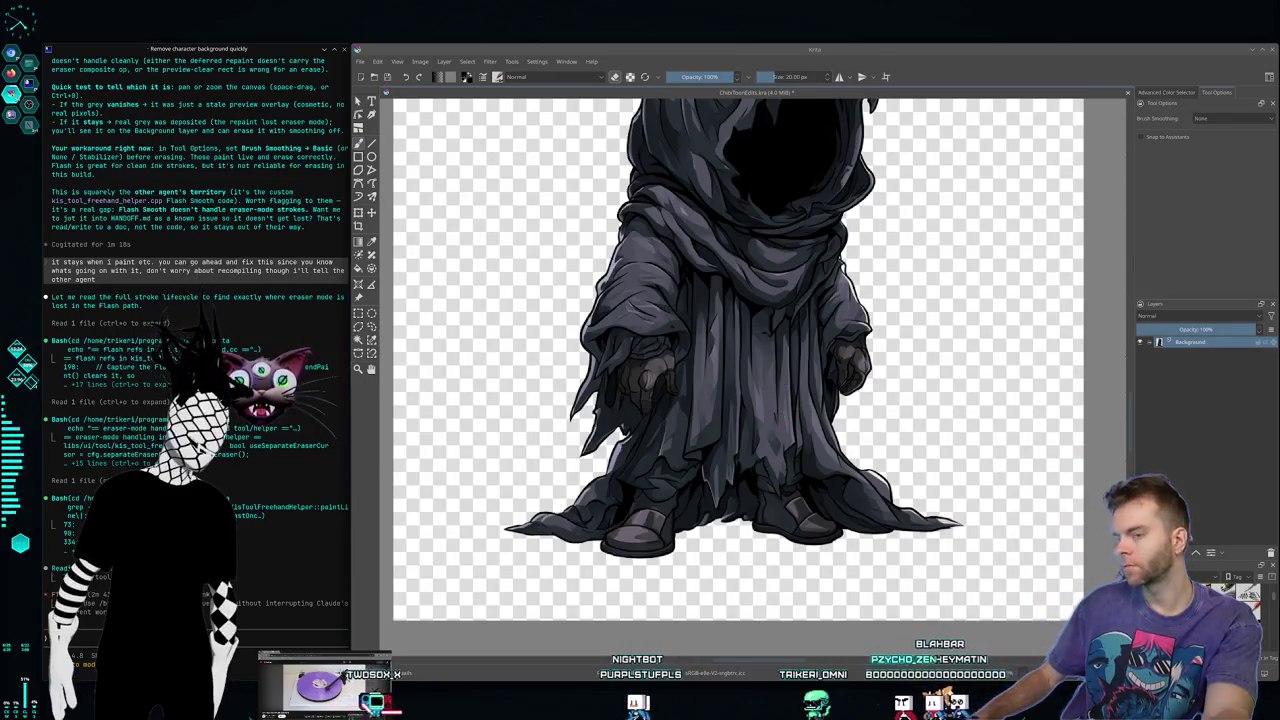
{"action": "scroll", "coordinate": [911, 388], "scroll_direction": "up", "scroll_amount": 1}
{"action": "scroll", "coordinate": [911, 388], "scroll_direction": "up", "scroll_amount": 1}
{"action": "scroll", "coordinate": [911, 390], "scroll_direction": "down", "scroll_amount": 1}
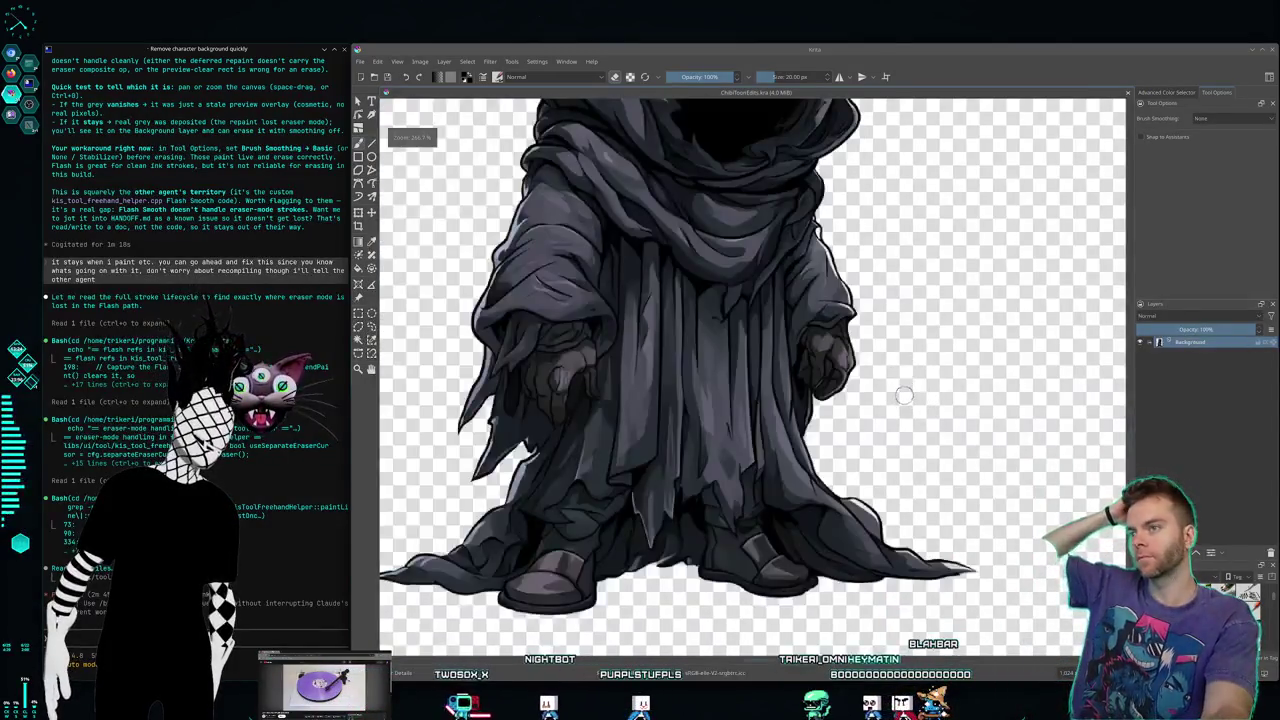
{"action": "scroll", "coordinate": [910, 394], "scroll_direction": "down", "scroll_amount": 1}
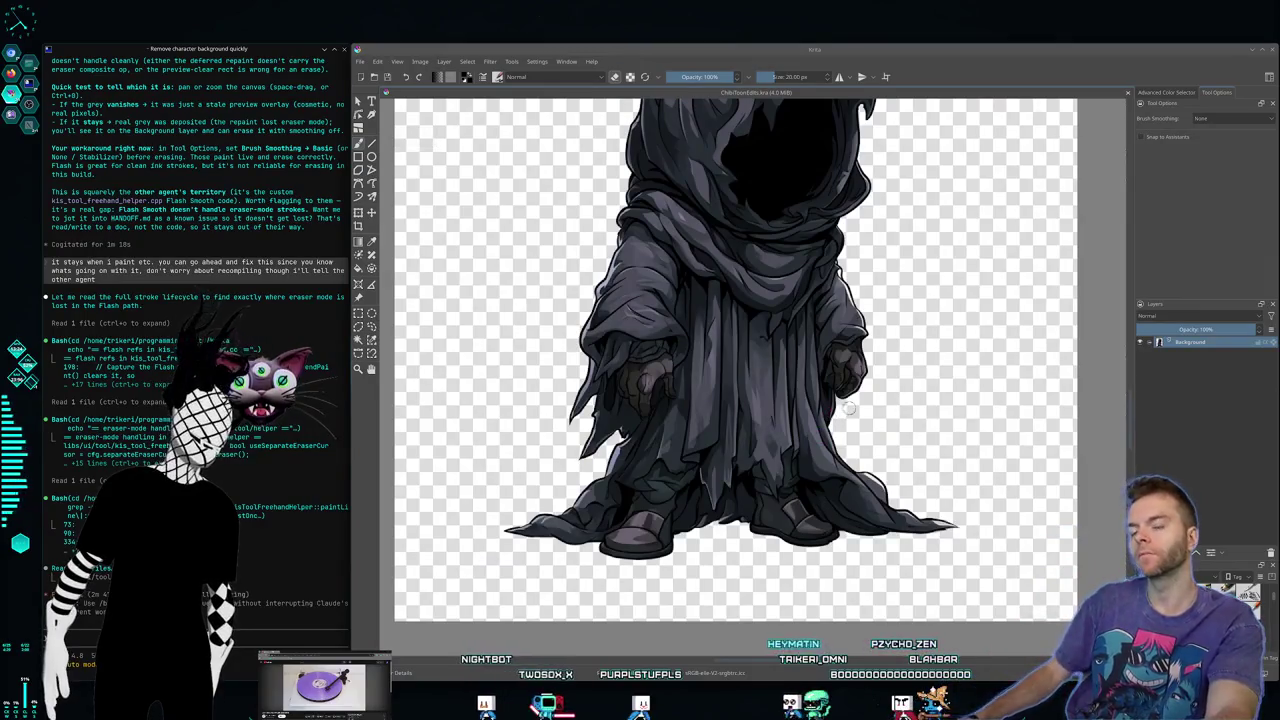
{"action": "scroll", "coordinate": [863, 402], "scroll_direction": "down", "scroll_amount": 1}
{"action": "scroll", "coordinate": [863, 402], "scroll_direction": "up", "scroll_amount": 1}
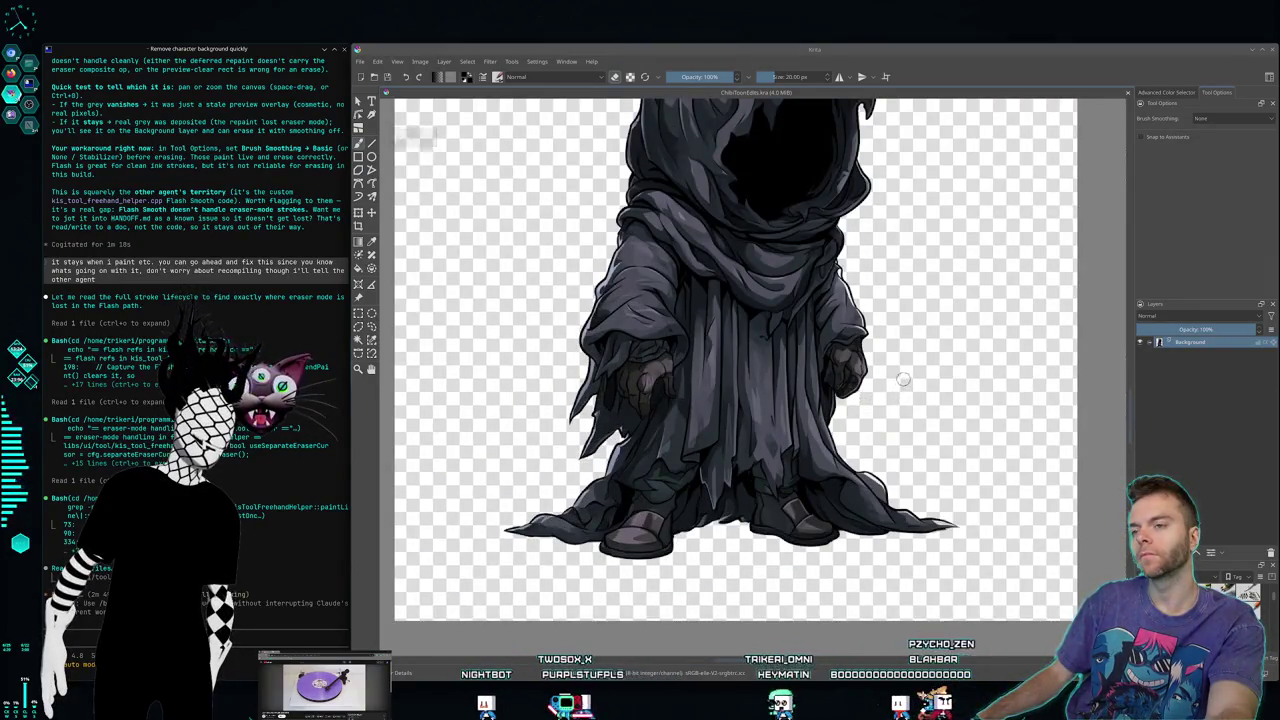
{"action": "left_click_drag", "start_coordinate": [901, 374], "coordinate": [931, 423]}
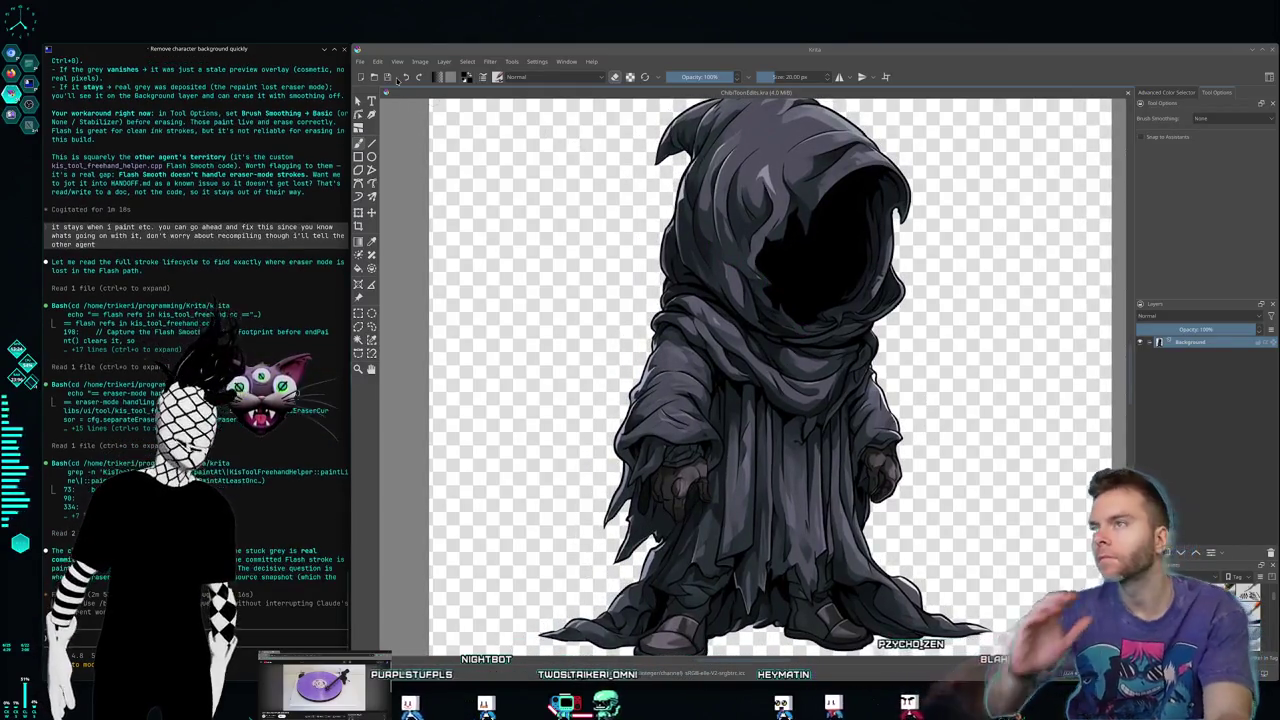
Step: Export the image as a PNG named Chibi_ShadeShifter1 into the Chibi_Unedited folder
{"action": "left_click", "coordinate": [360, 61]}
{"action": "left_click", "coordinate": [360, 61]}
{"action": "left_click", "coordinate": [360, 61]}
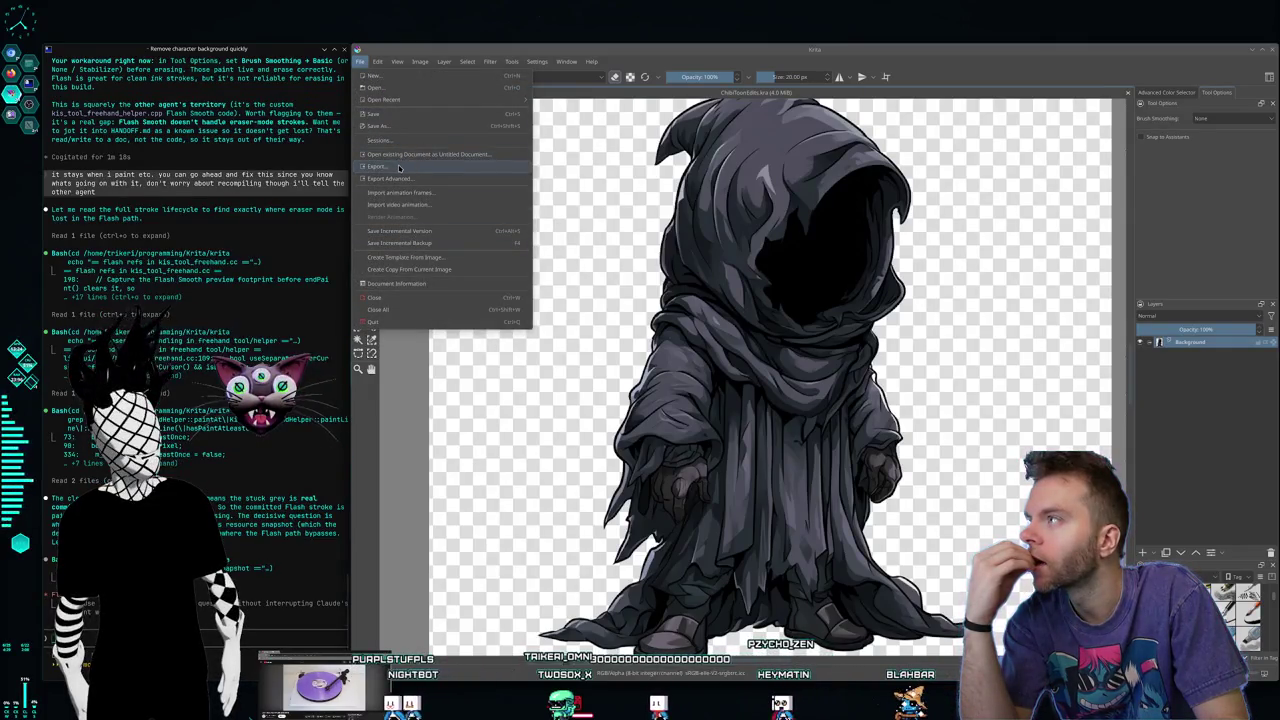
{"action": "left_click", "coordinate": [413, 188]}
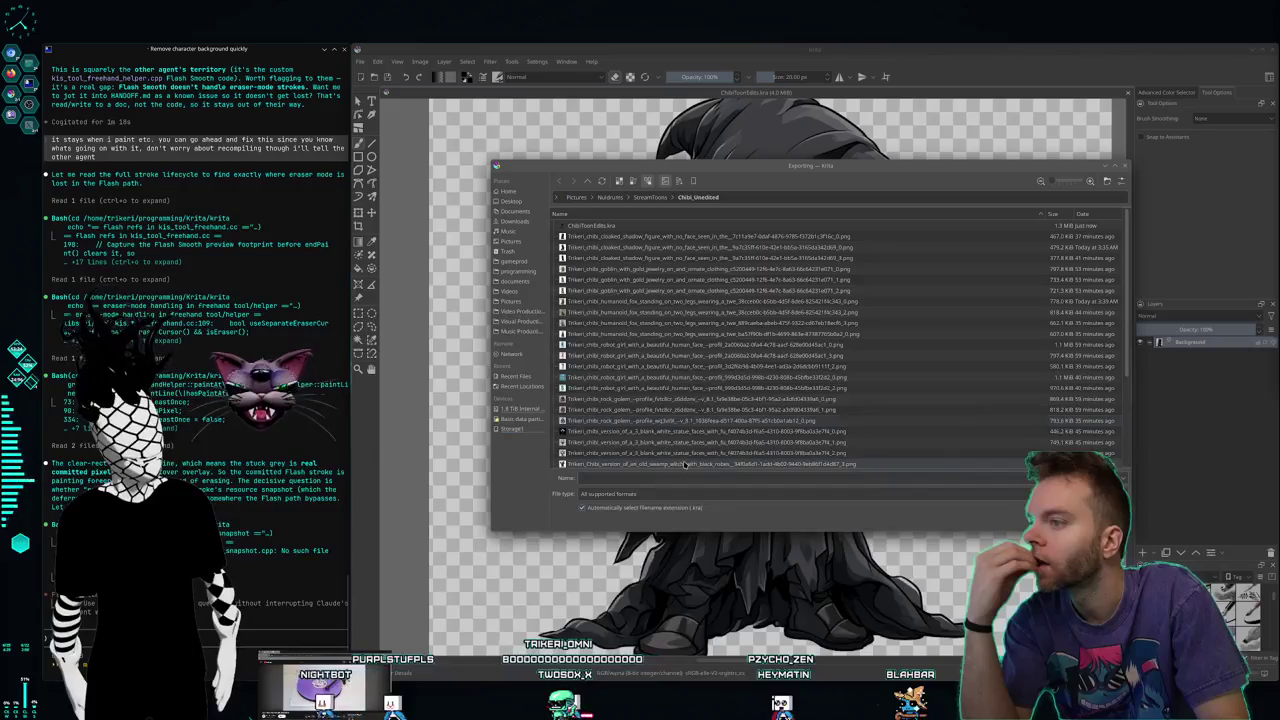
{"action": "left_click", "coordinate": [740, 494]}
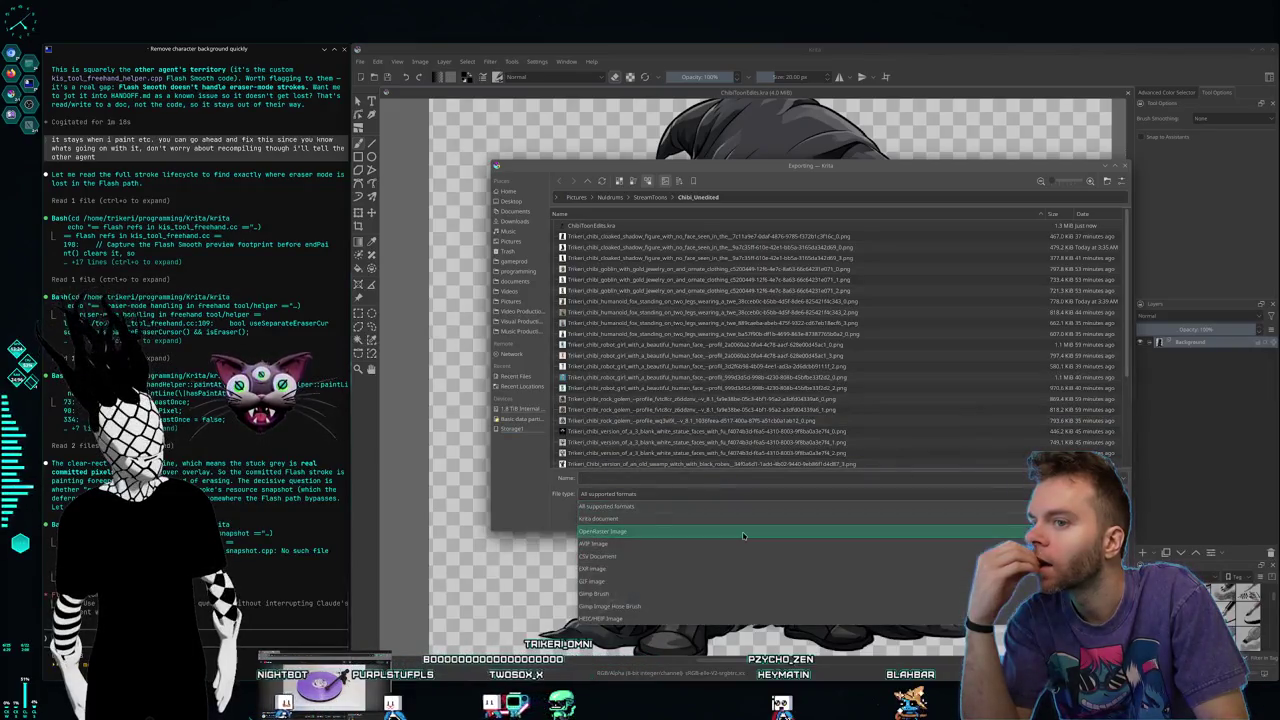
{"action": "scroll", "coordinate": [712, 532], "scroll_direction": "down", "scroll_amount": 5}
{"action": "scroll", "coordinate": [704, 537], "scroll_direction": "up", "scroll_amount": 3}
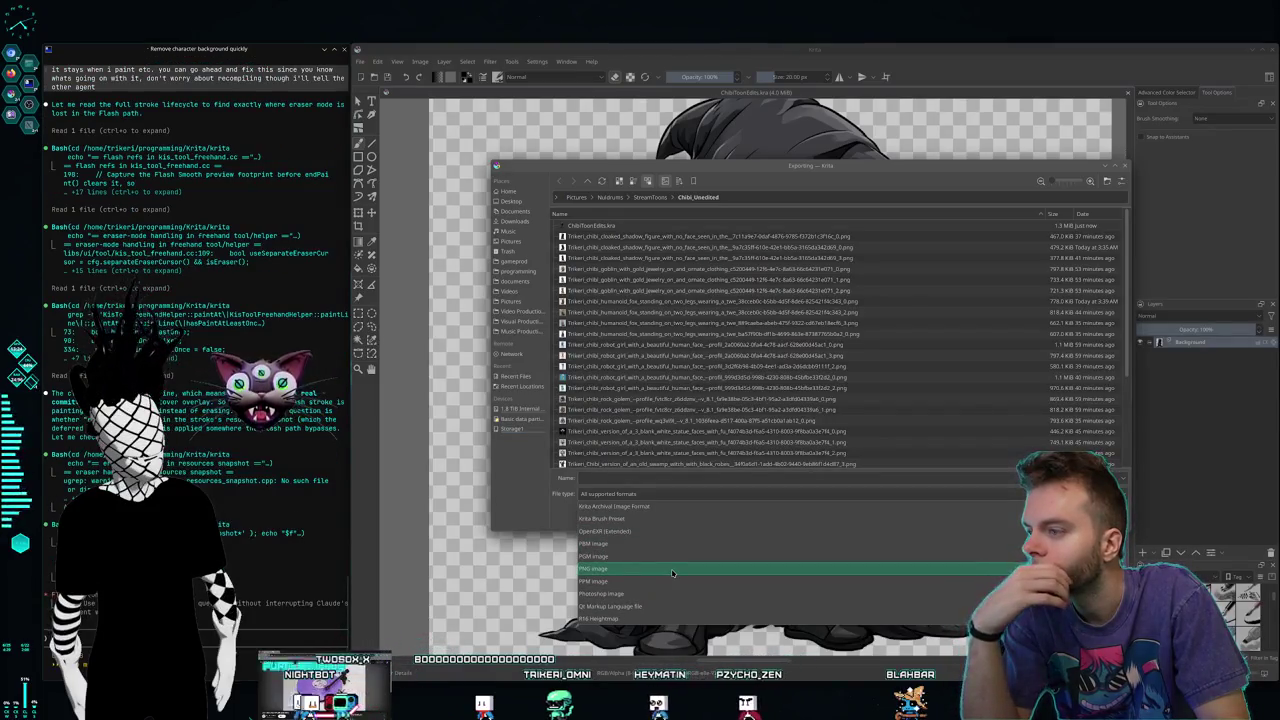
{"action": "left_click", "coordinate": [672, 569]}
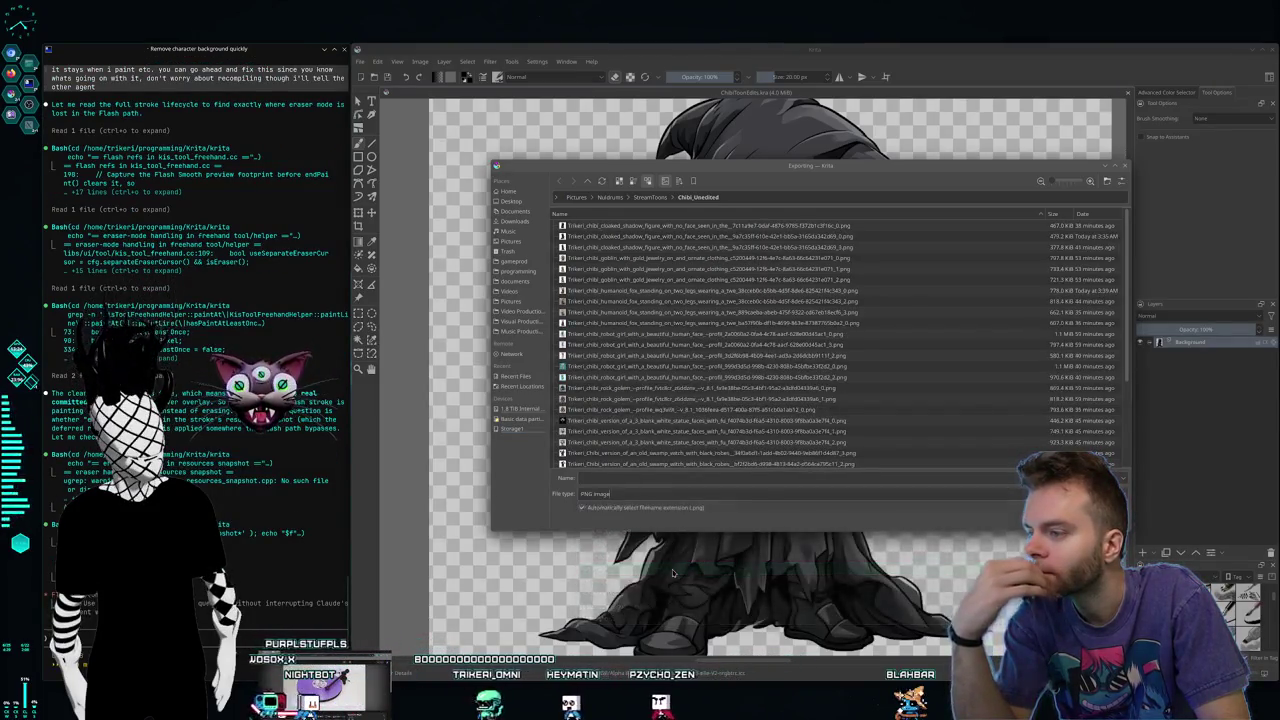
{"action": "scroll", "coordinate": [615, 460], "scroll_direction": "down", "scroll_amount": 2}
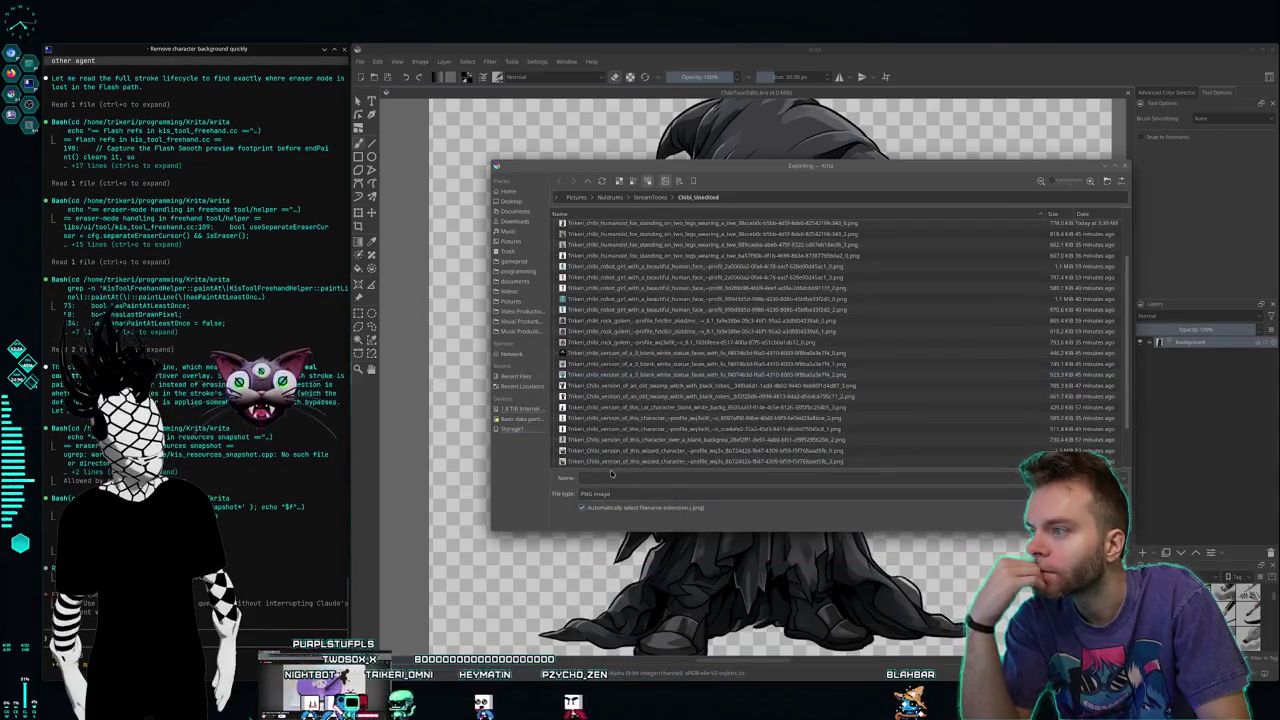
{"action": "type", "text": "Chibi"}
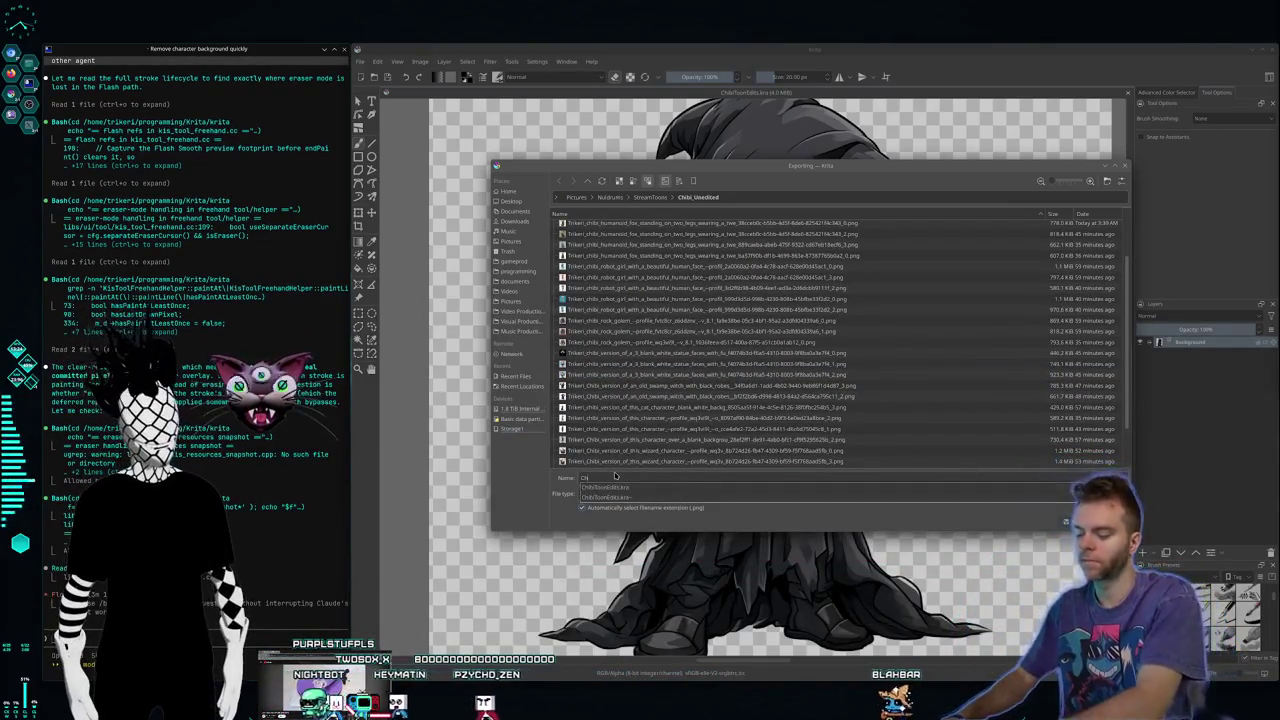
{"action": "type", "text": "_ShaderShifter1"}
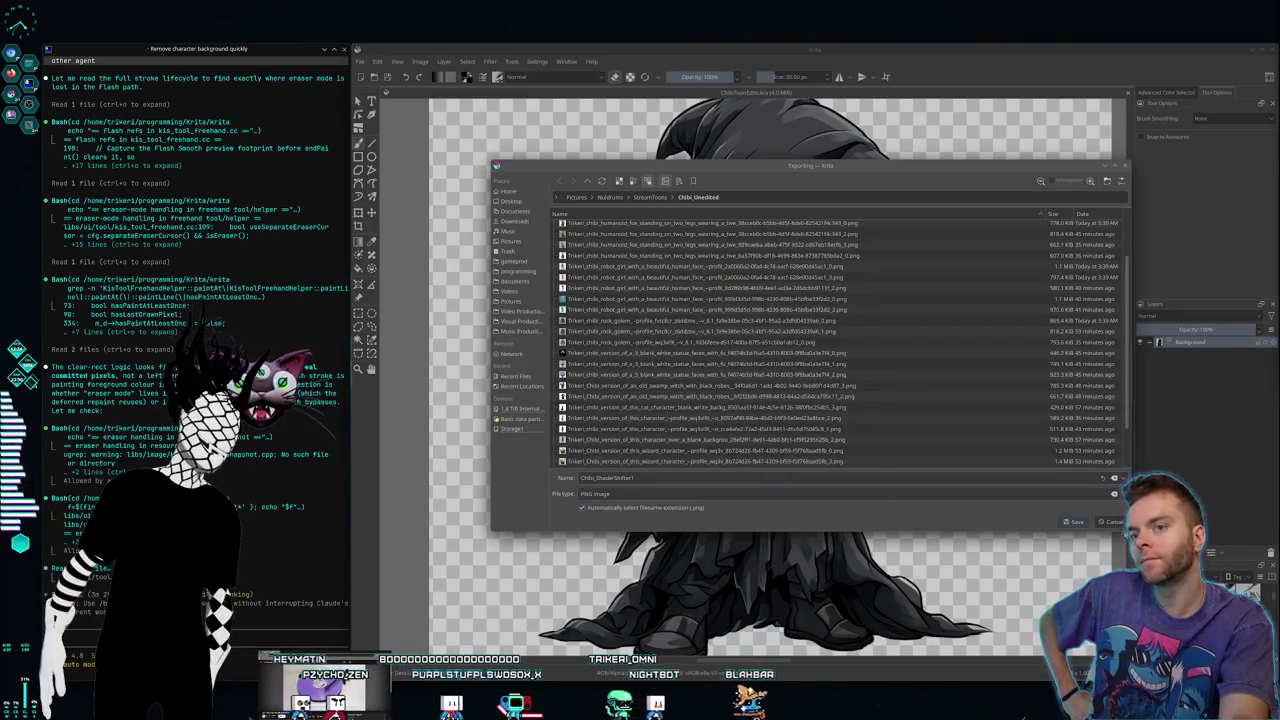
{"action": "left_click", "coordinate": [1109, 522]}
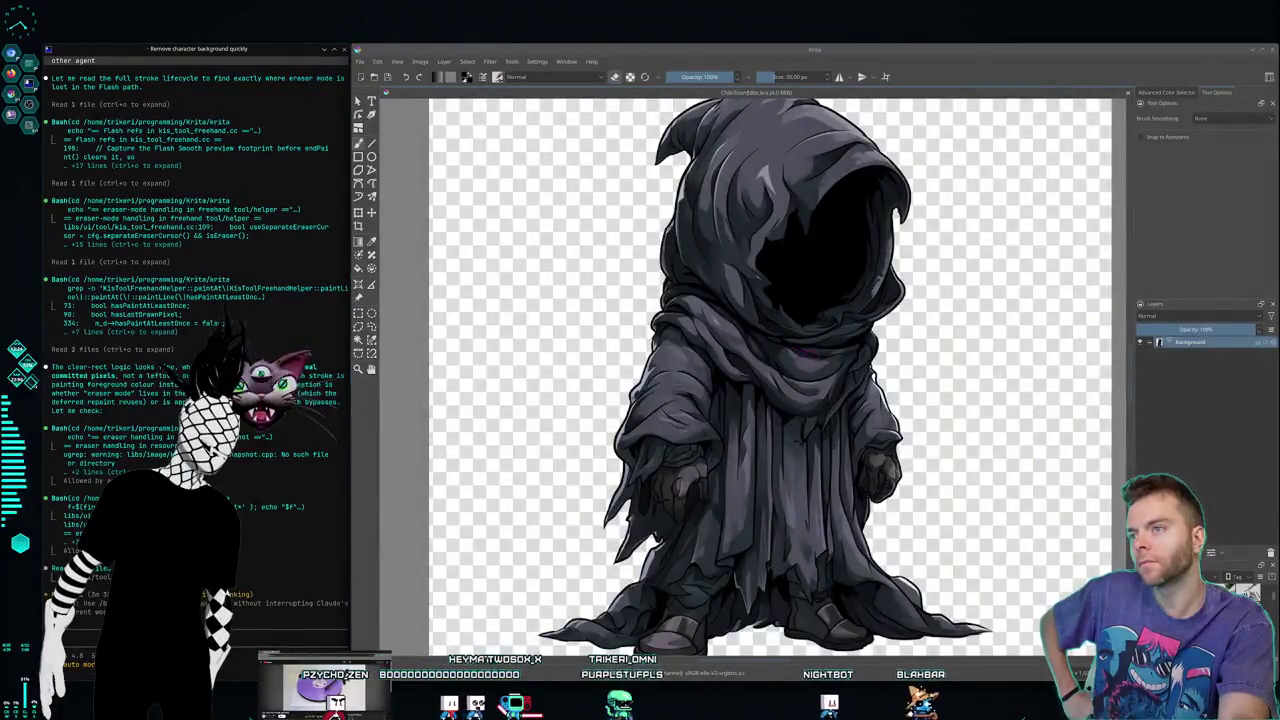
Step: Zoom out and pan to the reaper, try Select Shapes, then switch to rectangular selection
{"action": "scroll", "coordinate": [941, 434], "scroll_direction": "down", "scroll_amount": 1}
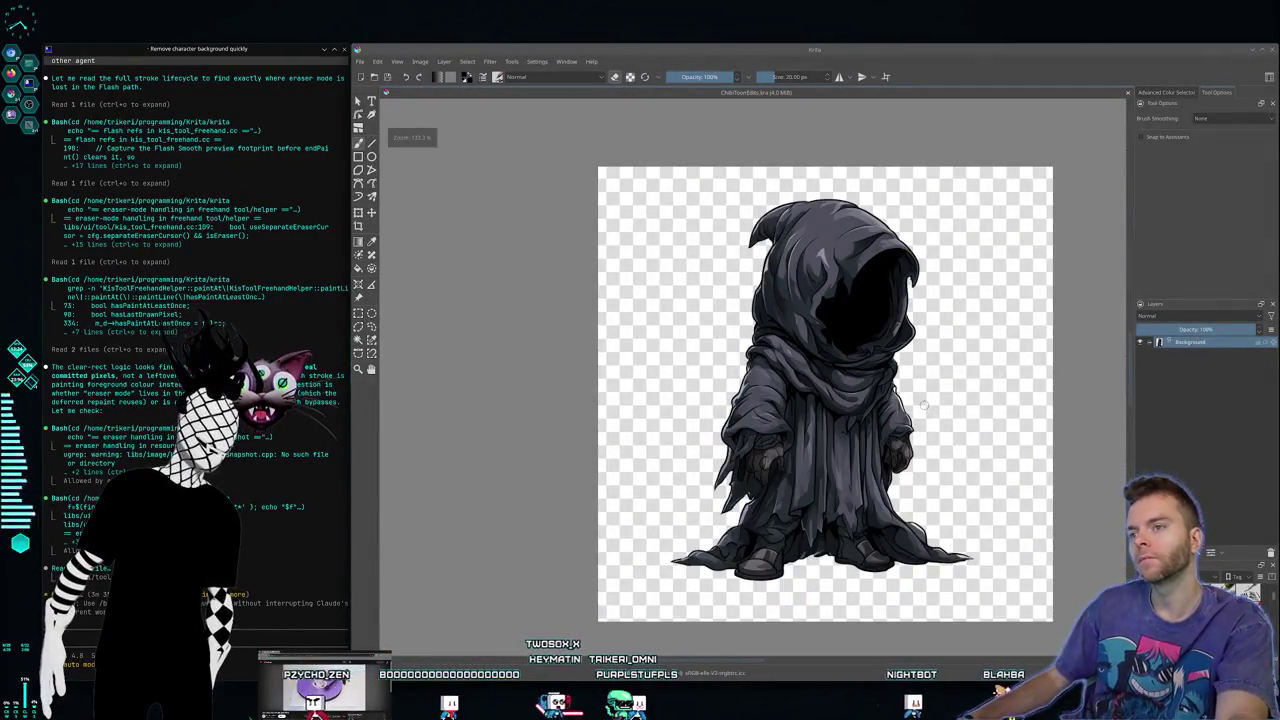
{"action": "left_click_drag", "start_coordinate": [688, 587], "coordinate": [554, 577]}
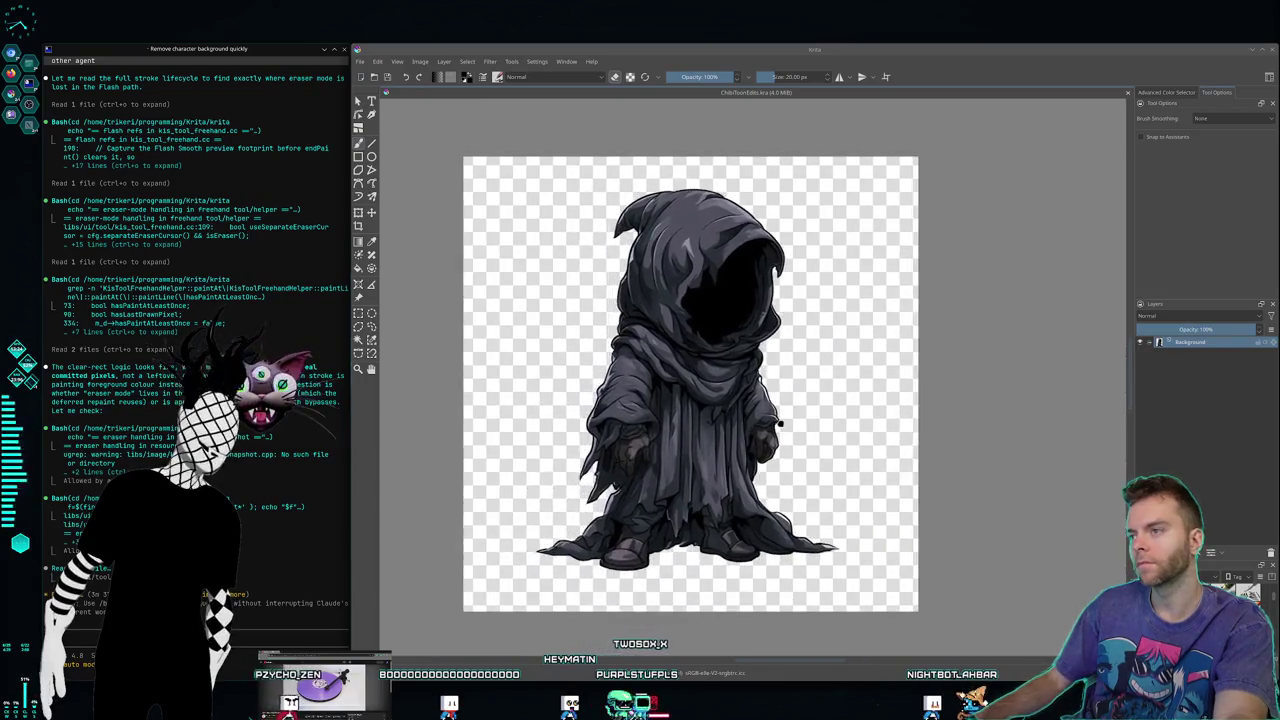
{"action": "left_click", "coordinate": [357, 100]}
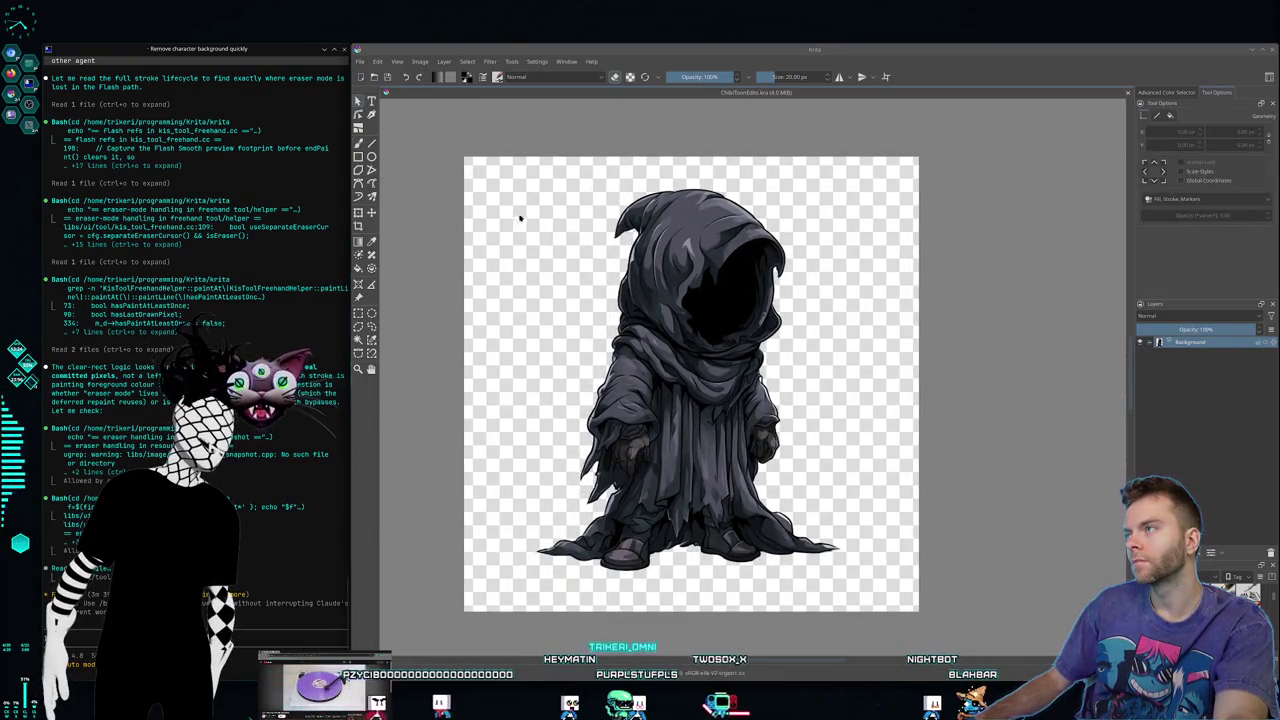
{"action": "left_click", "coordinate": [684, 298]}
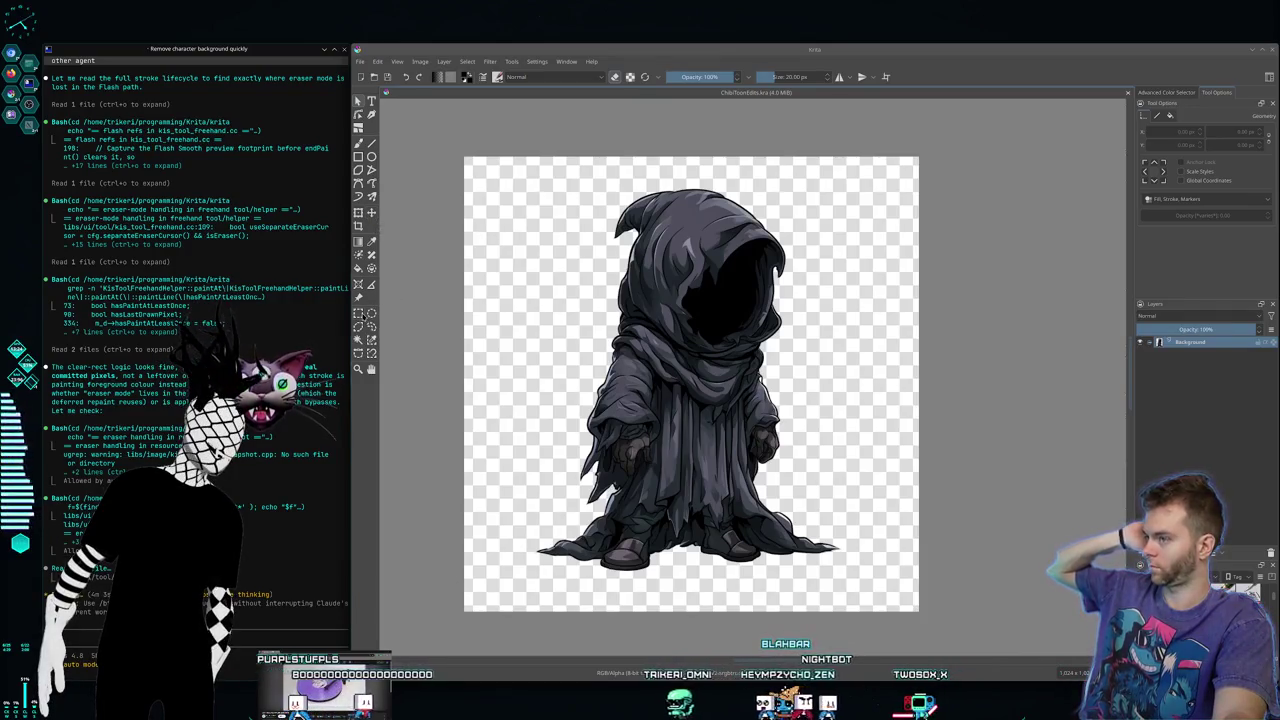
{"action": "key", "text": "ctrl+r"}
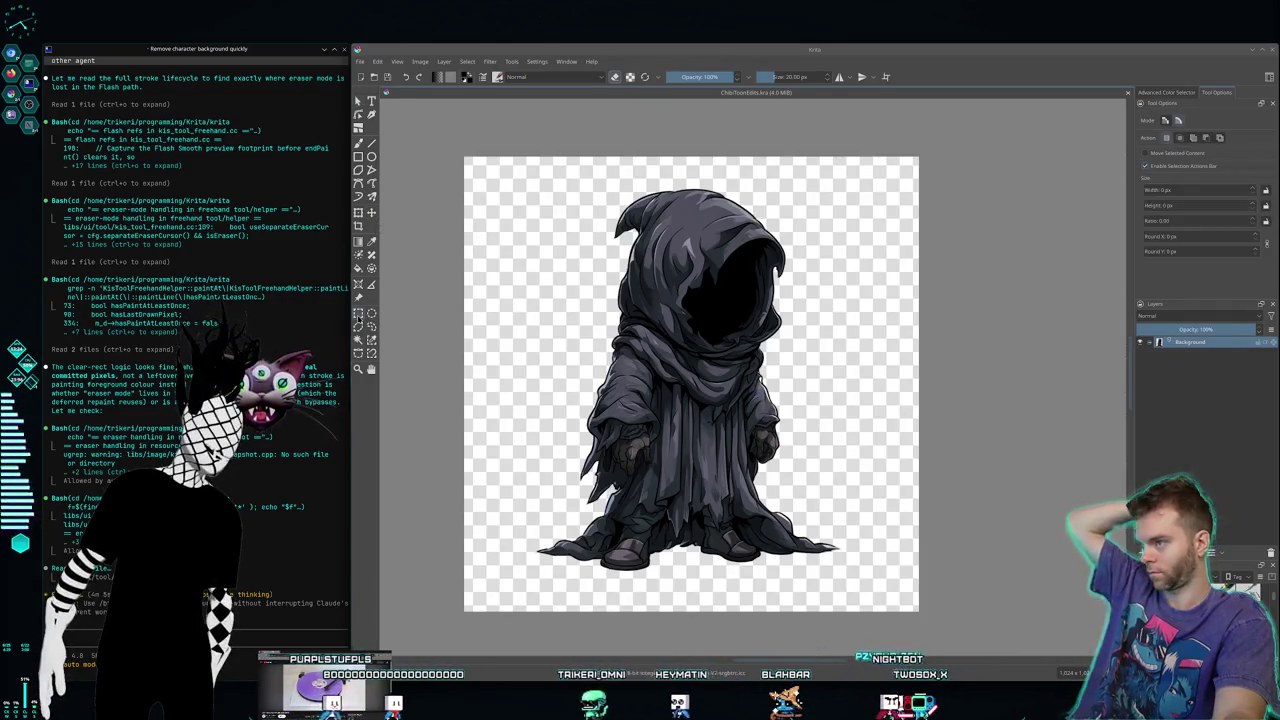
Step: Select a rectangle around the reaper and move it left and down toward the canvas centre
{"action": "left_click_drag", "start_coordinate": [487, 168], "coordinate": [905, 578]}
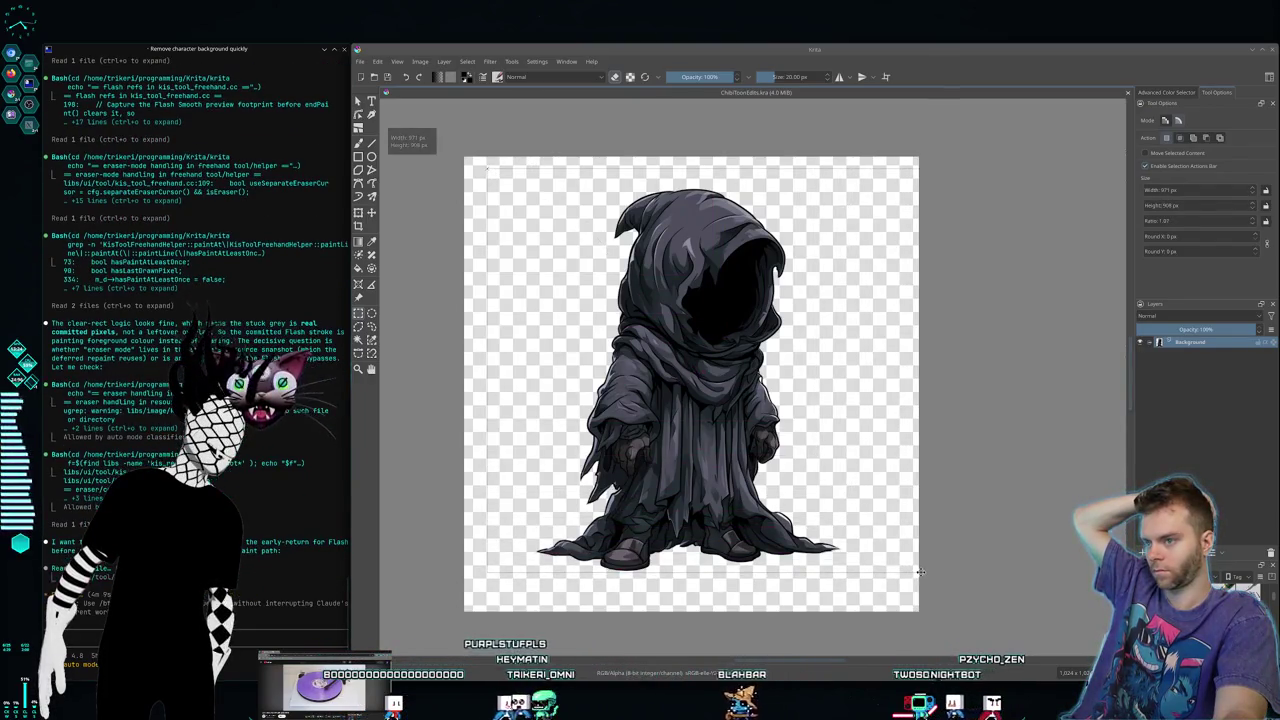
{"action": "left_click_drag", "start_coordinate": [905, 578], "coordinate": [912, 574]}
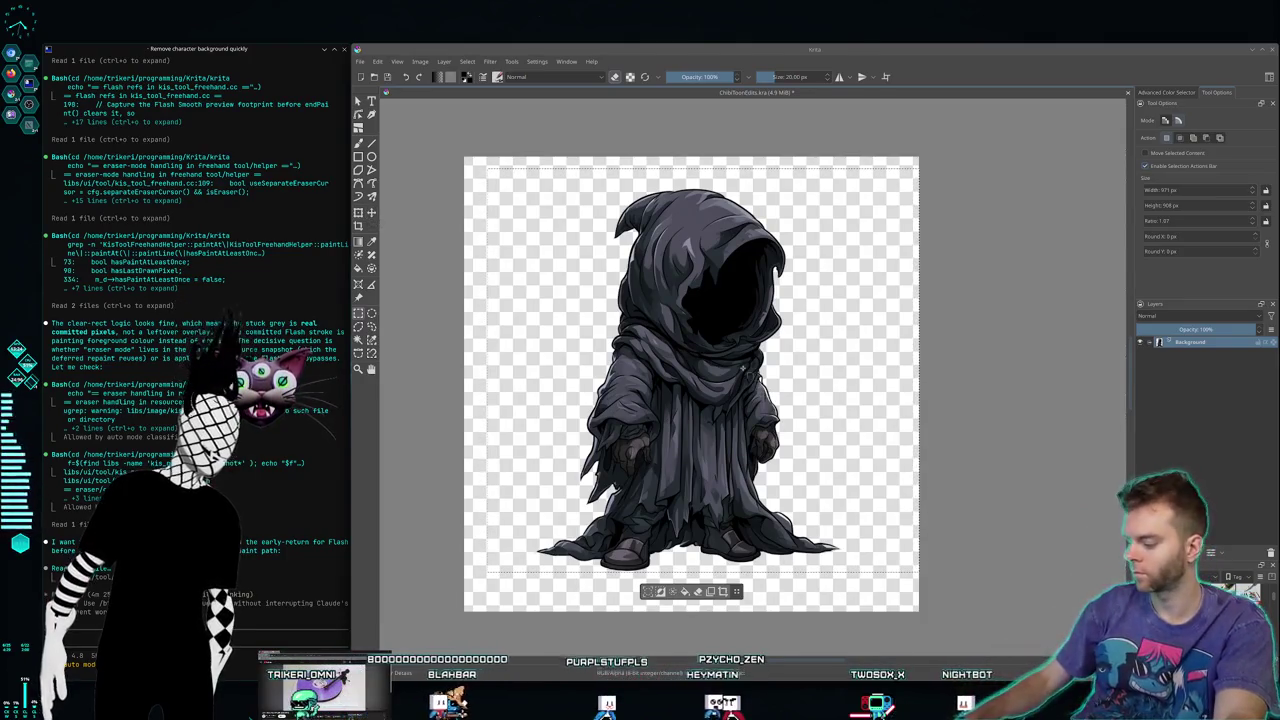
{"action": "key", "text": "t"}
{"action": "left_click_drag", "start_coordinate": [724, 357], "coordinate": [718, 398]}
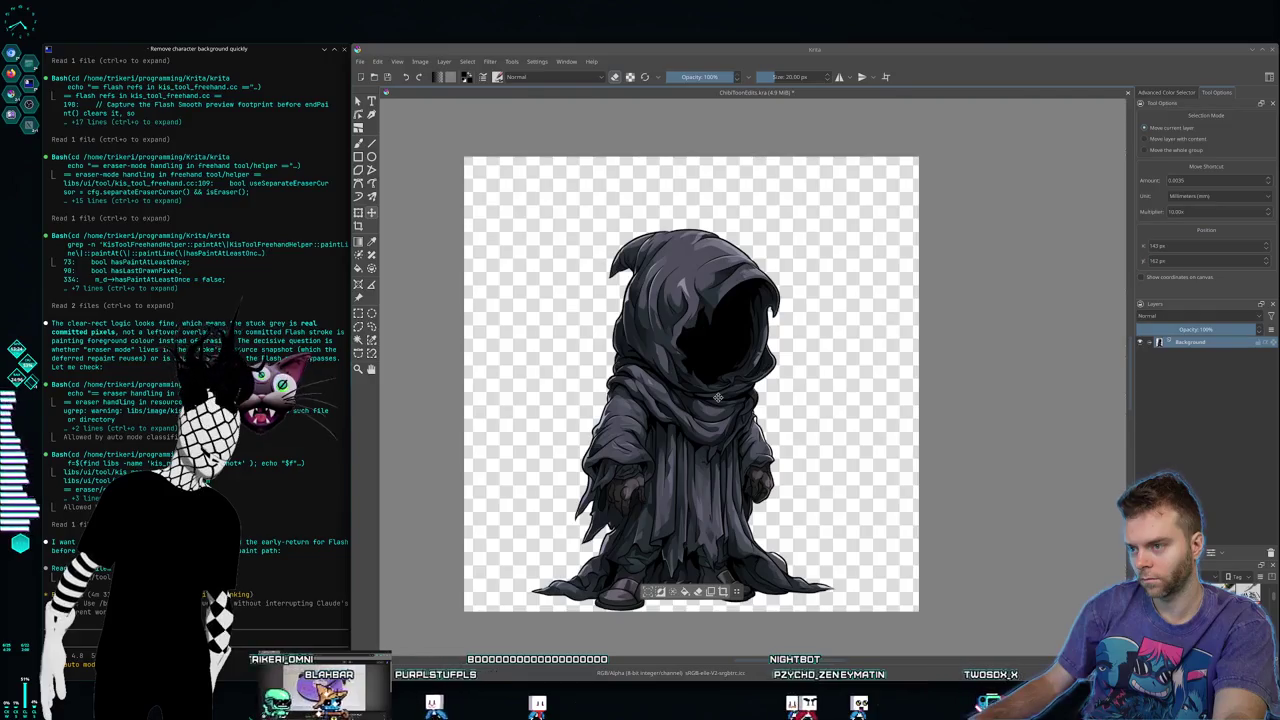
{"action": "mouse_move", "coordinate": [718, 398]}
{"action": "left_mouse_down"}
{"action": "mouse_move", "coordinate": [764, 390]}
{"action": "mouse_move", "coordinate": [708, 393]}
{"action": "left_mouse_up"}
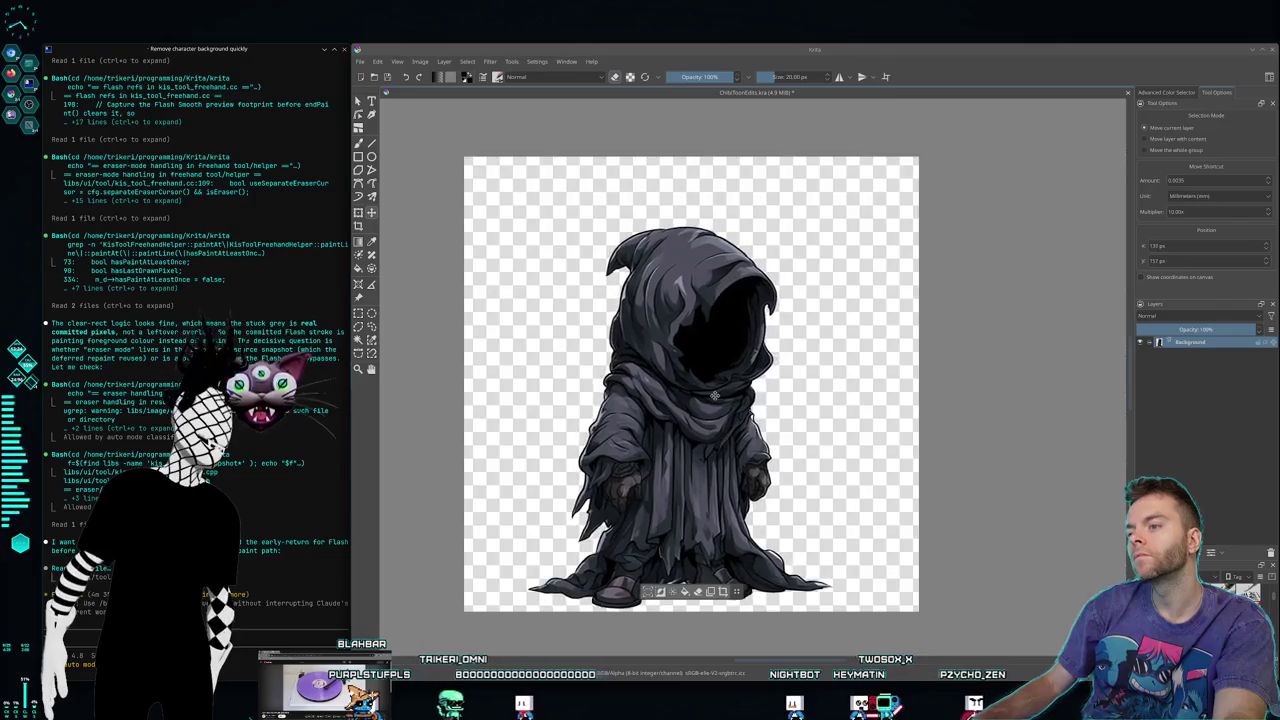
Step: Show rulers around the canvas and spread the toolbox into more columns
{"action": "left_click", "coordinate": [397, 62]}
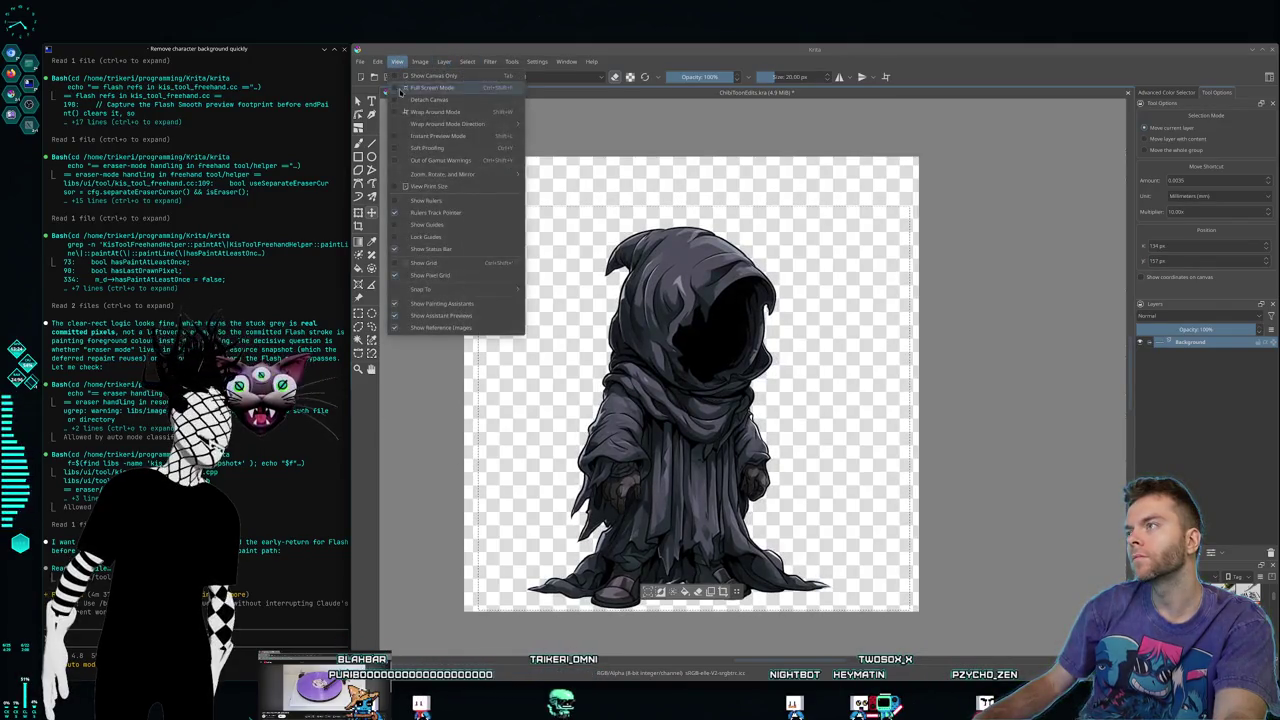
{"action": "left_click", "coordinate": [467, 203]}
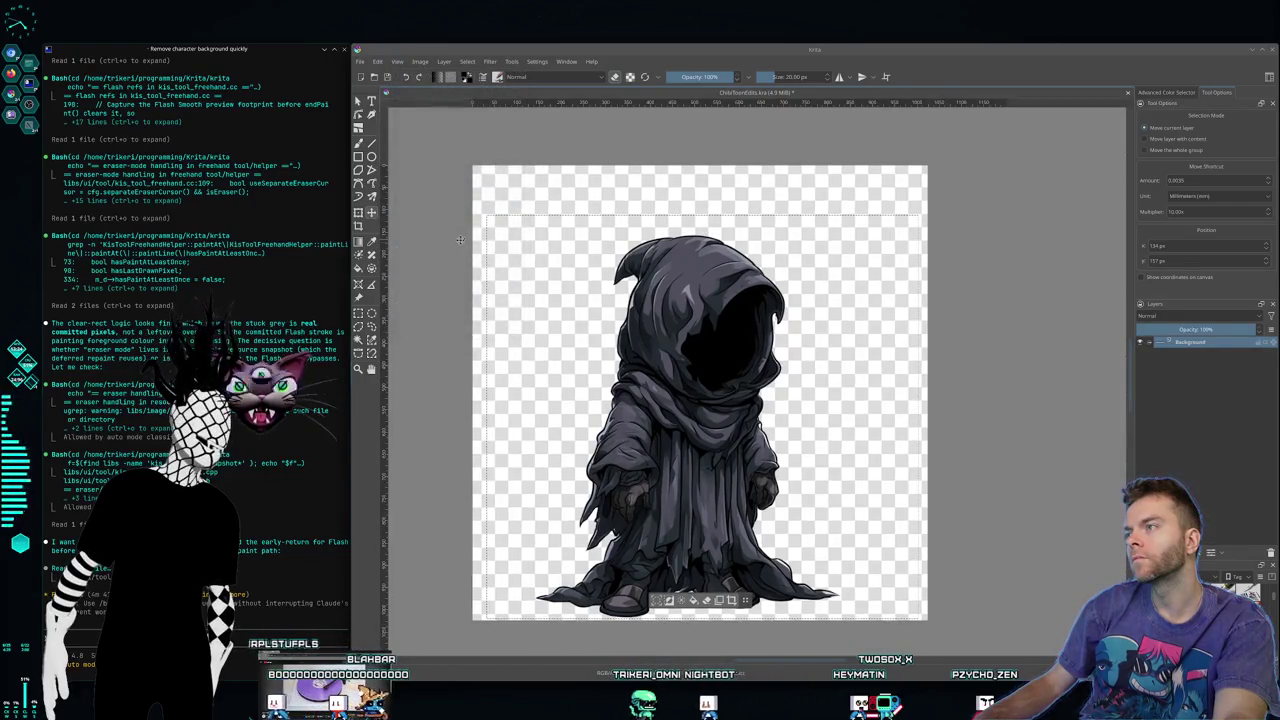
{"action": "mouse_move", "coordinate": [382, 262]}
{"action": "left_mouse_down"}
{"action": "mouse_move", "coordinate": [430, 297]}
{"action": "mouse_move", "coordinate": [371, 302]}
{"action": "mouse_move", "coordinate": [383, 305]}
{"action": "left_mouse_up"}
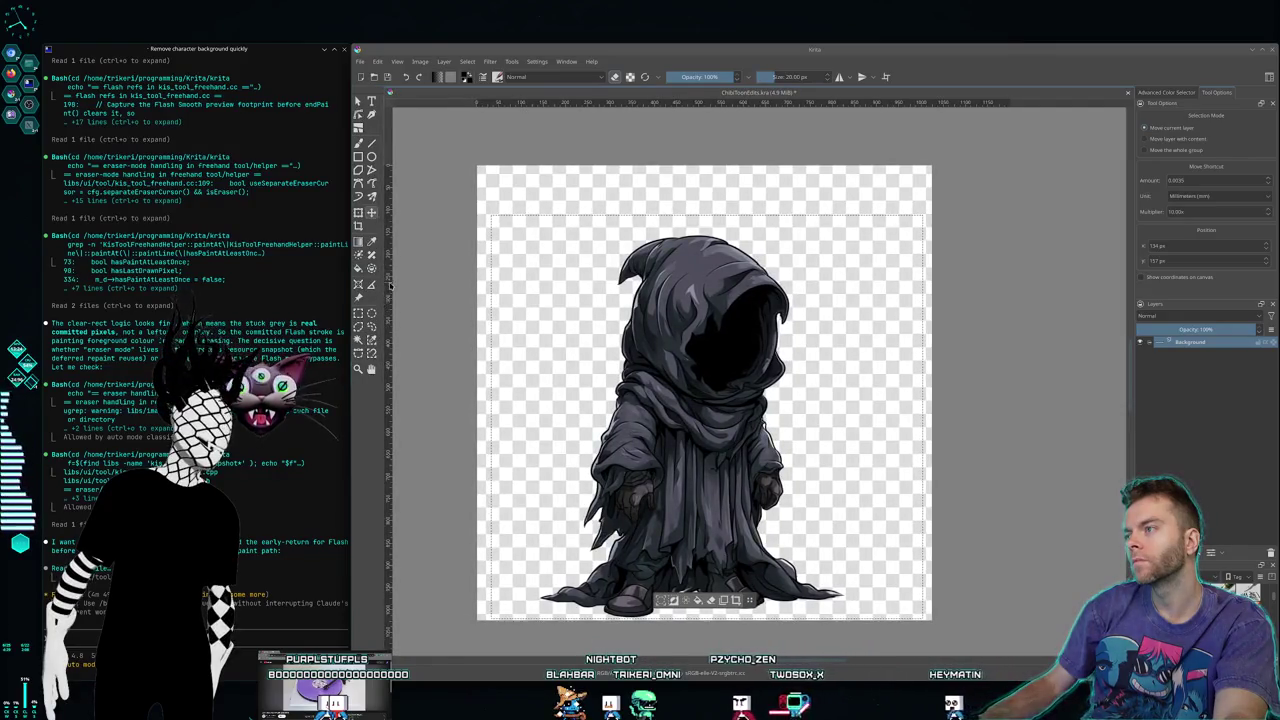
{"action": "left_click", "coordinate": [397, 62]}
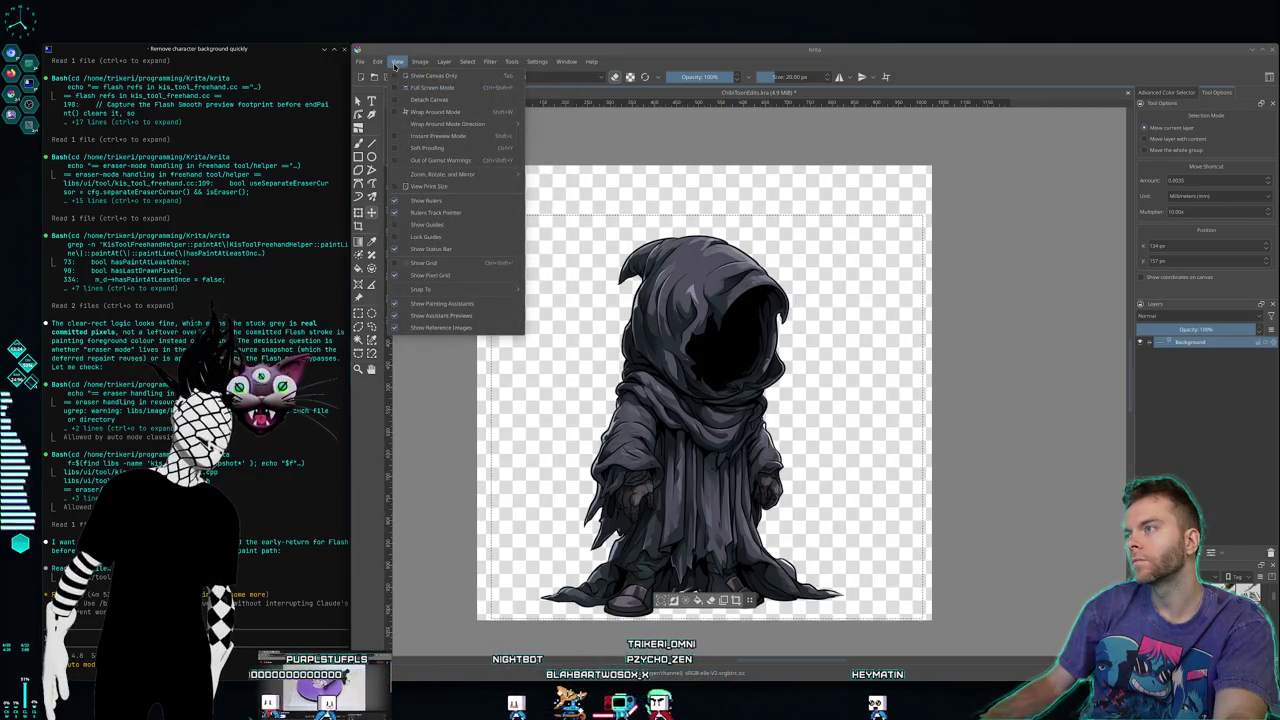
{"action": "left_click", "coordinate": [389, 180]}
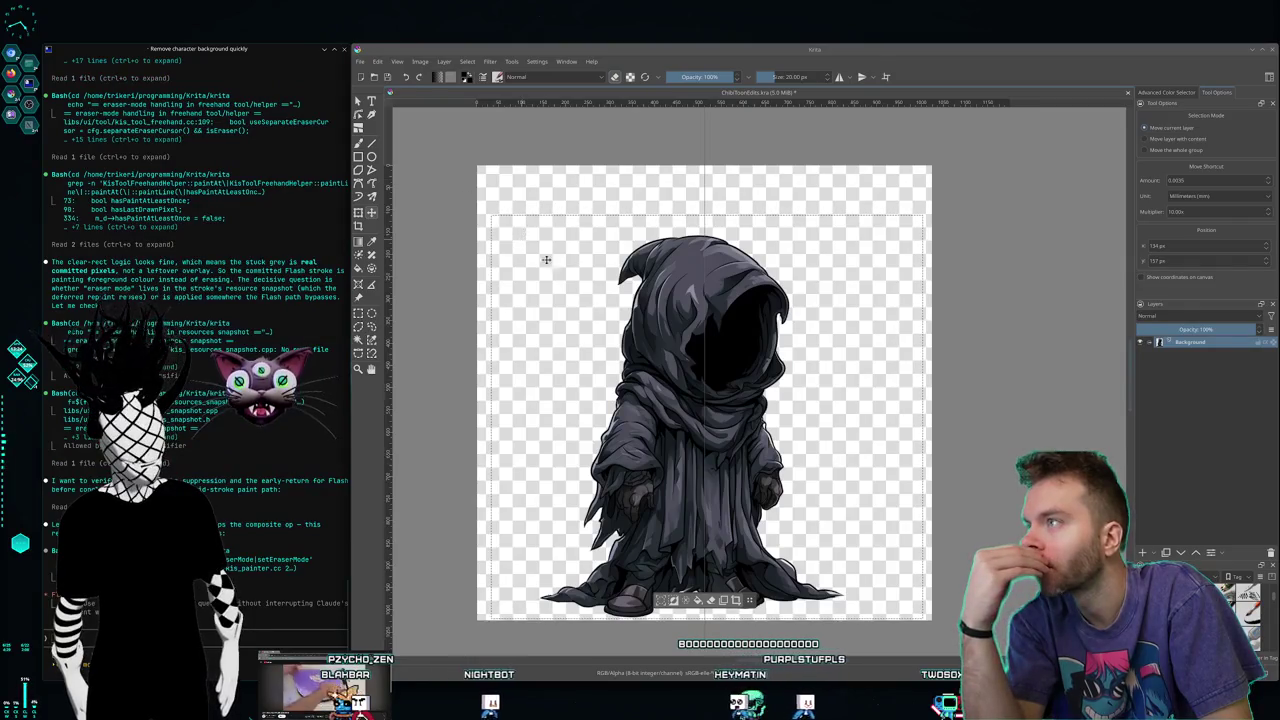
Step: Nudge the reaper down pixel by pixel until Position Y reads 163 px
{"action": "left_click_drag", "start_coordinate": [563, 277], "coordinate": [573, 276]}
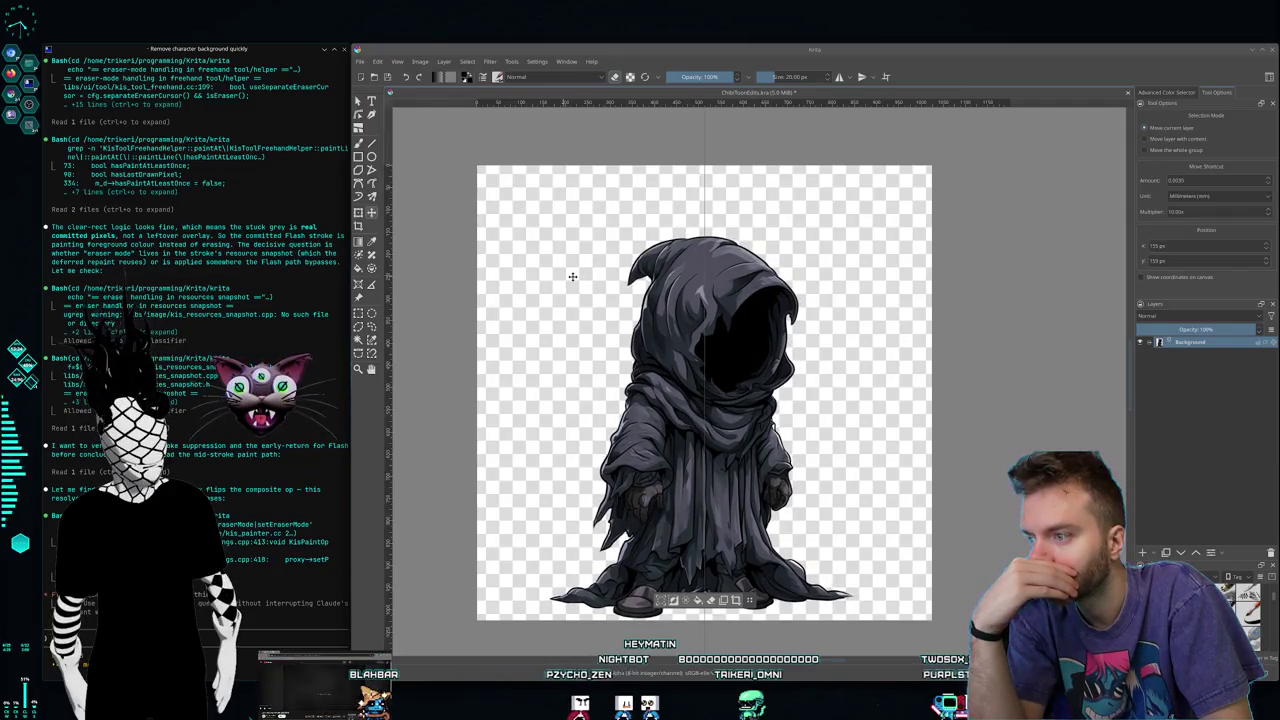
{"action": "left_click_drag", "start_coordinate": [572, 277], "coordinate": [572, 279]}
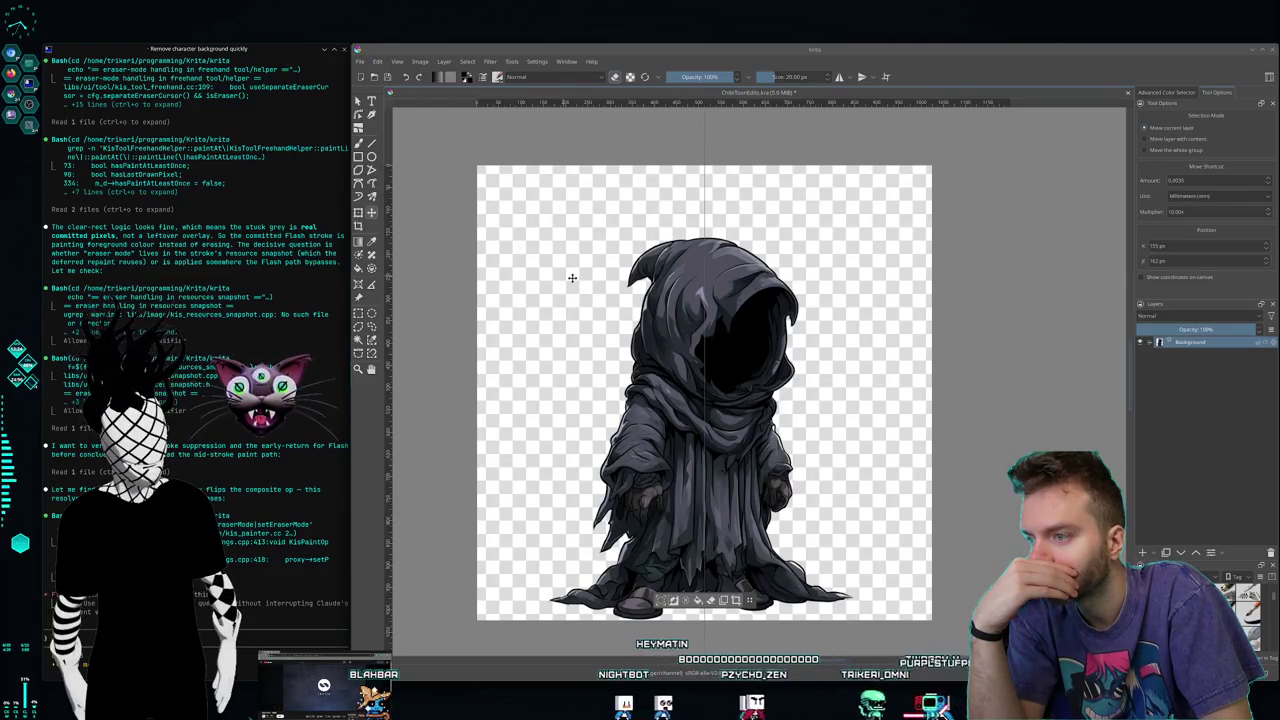
{"action": "left_click_drag", "start_coordinate": [572, 278], "coordinate": [572, 279]}
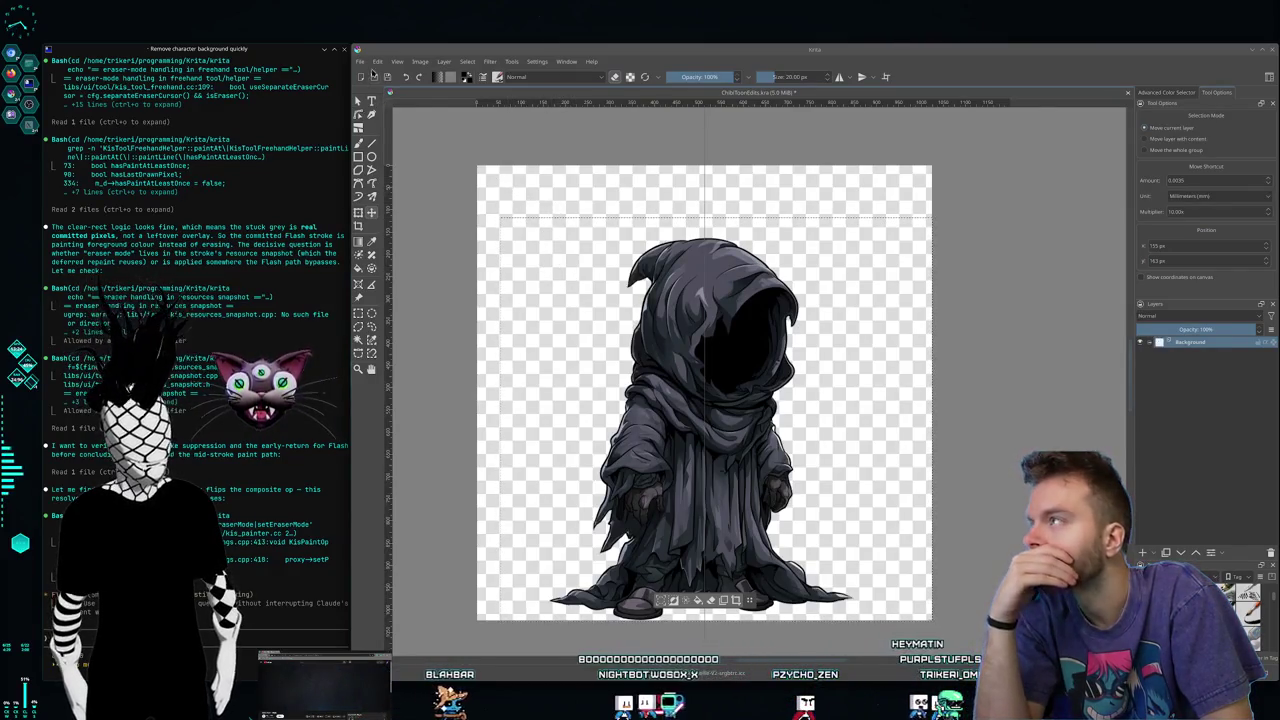
Step: Export the recentred reaper as PNG Chibi_ShadeShifter in Chibi_Unedited, accepting the PNG options
{"action": "left_click", "coordinate": [360, 61]}
{"action": "key", "text": "Escape"}
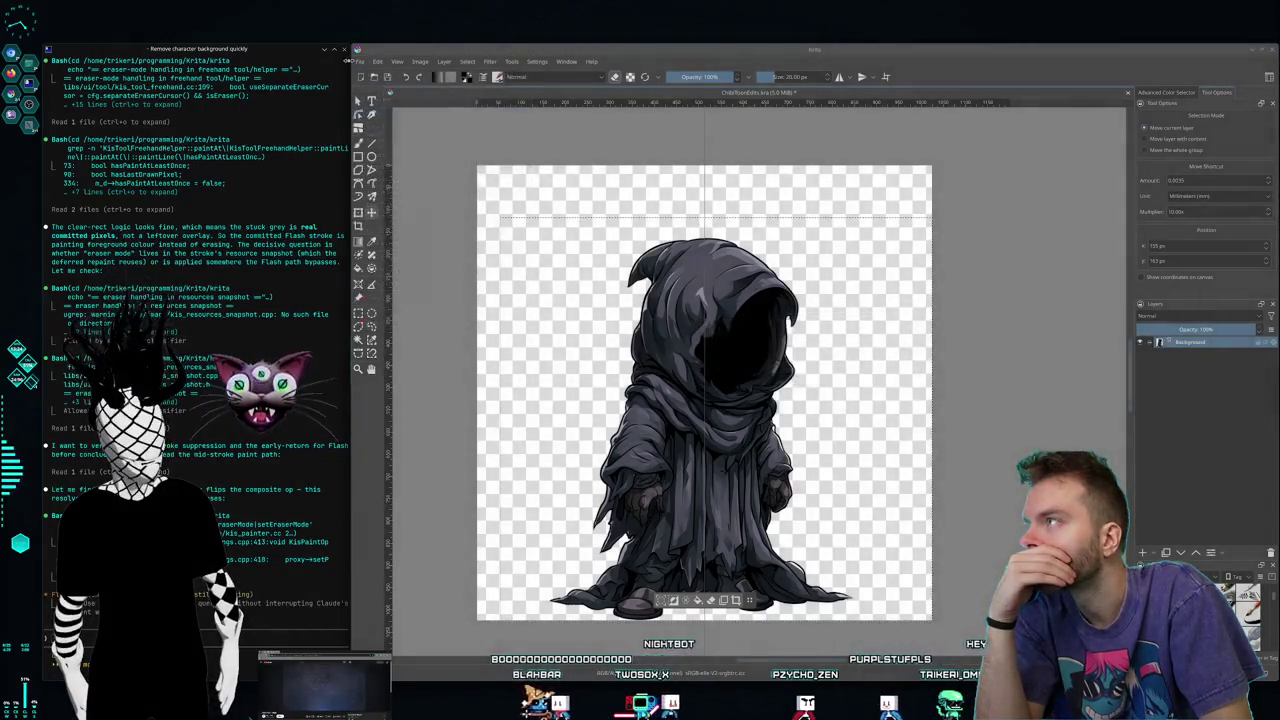
{"action": "left_click", "coordinate": [360, 61]}
{"action": "left_click", "coordinate": [395, 175]}
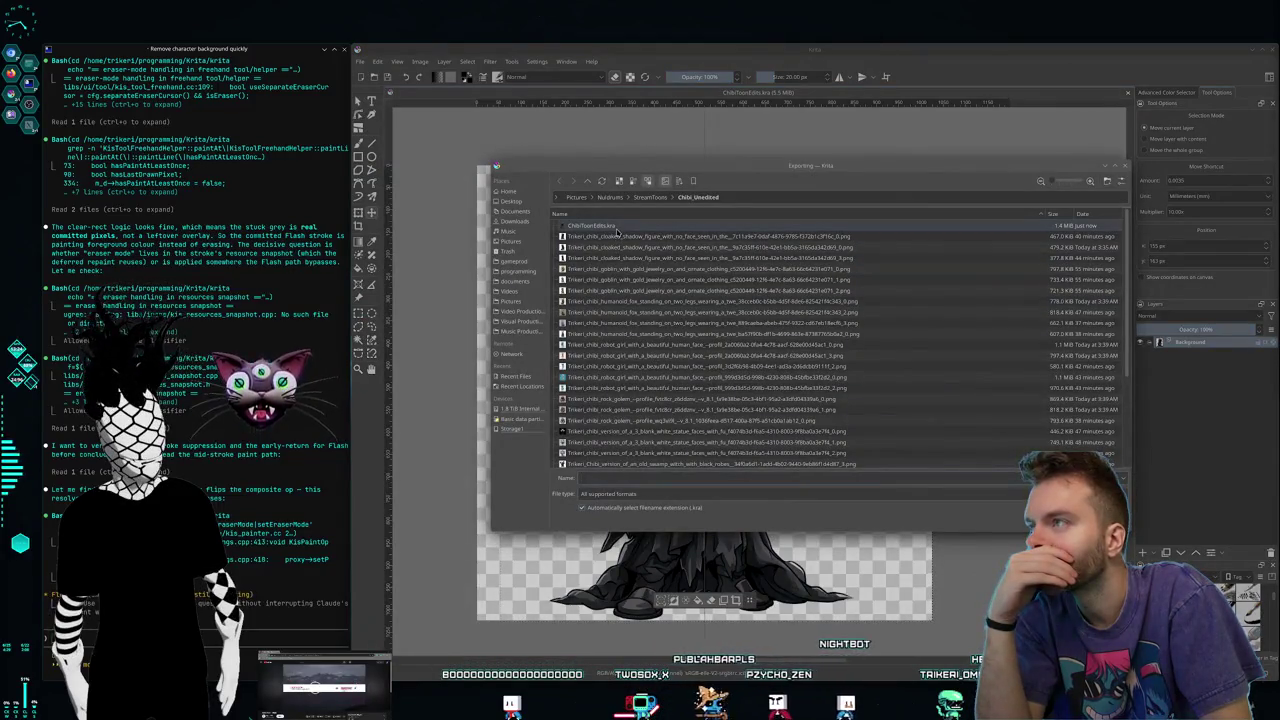
{"action": "scroll", "coordinate": [630, 360], "scroll_direction": "down", "scroll_amount": 4}
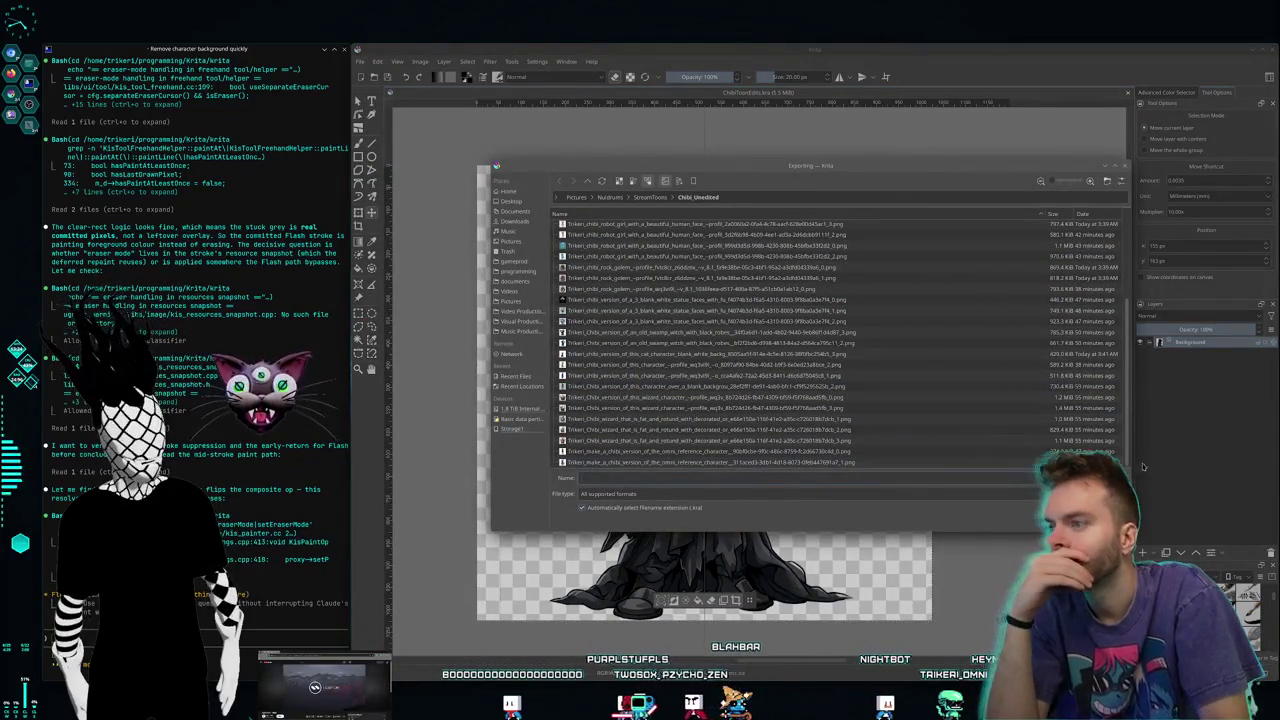
{"action": "left_click", "coordinate": [612, 494]}
{"action": "scroll", "coordinate": [734, 557], "scroll_direction": "down", "scroll_amount": 3}
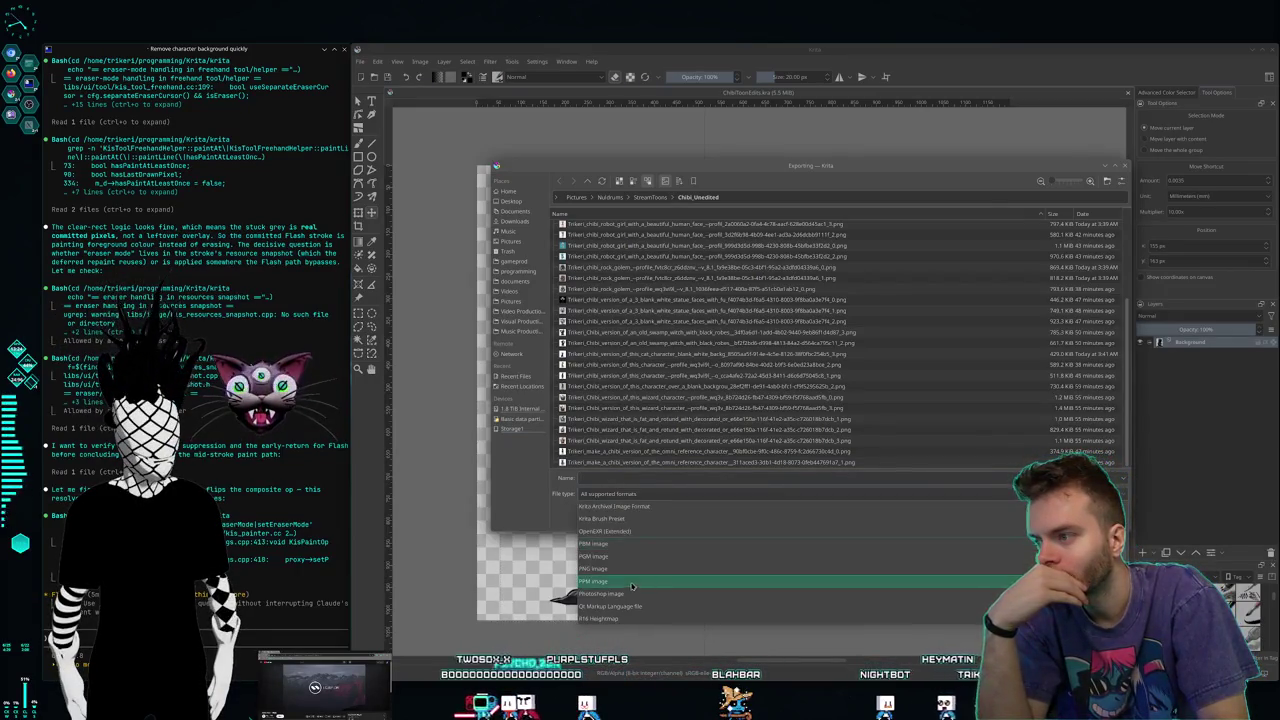
{"action": "left_click", "coordinate": [600, 606]}
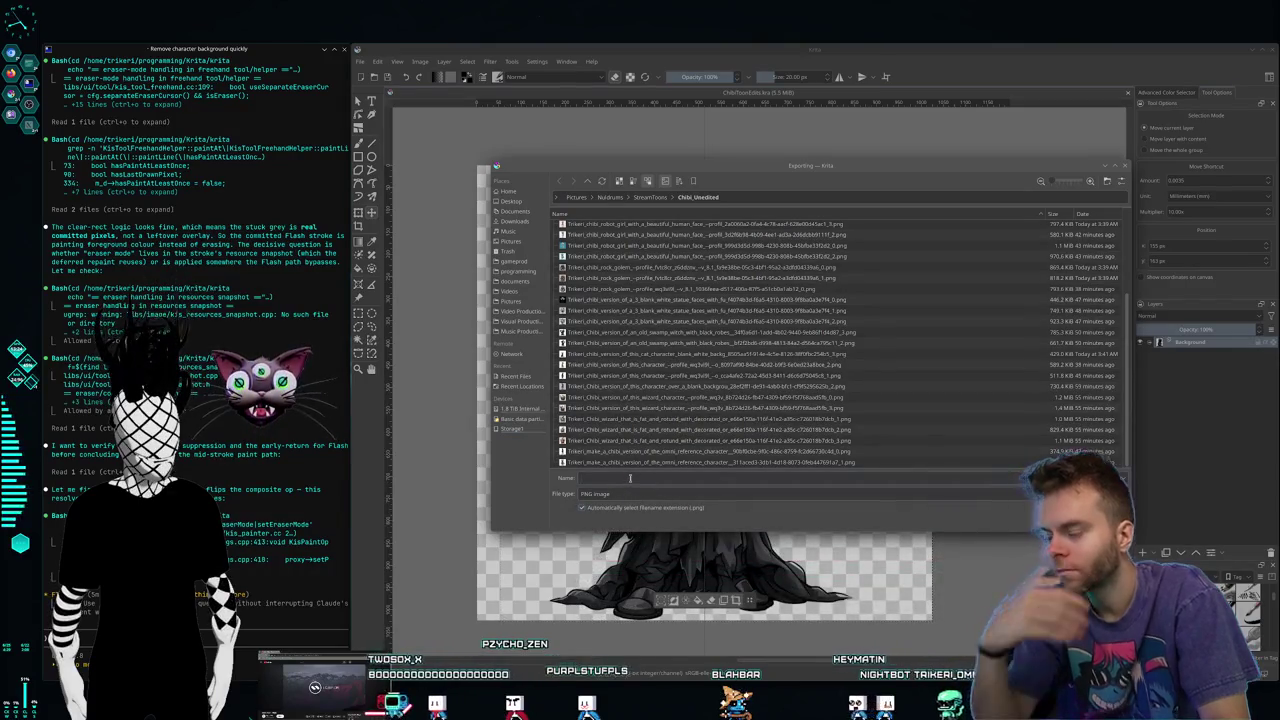
{"action": "type", "text": "Chibi_ShadeShifte"}
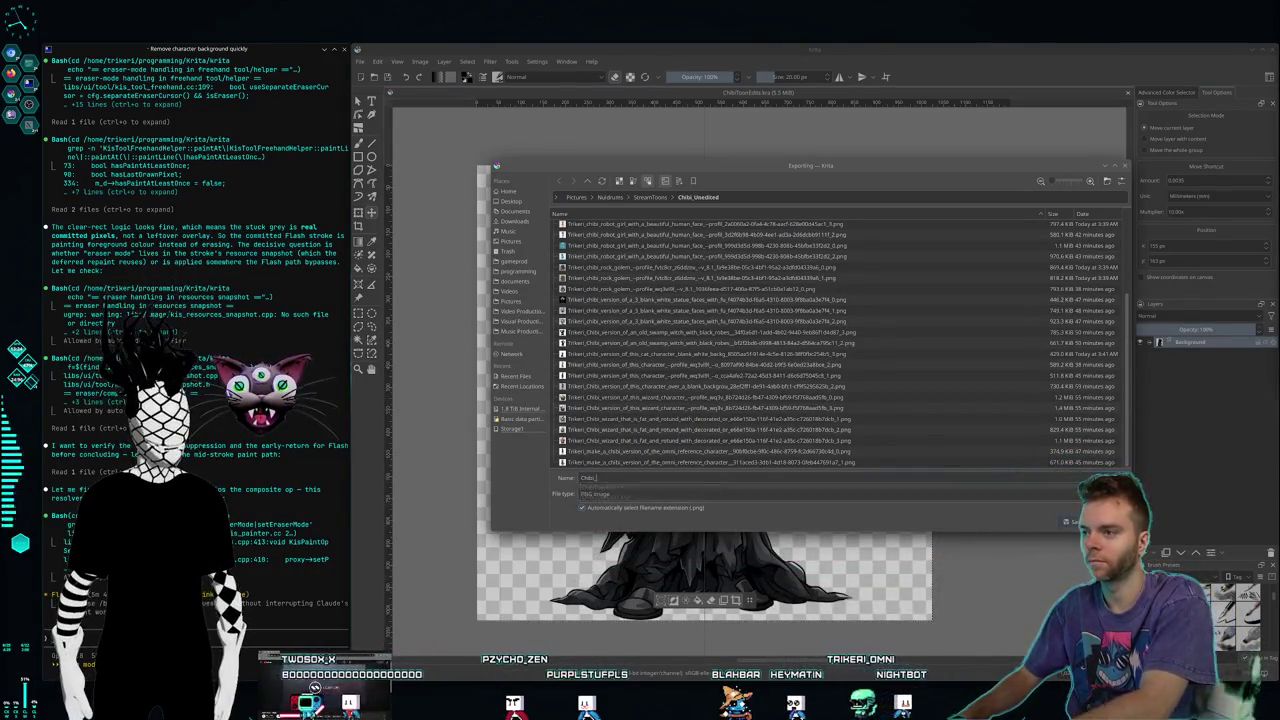
{"action": "type", "text": "r"}
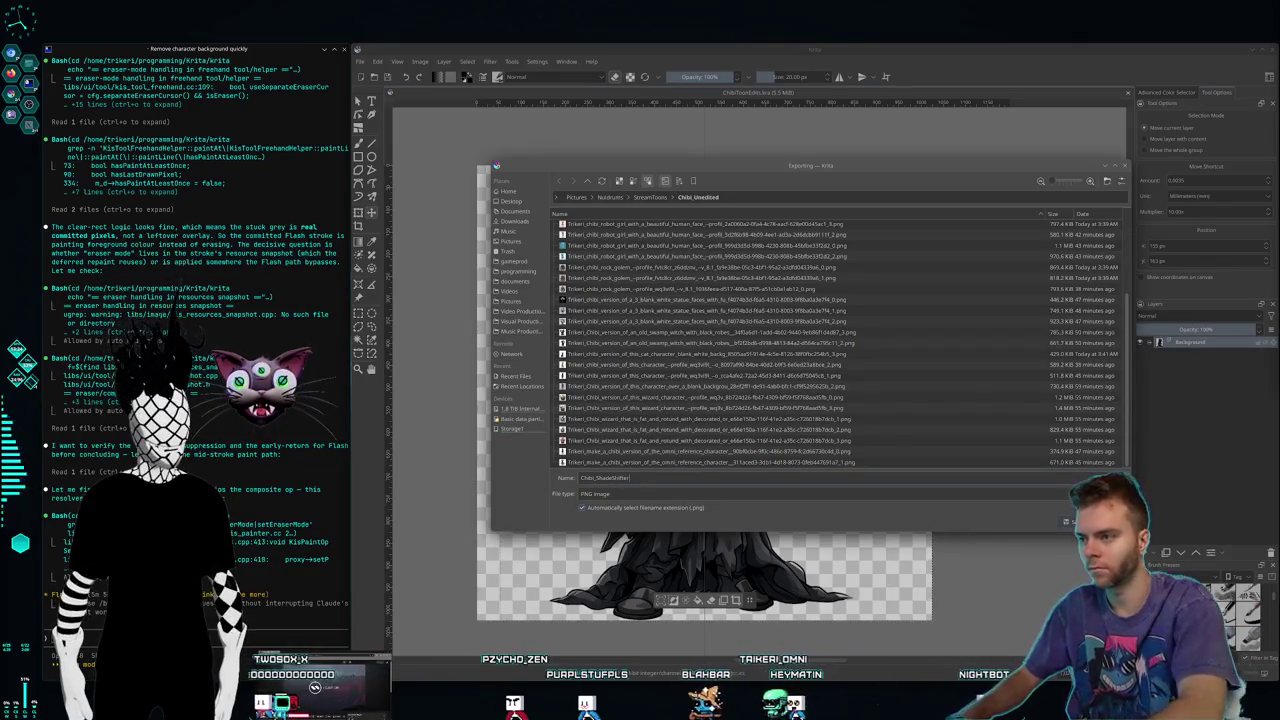
{"action": "left_click", "coordinate": [1072, 522]}
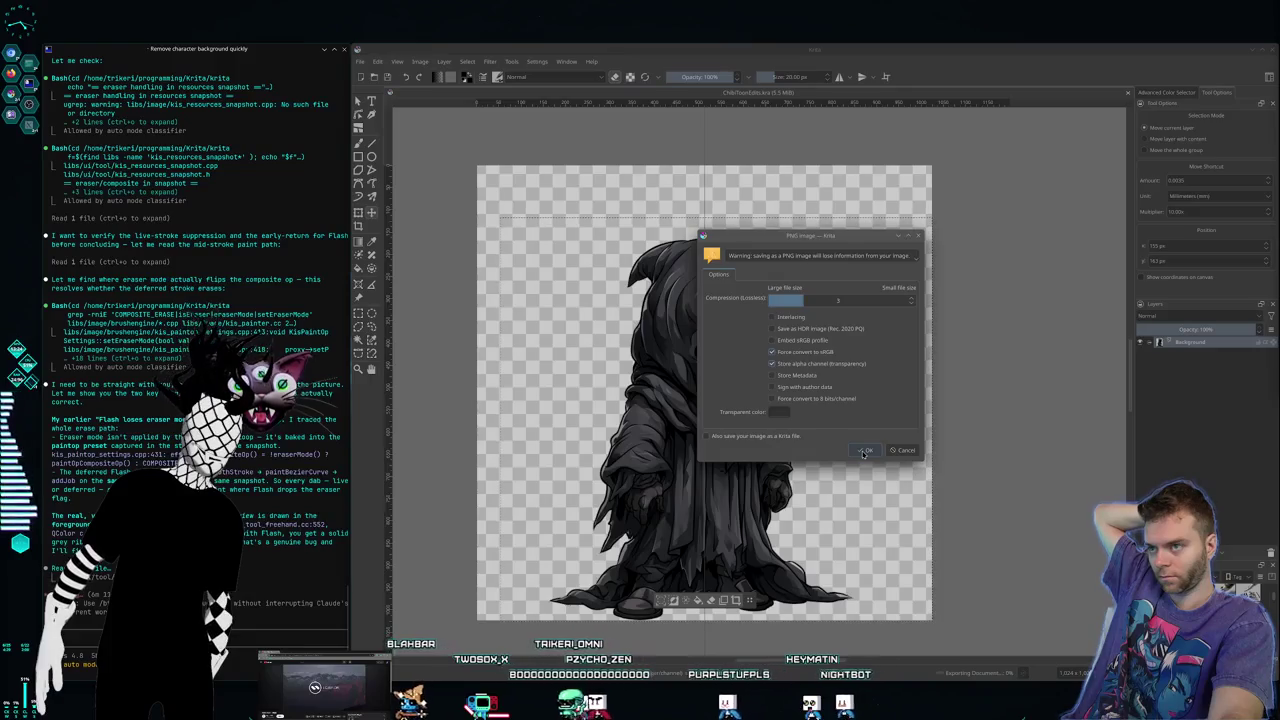
{"action": "left_click", "coordinate": [864, 451]}
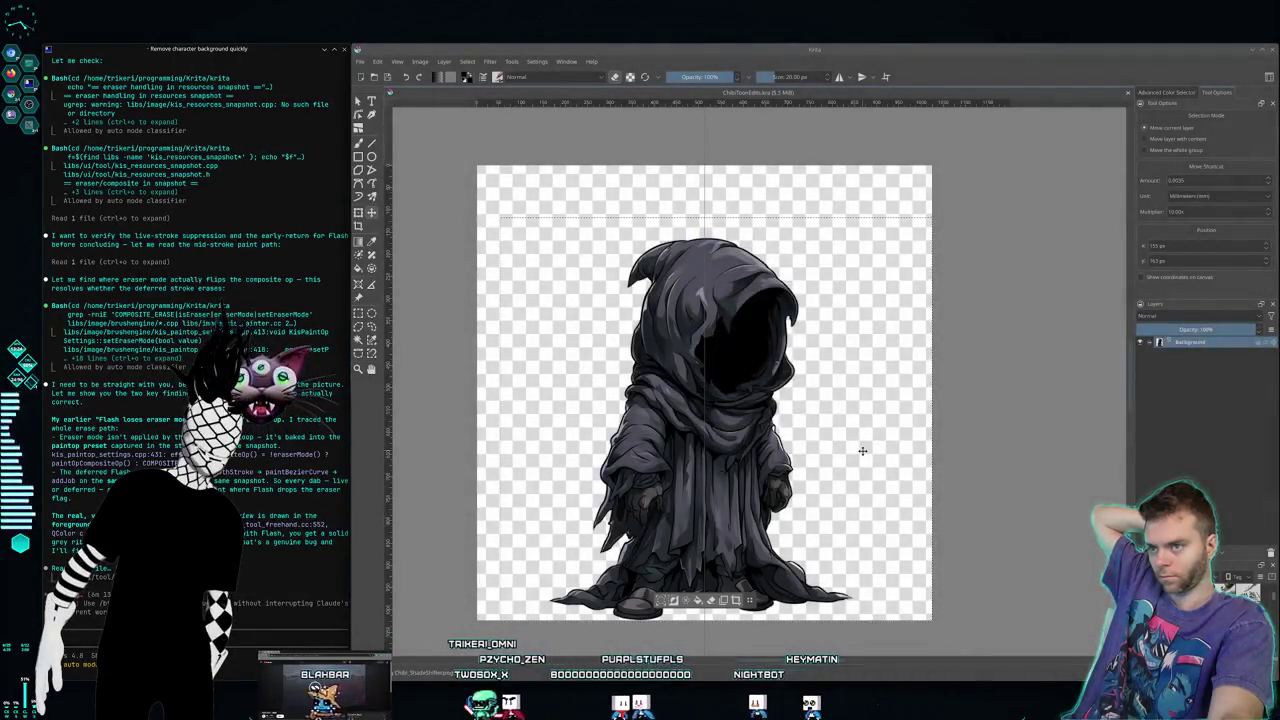
Step: Add an empty paint layer, rename the Background layer BubeShifter, then go to the terminals desktop
{"action": "key", "text": "Insert"}
{"action": "left_click", "coordinate": [1185, 355]}
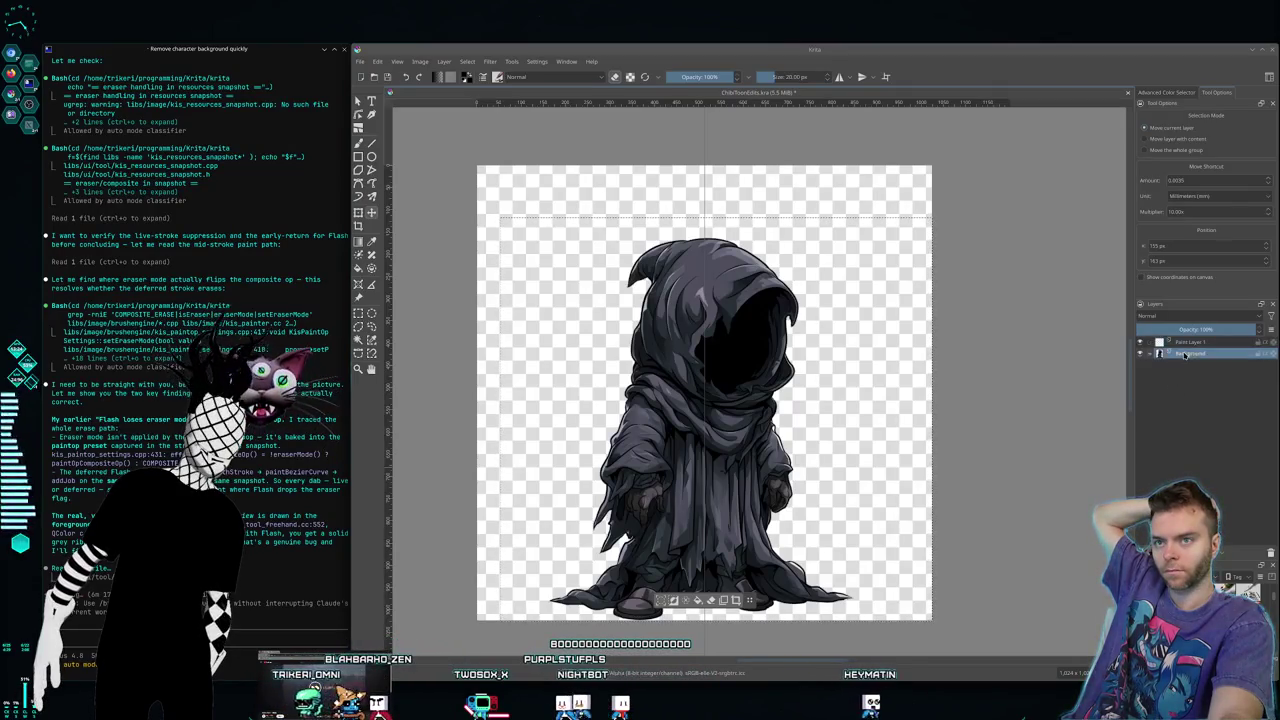
{"action": "double_click", "coordinate": [1188, 355]}
{"action": "type", "text": "Bub"}
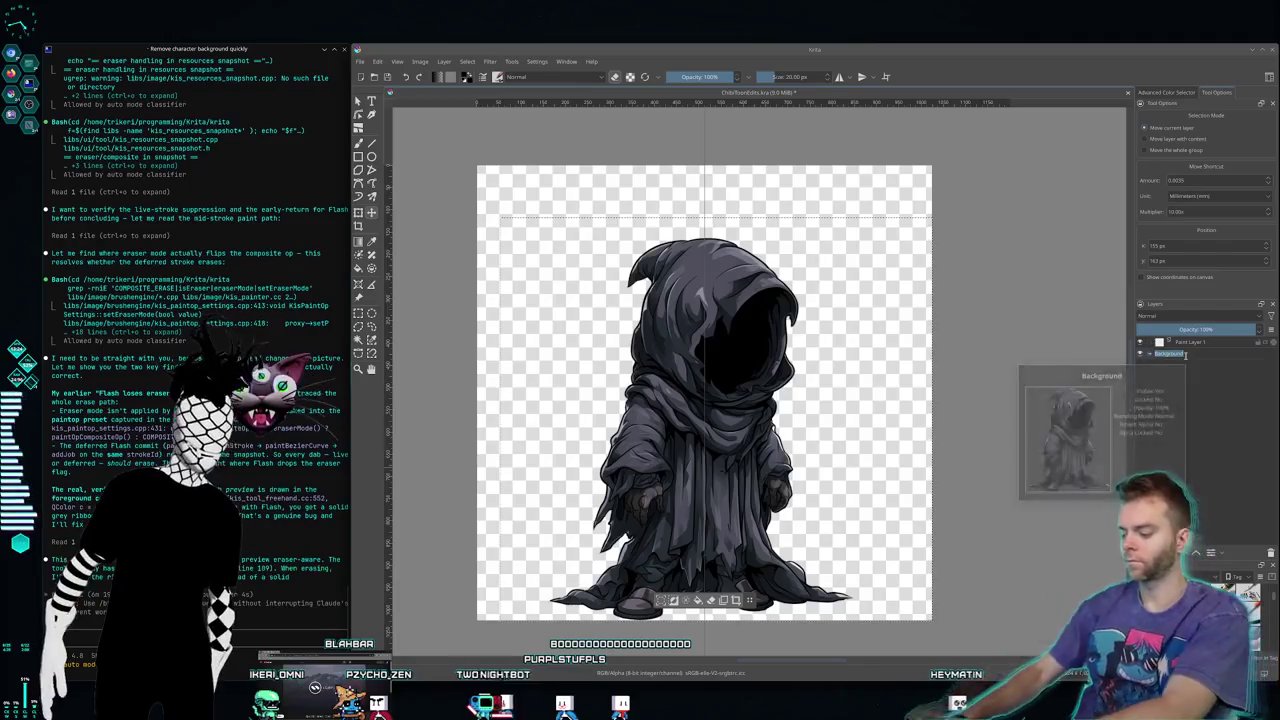
{"action": "type", "text": "eShifter"}
{"action": "key", "text": "Return"}
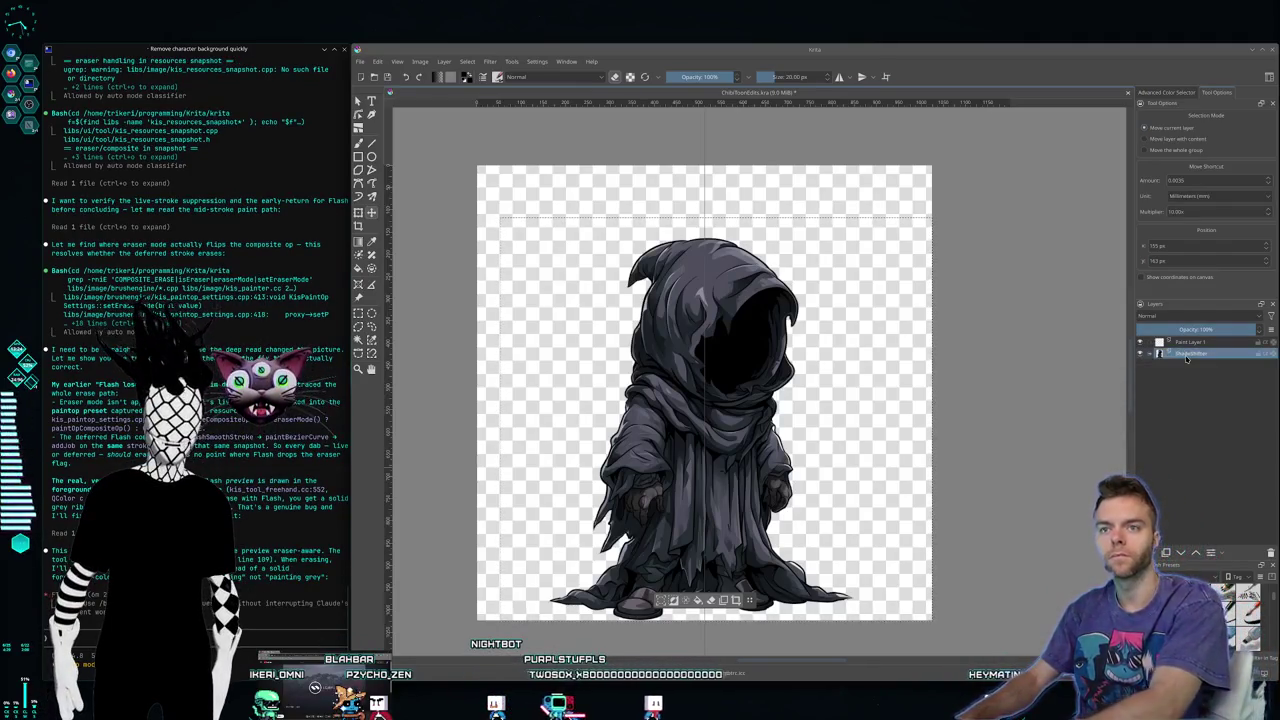
{"action": "left_click", "coordinate": [1199, 343]}
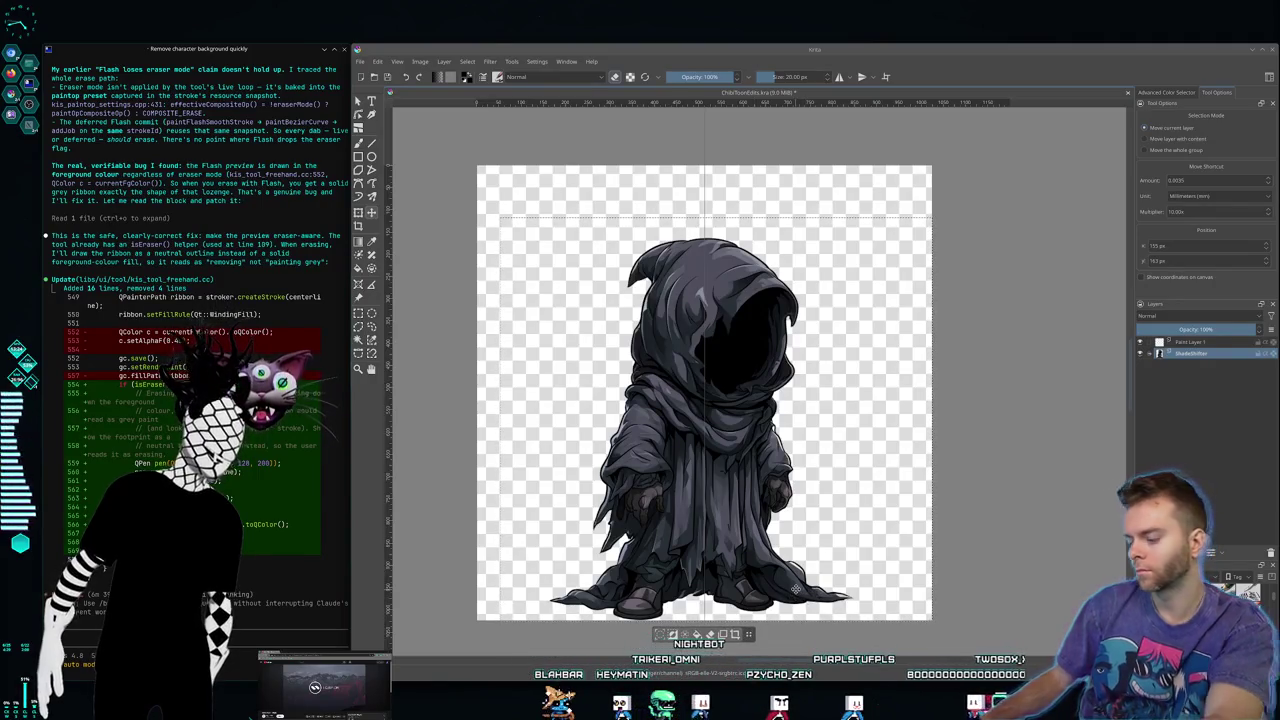
{"action": "key", "text": "super+1"}
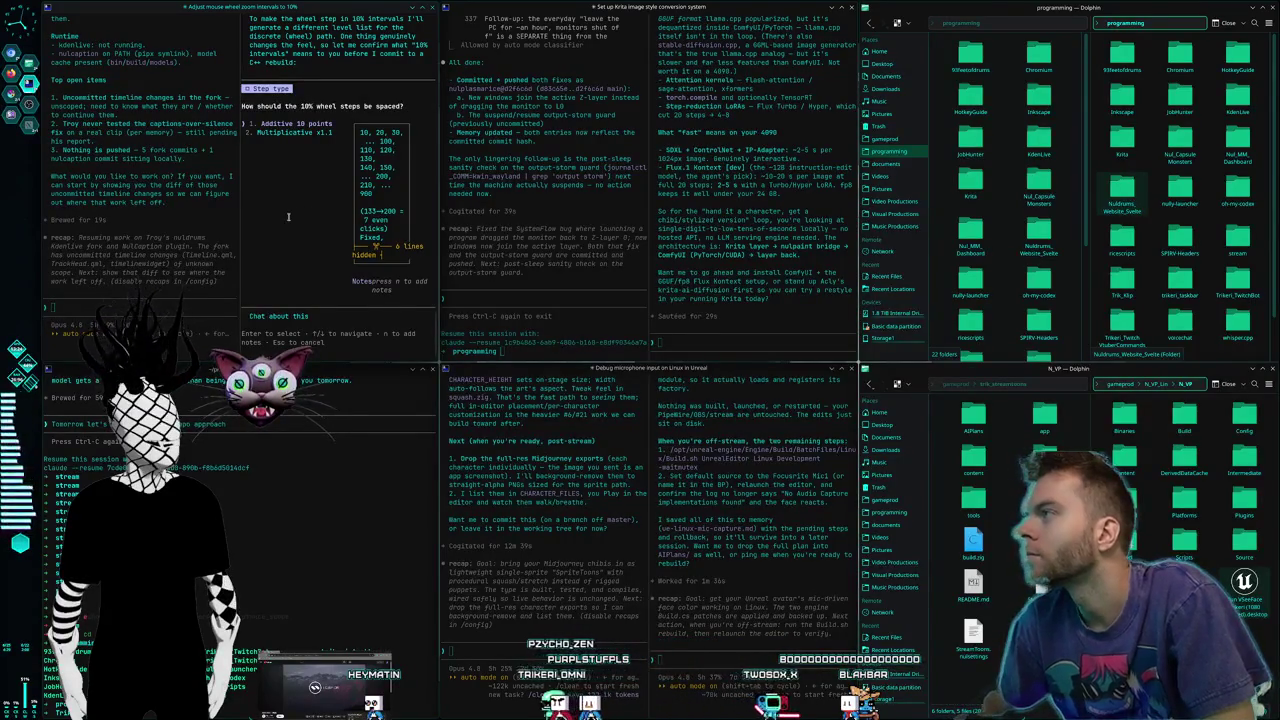
Step: Choose option 1, 'Additive 10 points', for the wheel zoom steps
{"action": "key", "text": "Return"}
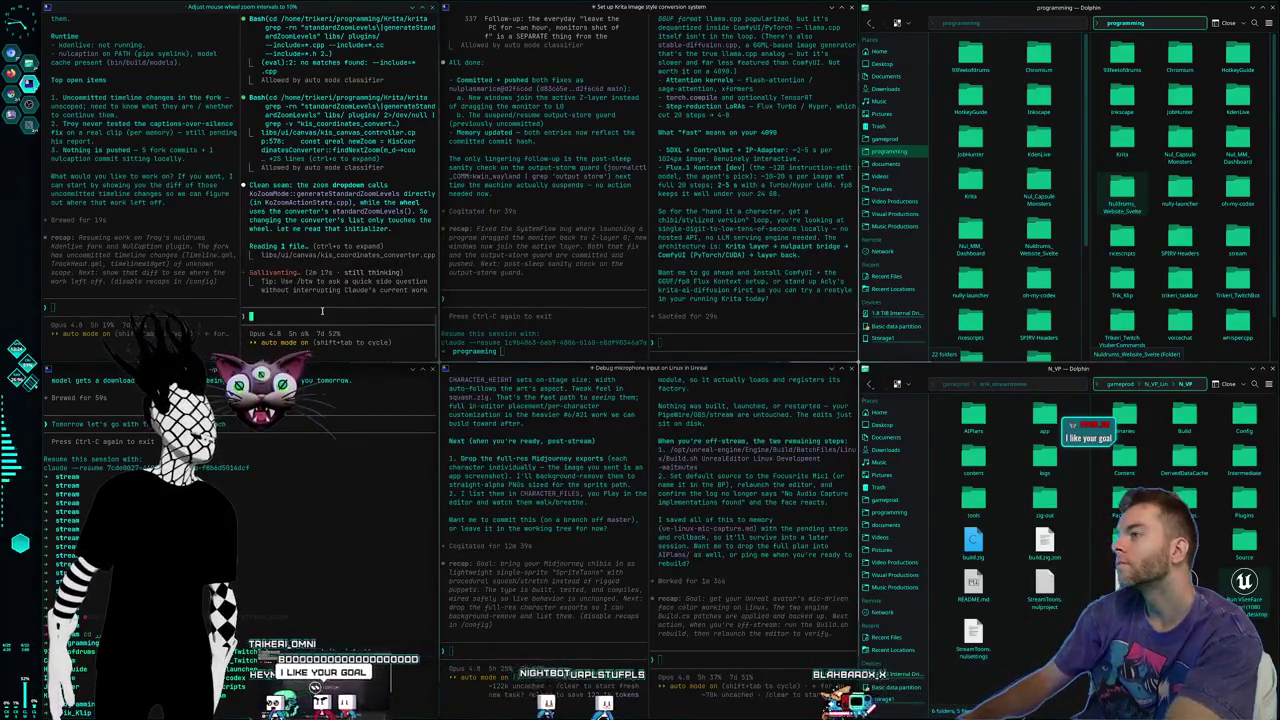
Step: Interrupt Claude to change only wheel zoom and keep dropdown levels, then switch desktops
{"action": "type", "text": "yeah only touch th"}
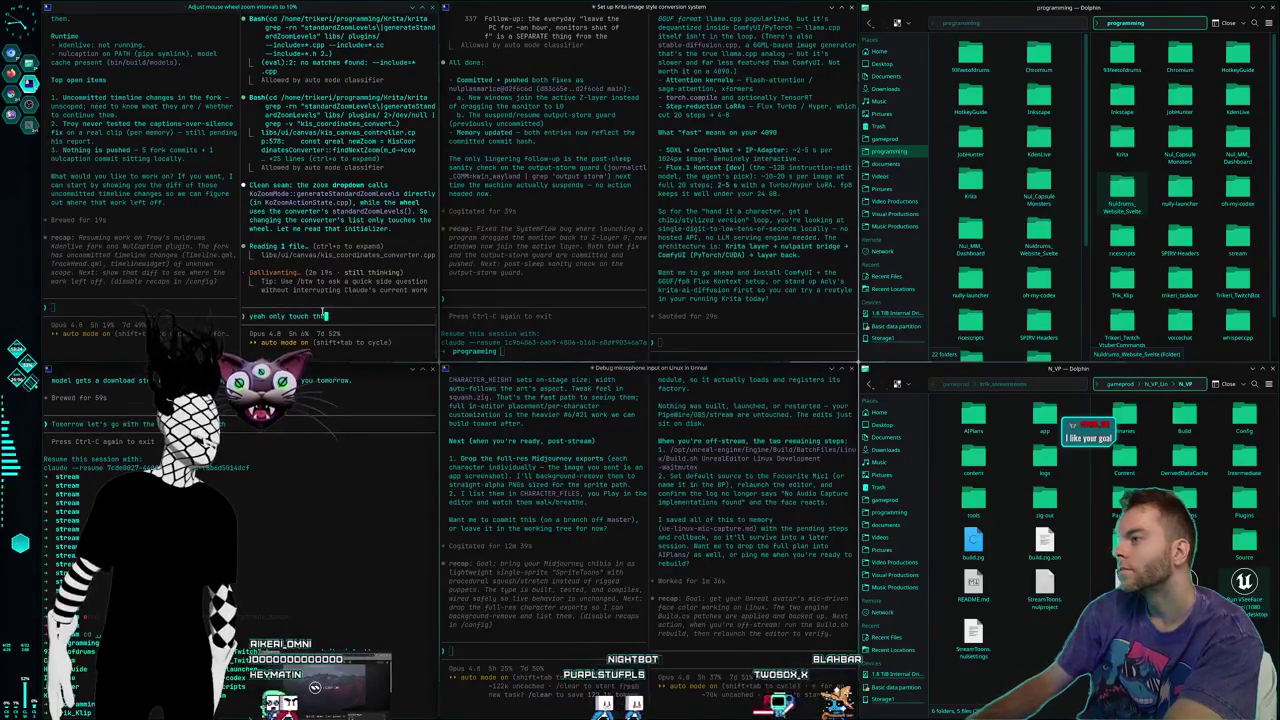
{"action": "type", "text": "e wheel i still want the dr"}
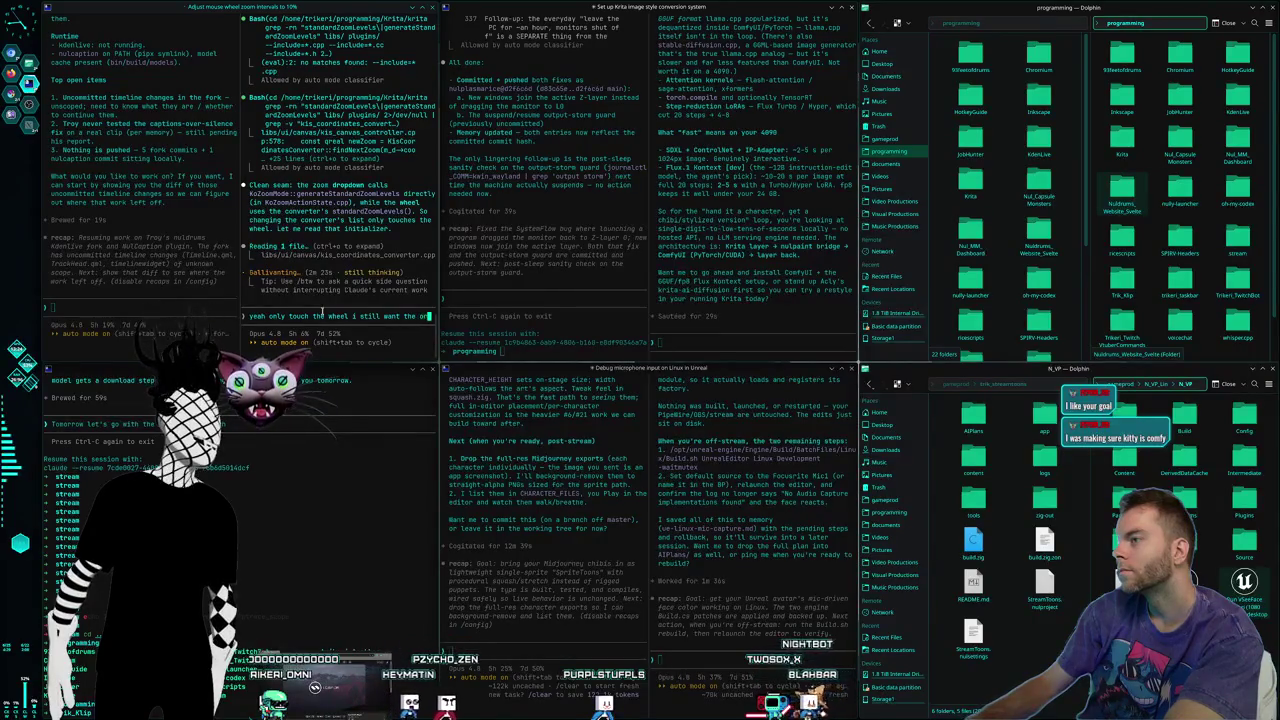
{"action": "type", "text": "iginal zoom leve"}
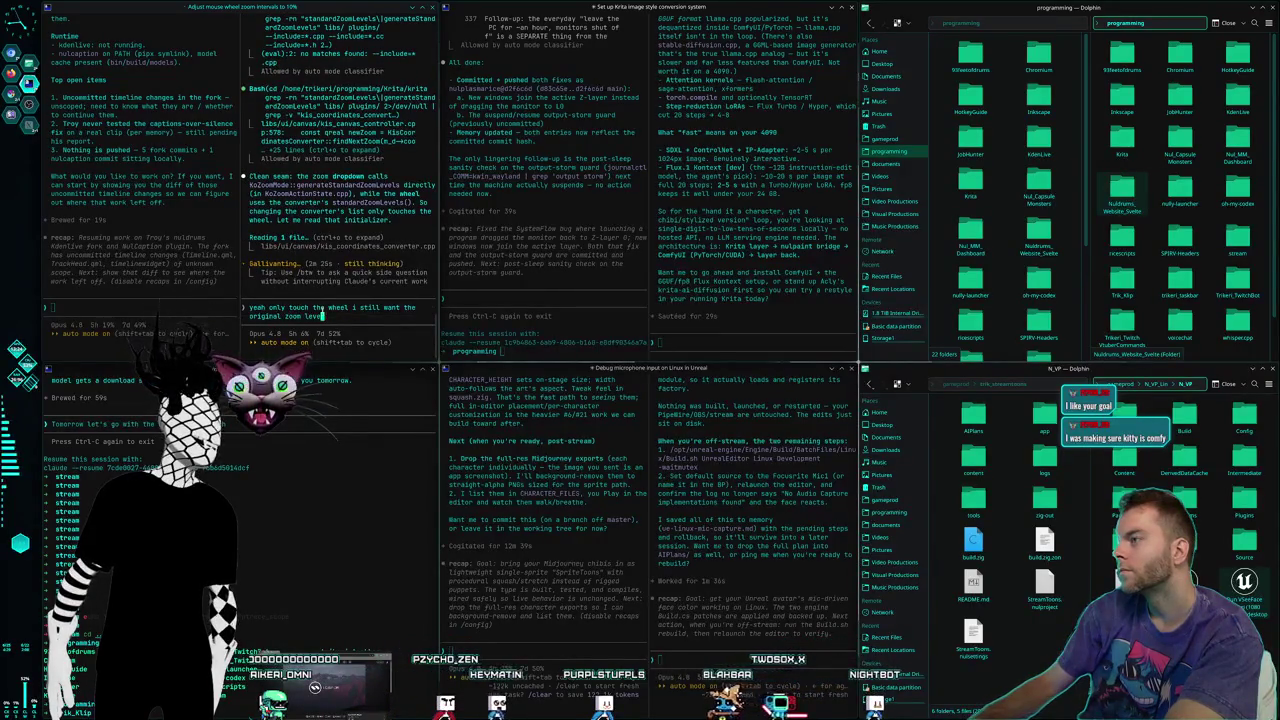
{"action": "type", "text": "opdown"}
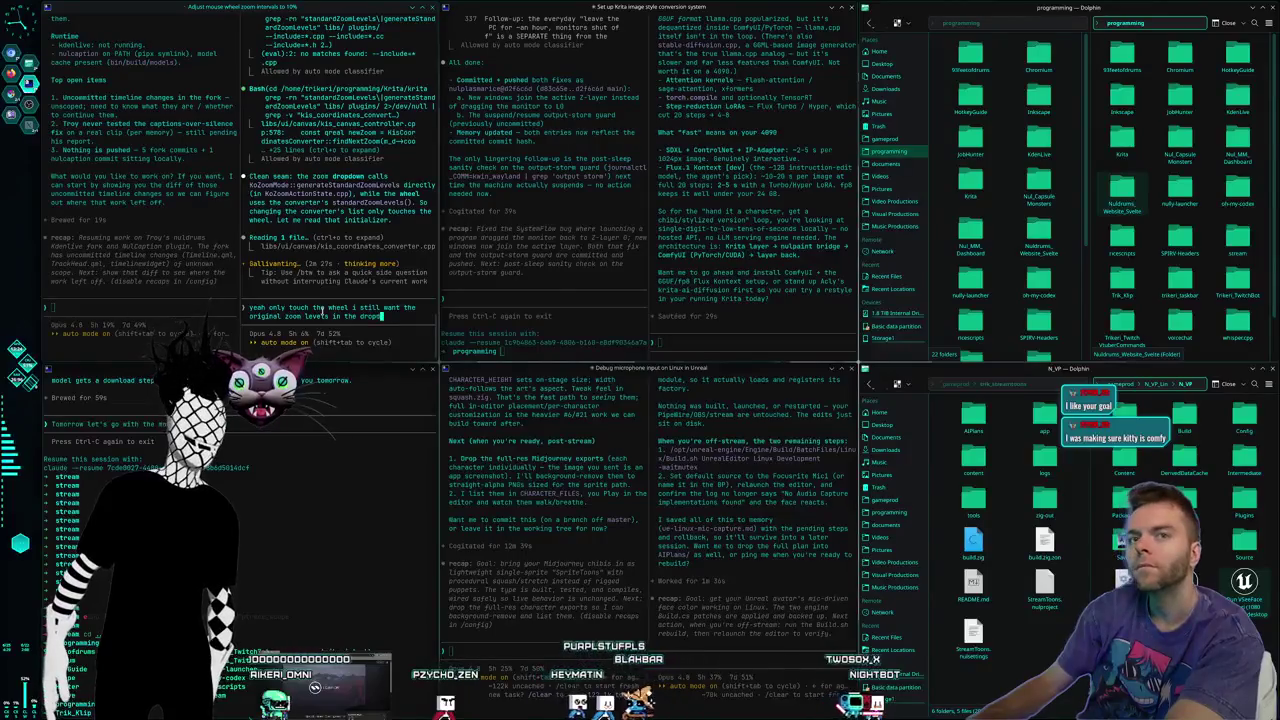
{"action": "key", "text": "Escape"}
{"action": "key", "text": "Return"}
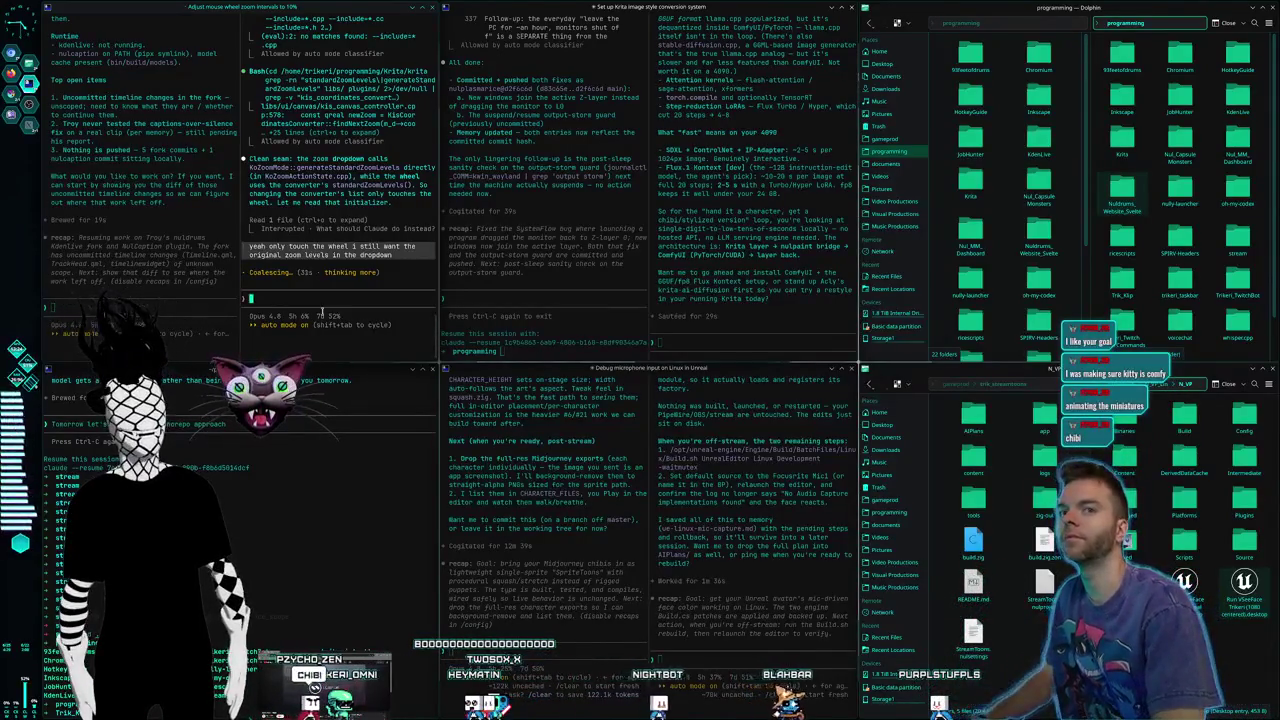
{"action": "key", "text": "ctrl+F2"}
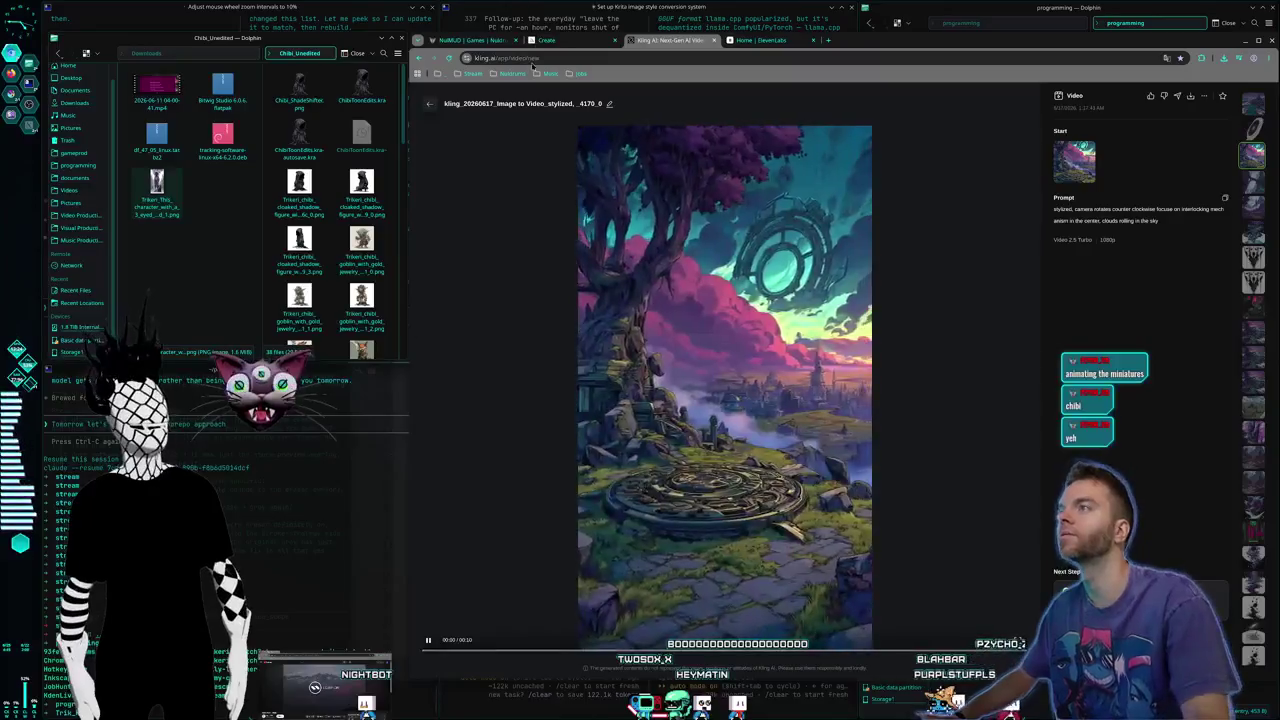
Step: Close the Midjourney lightbox, scroll the Create grid back to the top, then switch desktops
{"action": "key", "text": "Escape"}
{"action": "scroll", "coordinate": [738, 232], "scroll_direction": "down", "scroll_amount": 3}
{"action": "scroll", "coordinate": [740, 231], "scroll_direction": "down", "scroll_amount": 5}
{"action": "scroll", "coordinate": [742, 230], "scroll_direction": "down", "scroll_amount": 5}
{"action": "scroll", "coordinate": [745, 230], "scroll_direction": "down", "scroll_amount": 5}
{"action": "scroll", "coordinate": [748, 229], "scroll_direction": "down", "scroll_amount": 5}
{"action": "scroll", "coordinate": [752, 238], "scroll_direction": "down", "scroll_amount": 5}
{"action": "scroll", "coordinate": [760, 255], "scroll_direction": "down", "scroll_amount": 5}
{"action": "scroll", "coordinate": [768, 270], "scroll_direction": "down", "scroll_amount": 5}
{"action": "scroll", "coordinate": [772, 281], "scroll_direction": "up", "scroll_amount": 5}
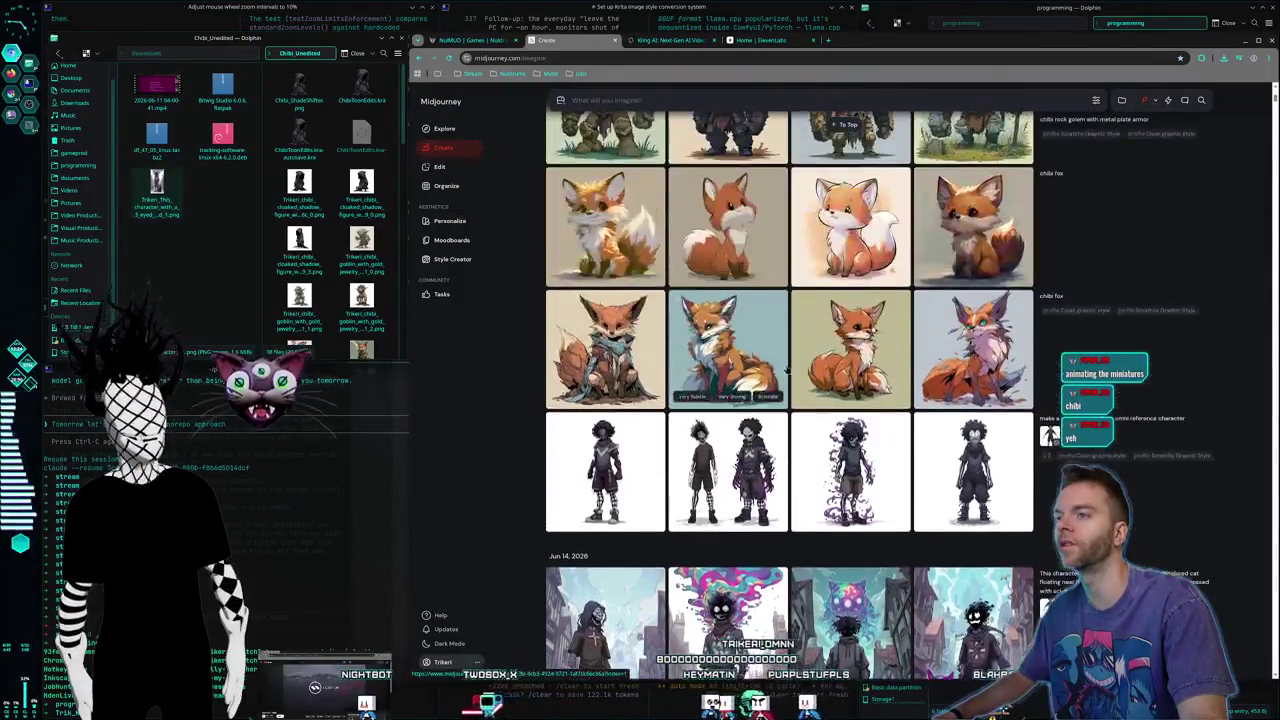
{"action": "scroll", "coordinate": [775, 360], "scroll_direction": "up", "scroll_amount": 3}
{"action": "scroll", "coordinate": [778, 440], "scroll_direction": "up", "scroll_amount": 5}
{"action": "scroll", "coordinate": [775, 470], "scroll_direction": "up", "scroll_amount": 5}
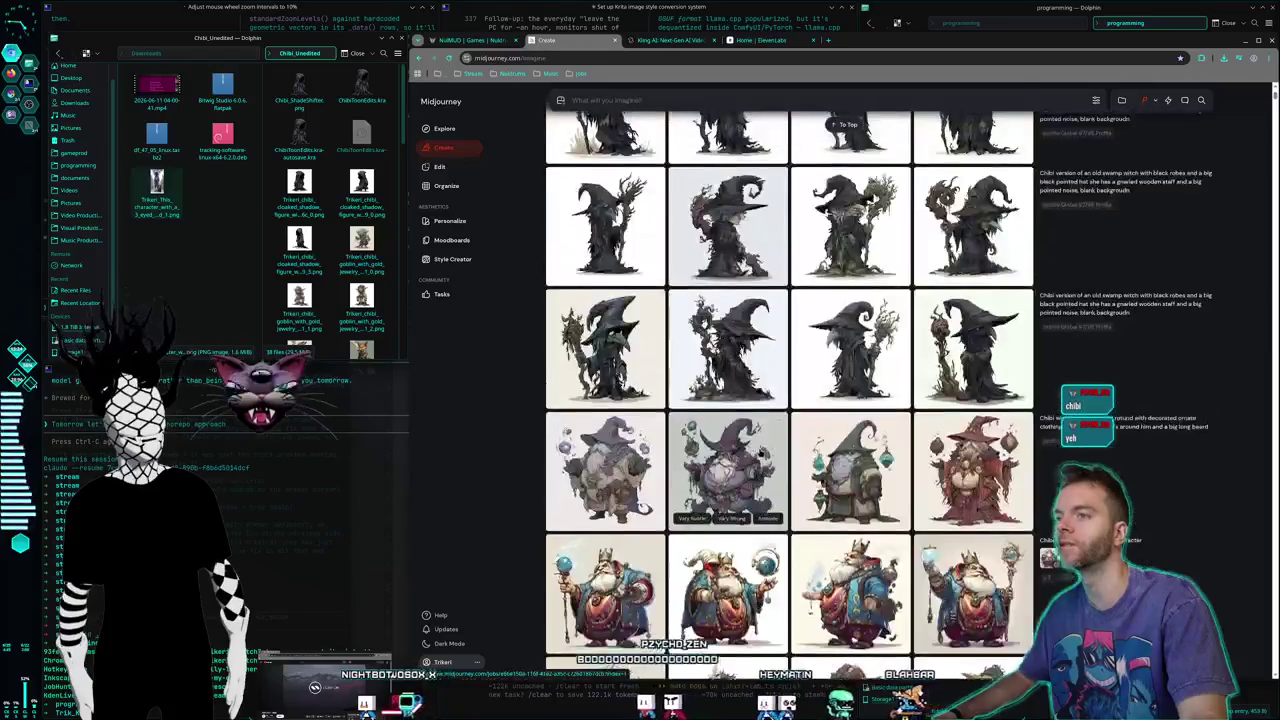
{"action": "scroll", "coordinate": [765, 500], "scroll_direction": "up", "scroll_amount": 5}
{"action": "scroll", "coordinate": [755, 530], "scroll_direction": "up", "scroll_amount": 5}
{"action": "scroll", "coordinate": [745, 560], "scroll_direction": "up", "scroll_amount": 3}
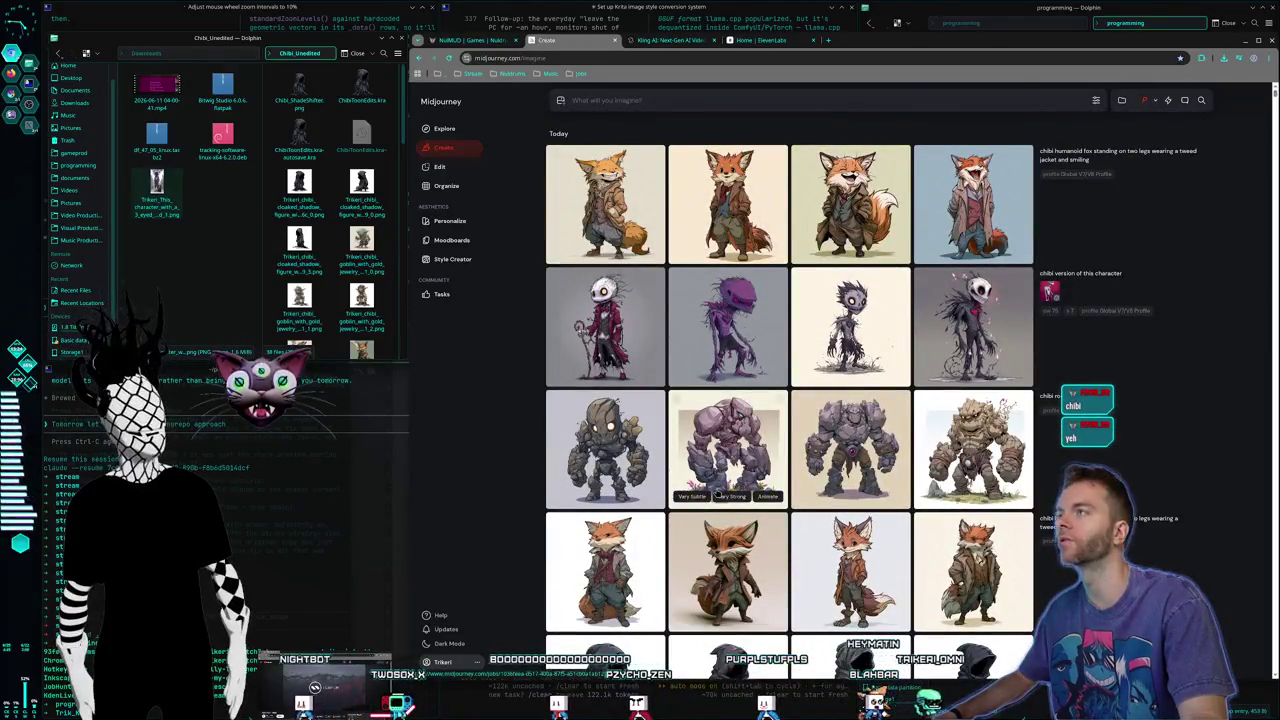
{"action": "key", "text": "ctrl+F2"}
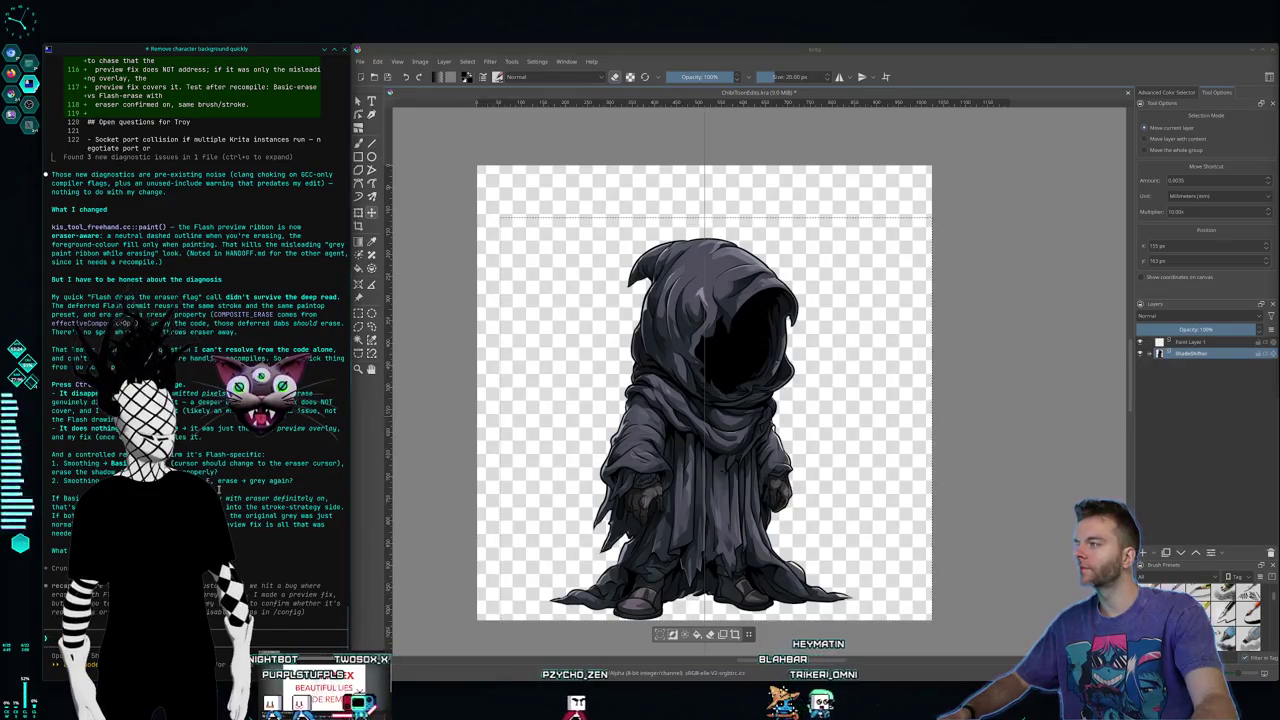
Step: Adjust the view of the hooded goblin canvas and switch to the Freehand Brush tool
{"action": "scroll", "coordinate": [218, 488], "scroll_direction": "up", "scroll_amount": 2}
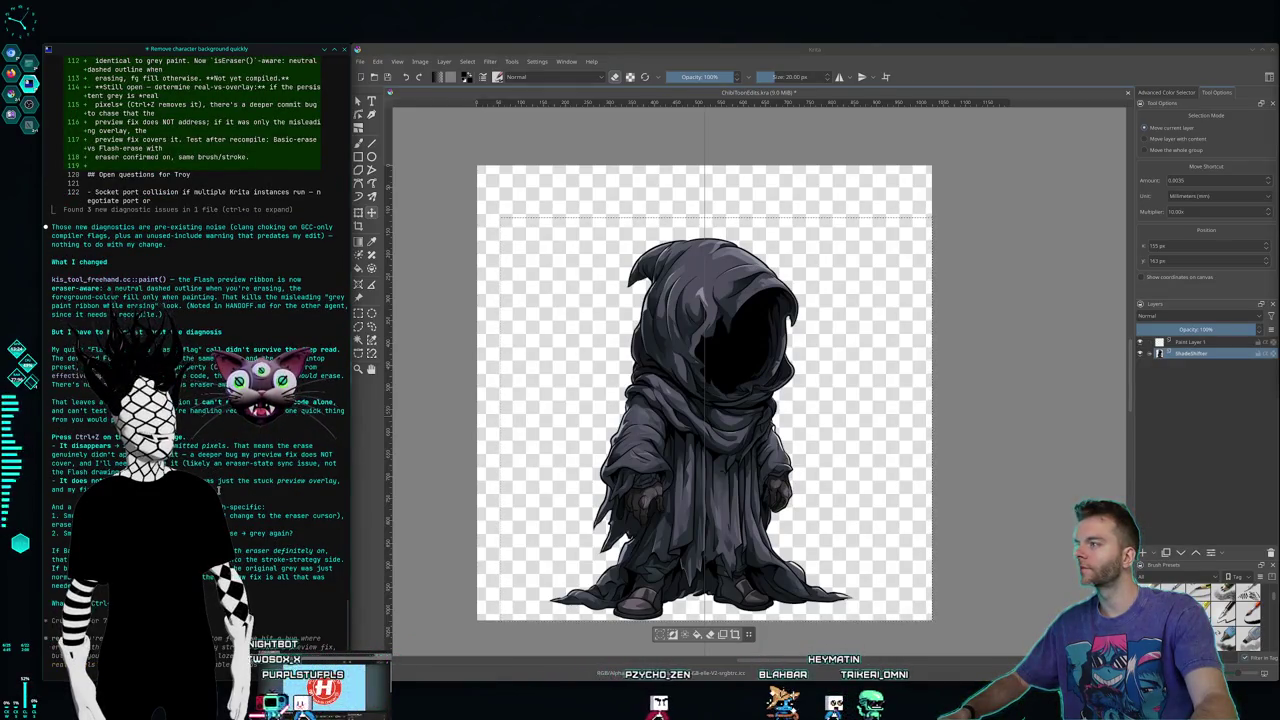
{"action": "scroll", "coordinate": [200, 400], "scroll_direction": "down", "scroll_amount": 2}
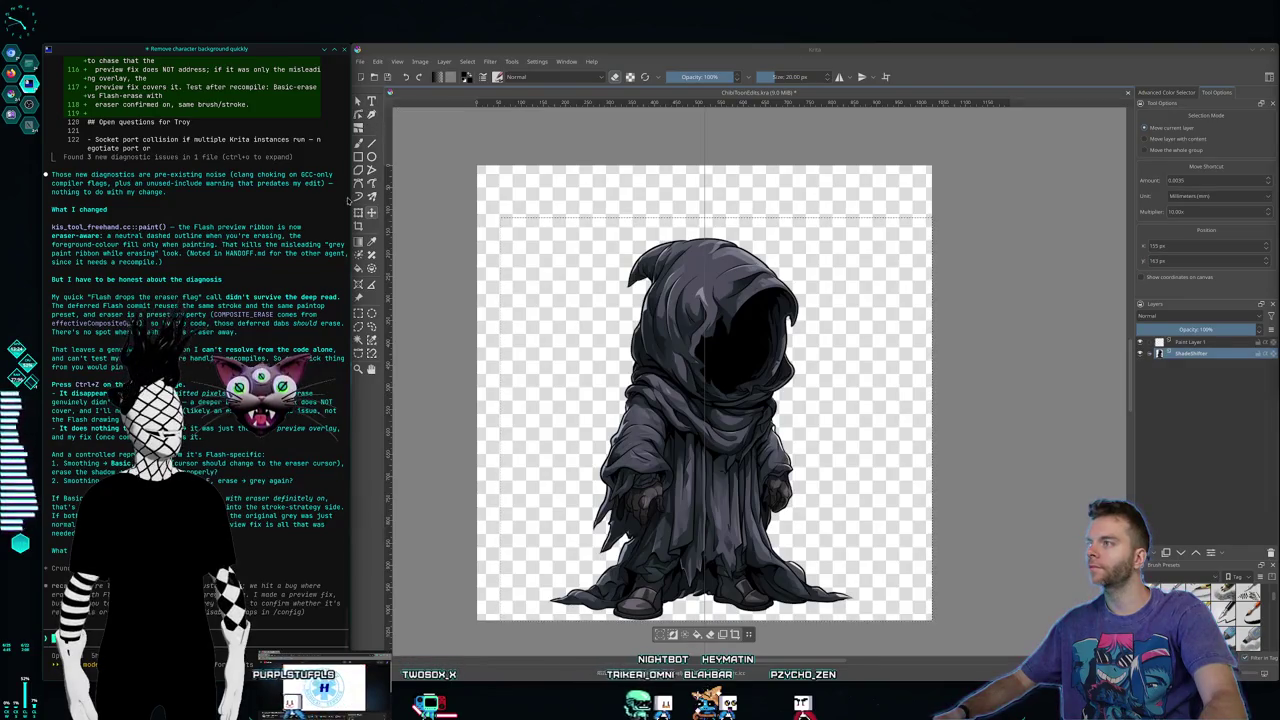
{"action": "key", "text": "b"}
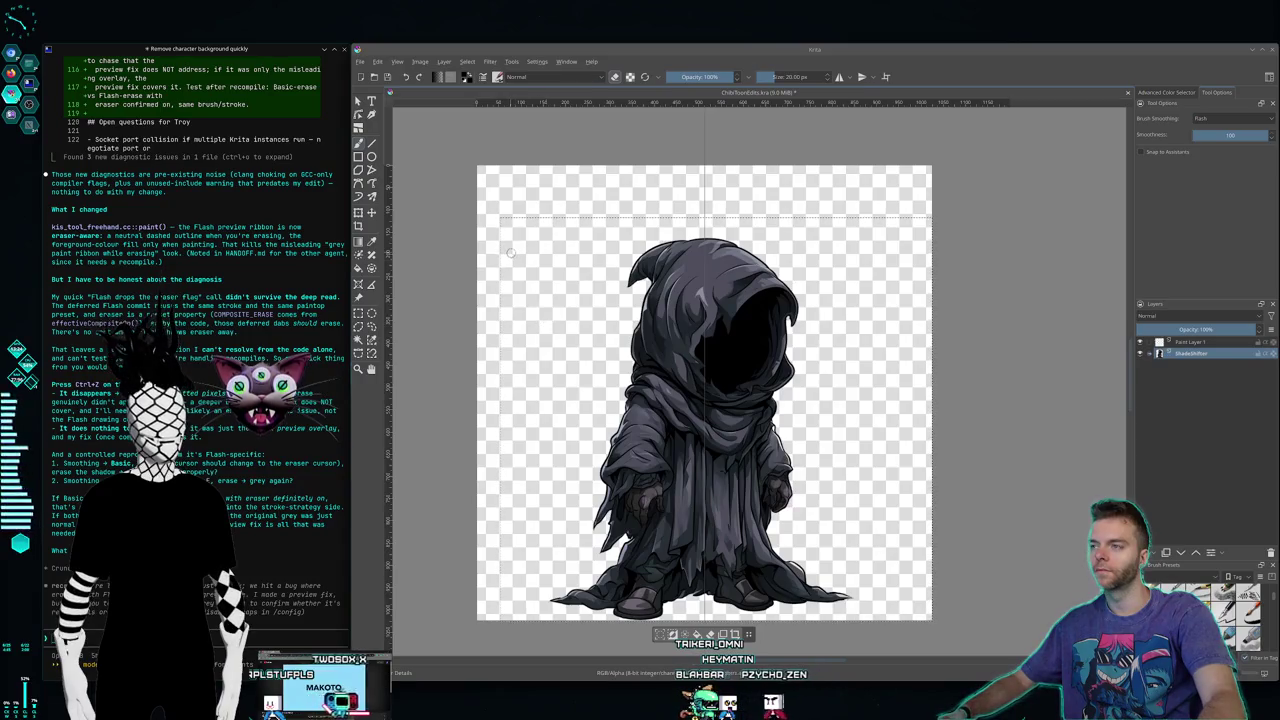
Step: Paint and undo a few short grey test strokes on the empty canvas left of the reaper
{"action": "left_click_drag", "start_coordinate": [474, 371], "coordinate": [580, 435]}
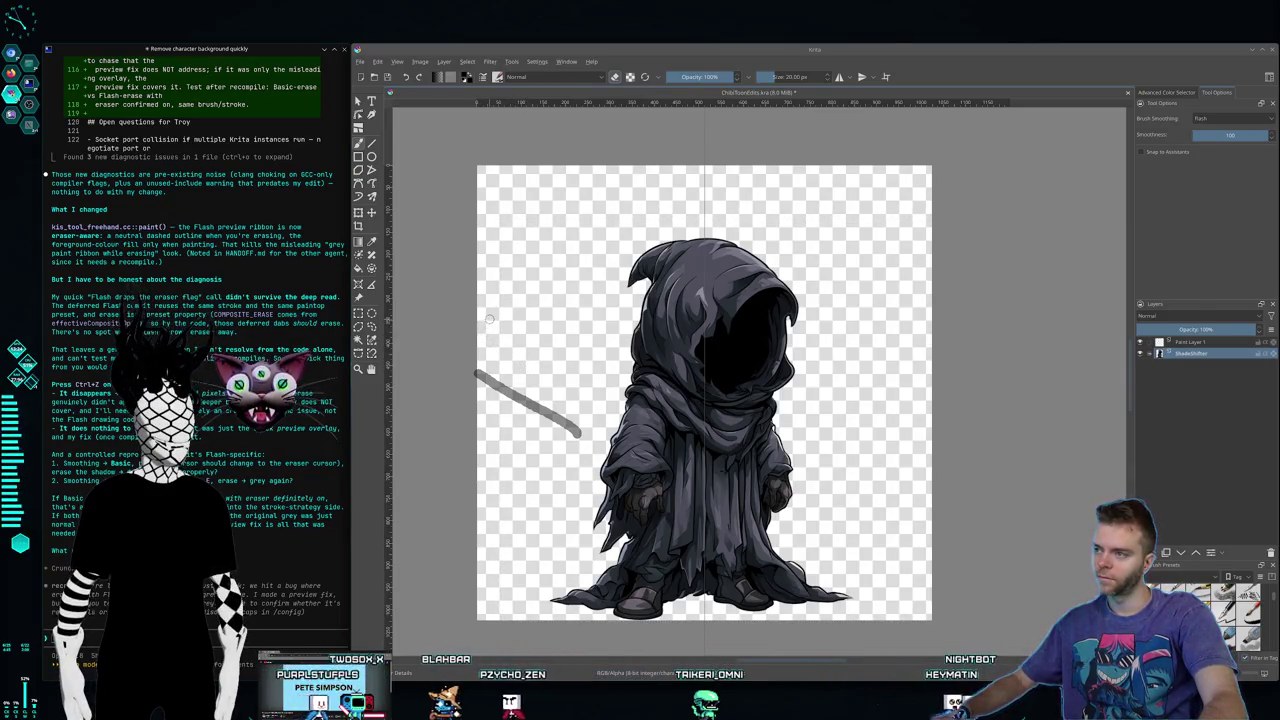
{"action": "key", "text": "ctrl+z"}
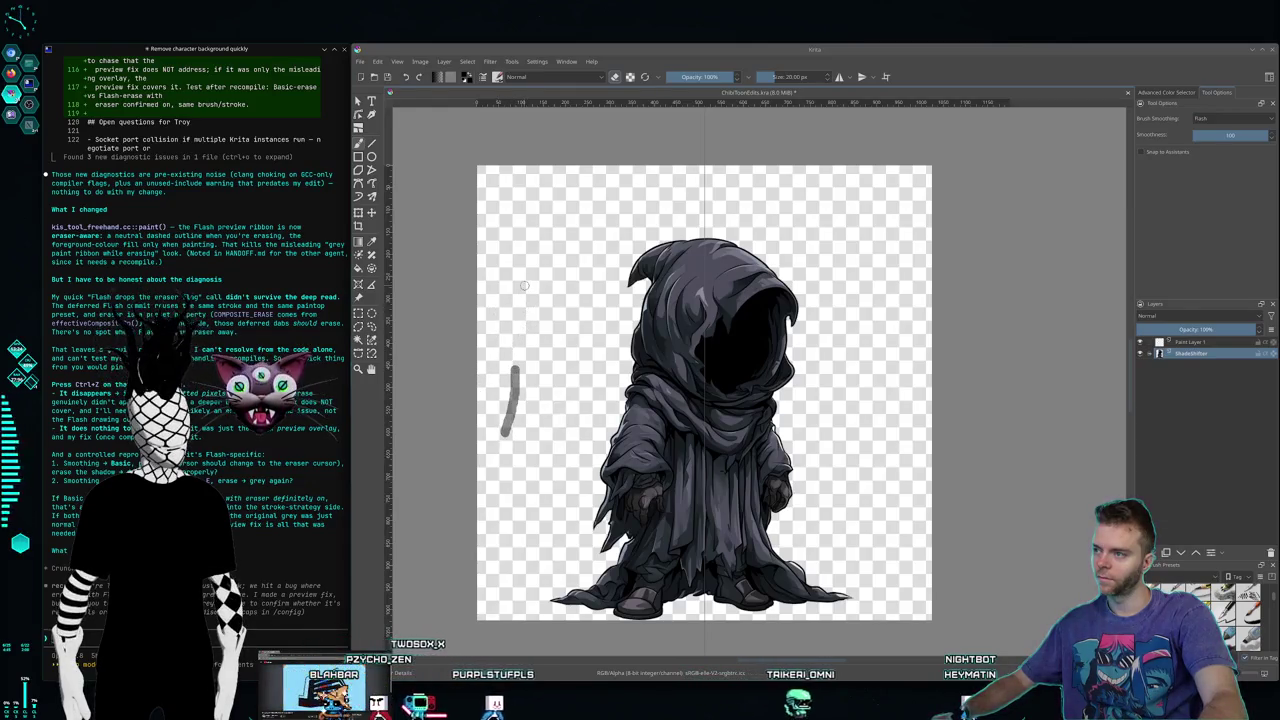
{"action": "left_click_drag", "start_coordinate": [510, 433], "coordinate": [521, 376]}
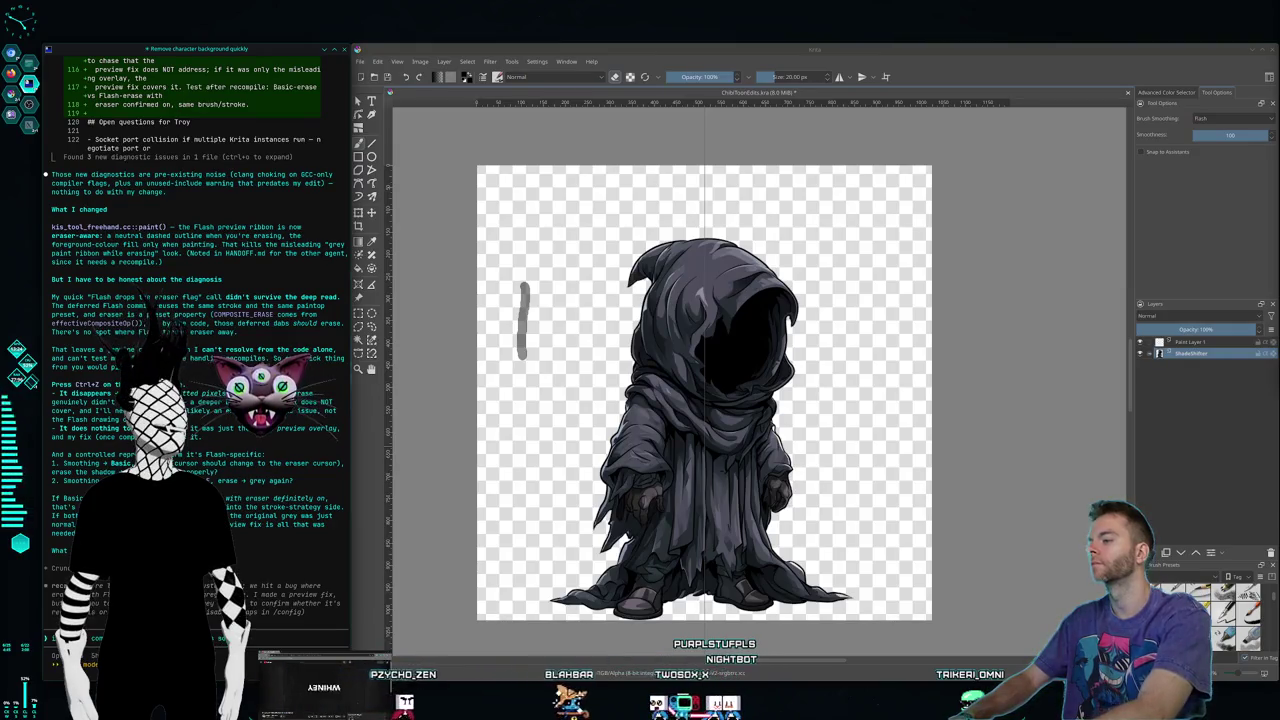
{"action": "type", "text": "so I'll start"}
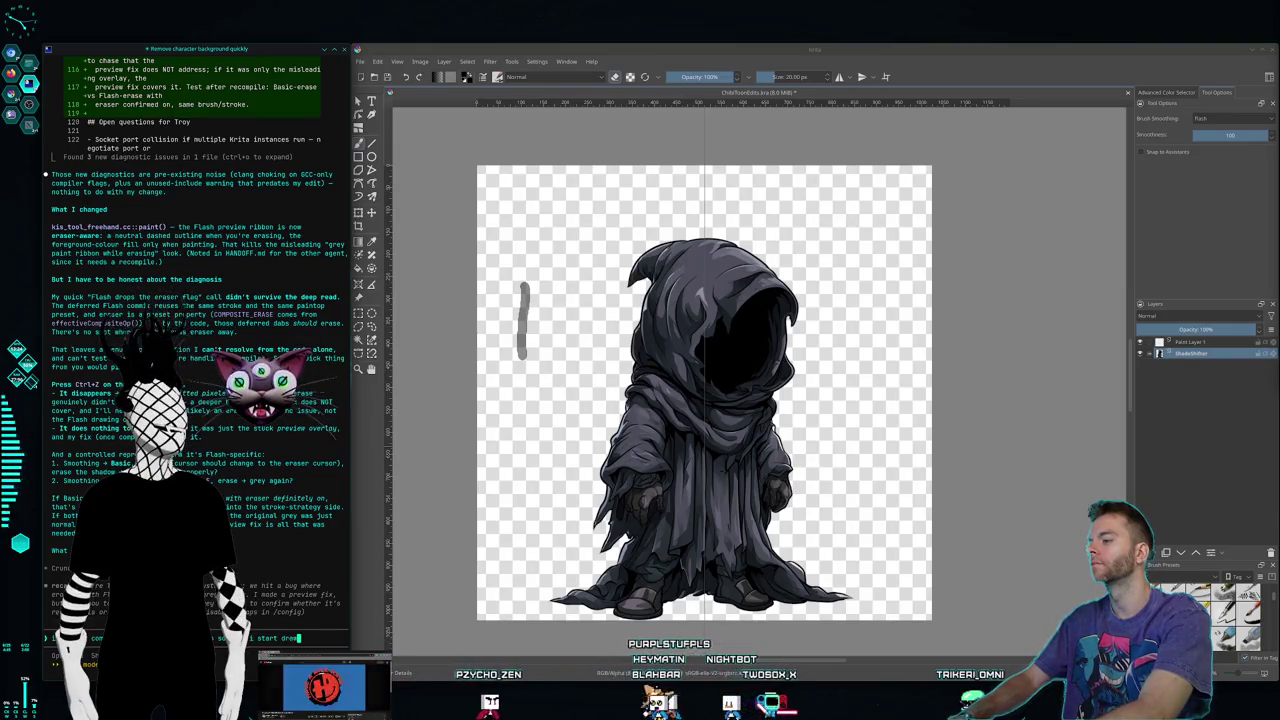
{"action": "type", "text": " drawing again"}
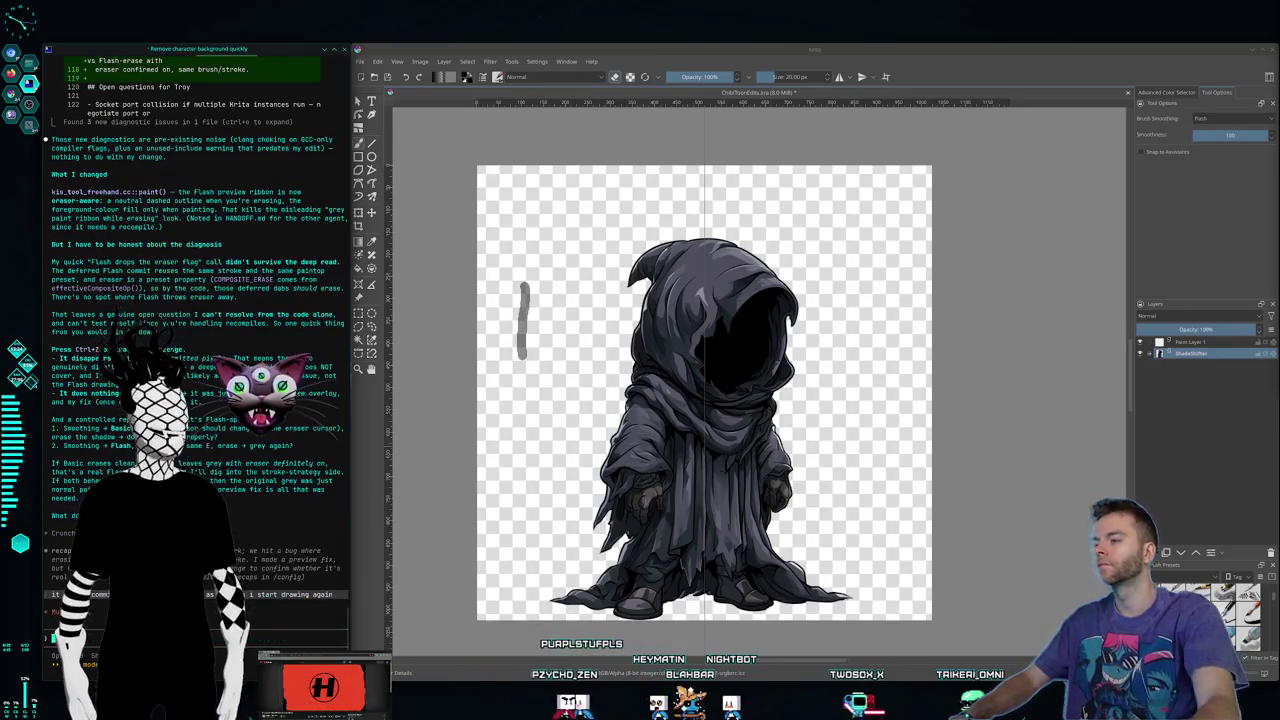
{"action": "mouse_move", "coordinate": [505, 440]}
{"action": "left_mouse_down"}
{"action": "mouse_move", "coordinate": [553, 402]}
{"action": "mouse_move", "coordinate": [495, 460]}
{"action": "left_mouse_up"}
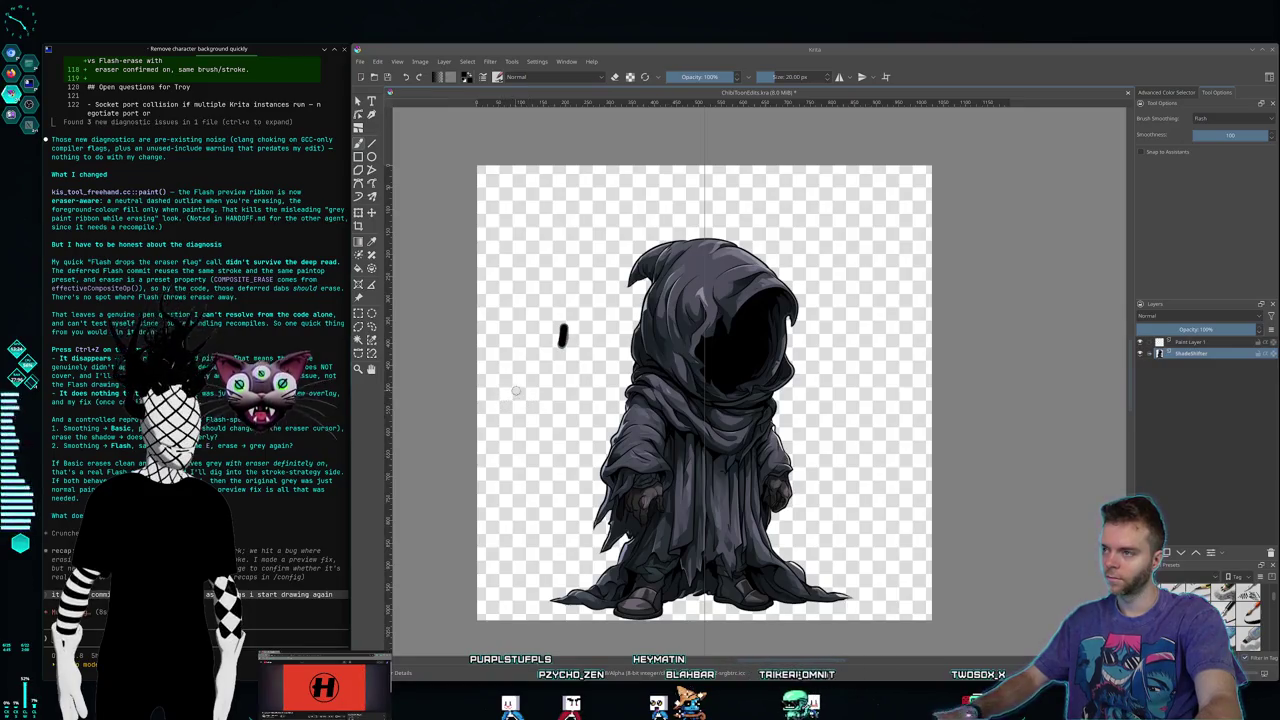
Step: Scribble three black test strokes beside the reaper, try erasing one, then undo them three times
{"action": "left_click_drag", "start_coordinate": [553, 365], "coordinate": [514, 471]}
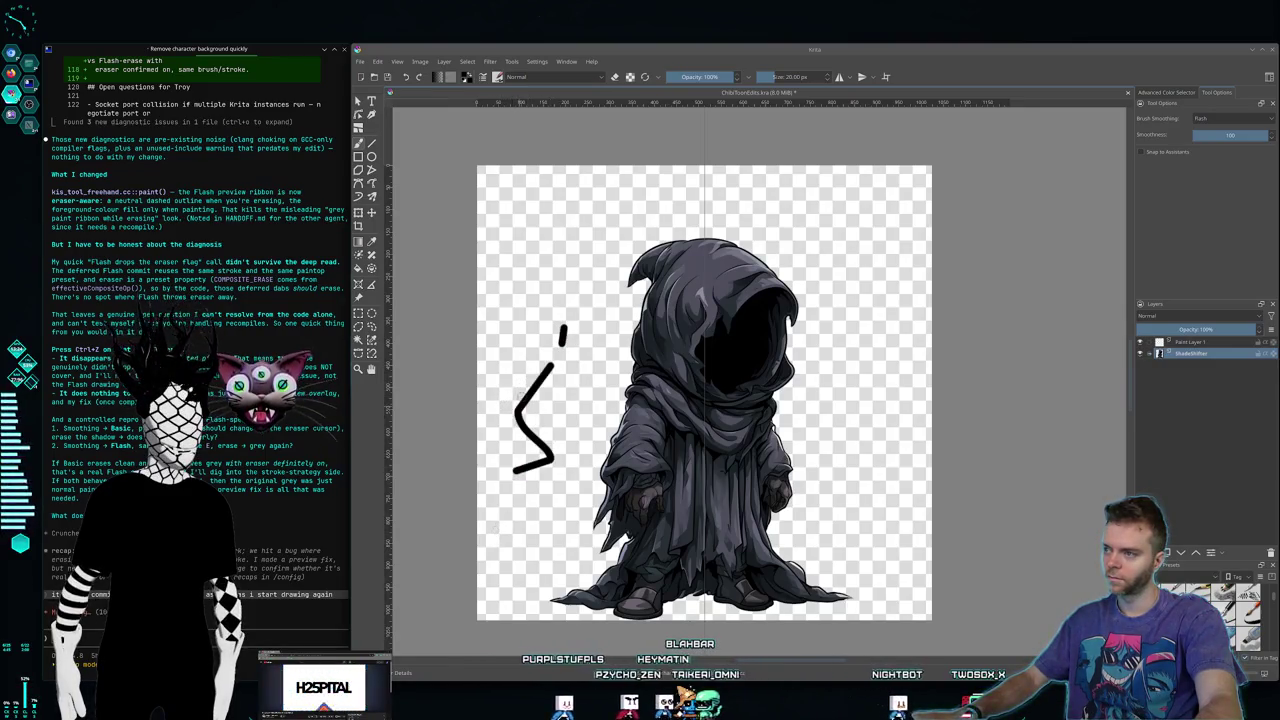
{"action": "left_click_drag", "start_coordinate": [518, 375], "coordinate": [568, 262]}
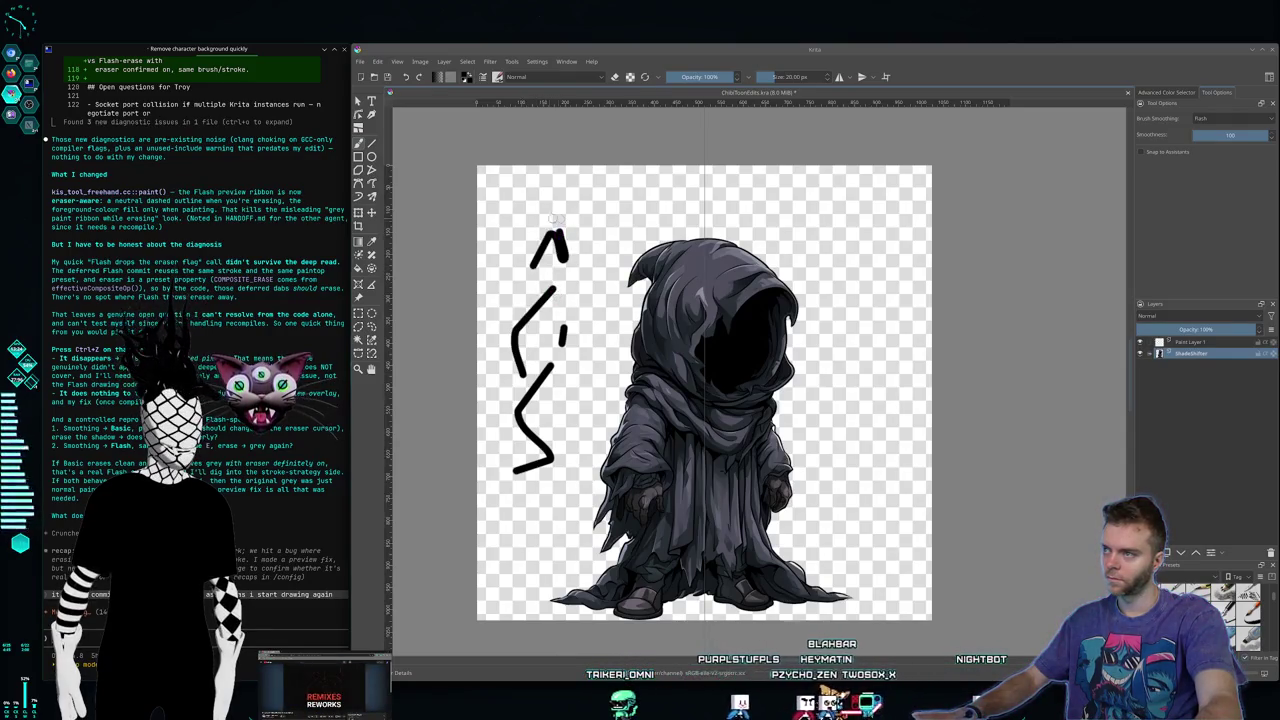
{"action": "left_click_drag", "start_coordinate": [540, 210], "coordinate": [502, 290]}
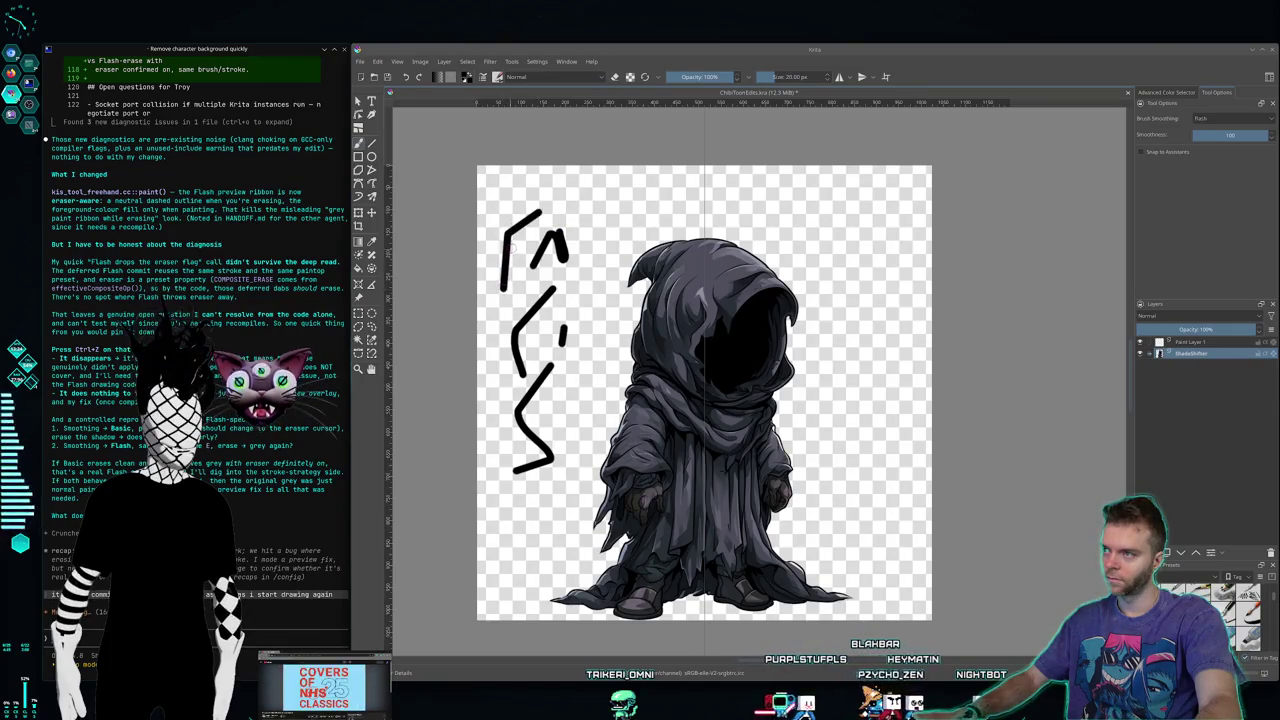
{"action": "mouse_move", "coordinate": [491, 323]}
{"action": "left_mouse_down"}
{"action": "mouse_move", "coordinate": [512, 321]}
{"action": "mouse_move", "coordinate": [500, 400]}
{"action": "left_mouse_up"}
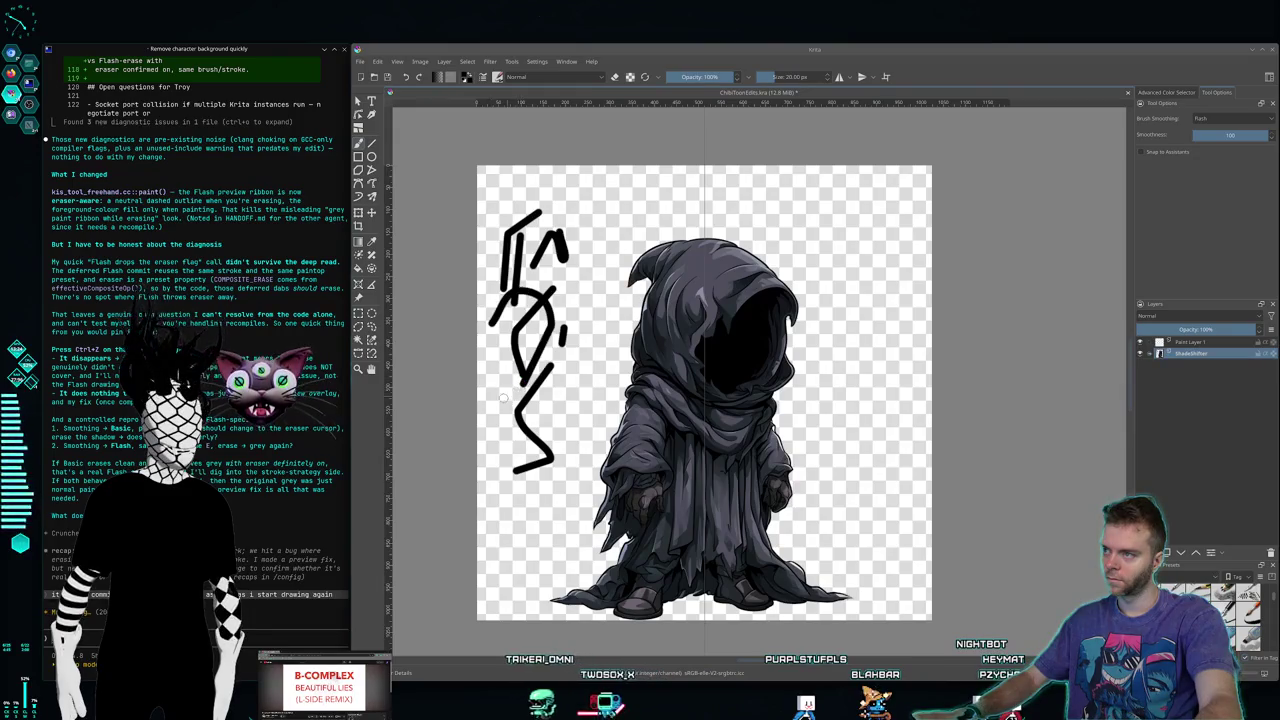
{"action": "key", "text": "ctrl+z"}
{"action": "key", "text": "ctrl+z"}
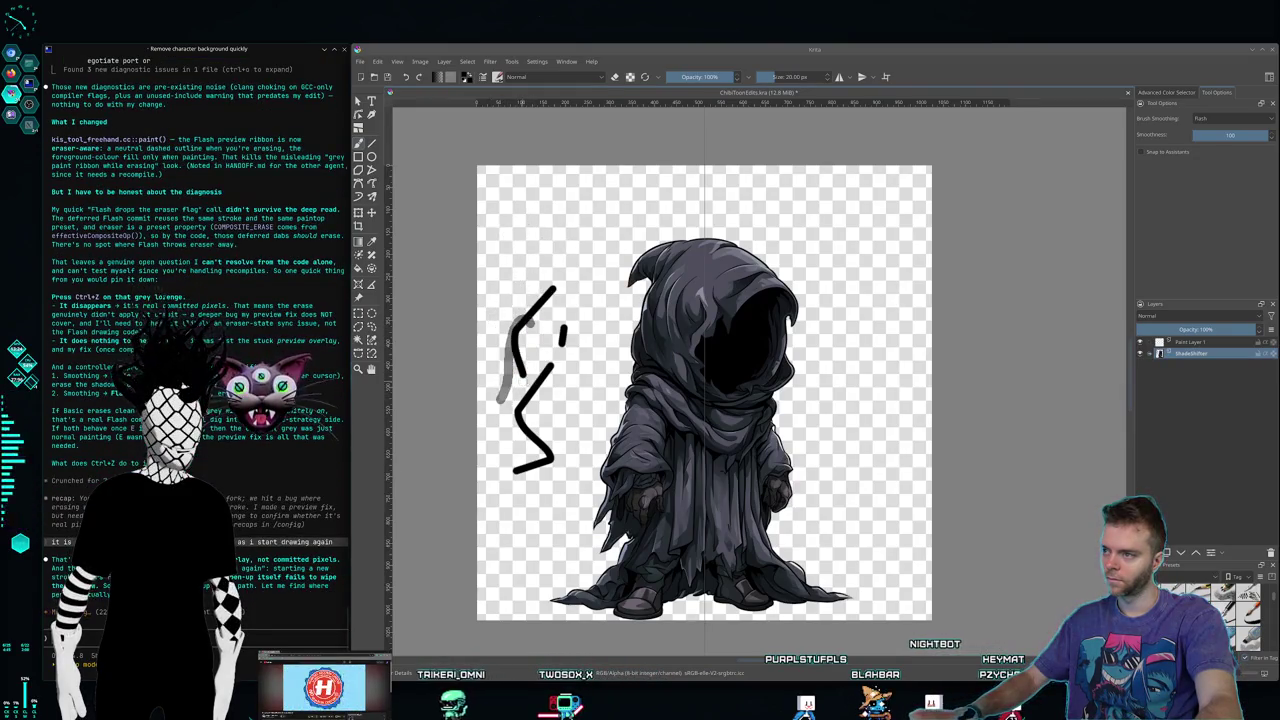
{"action": "key", "text": "ctrl+z"}
{"action": "key", "text": "ctrl+z"}
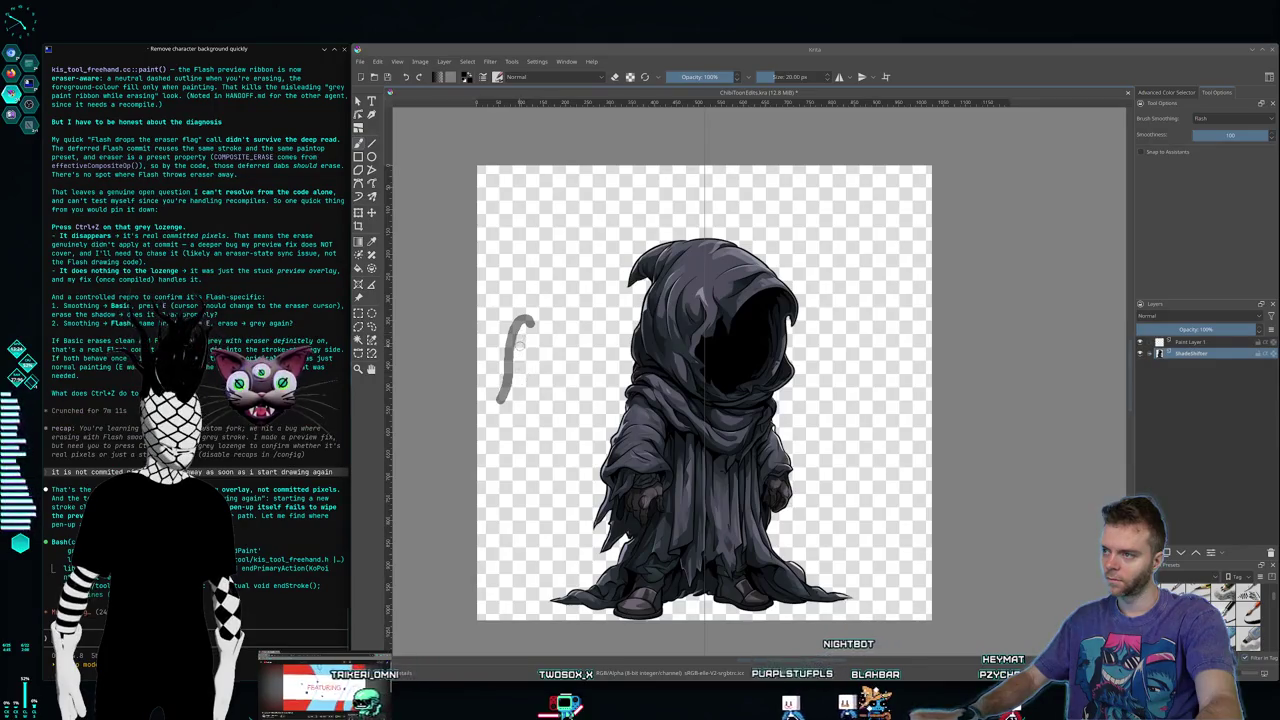
{"action": "key", "text": "ctrl+z"}
Step: Redraw one longer grey curved test stroke left of the reaper, then switch desktops and back
{"action": "left_click_drag", "start_coordinate": [541, 260], "coordinate": [507, 338]}
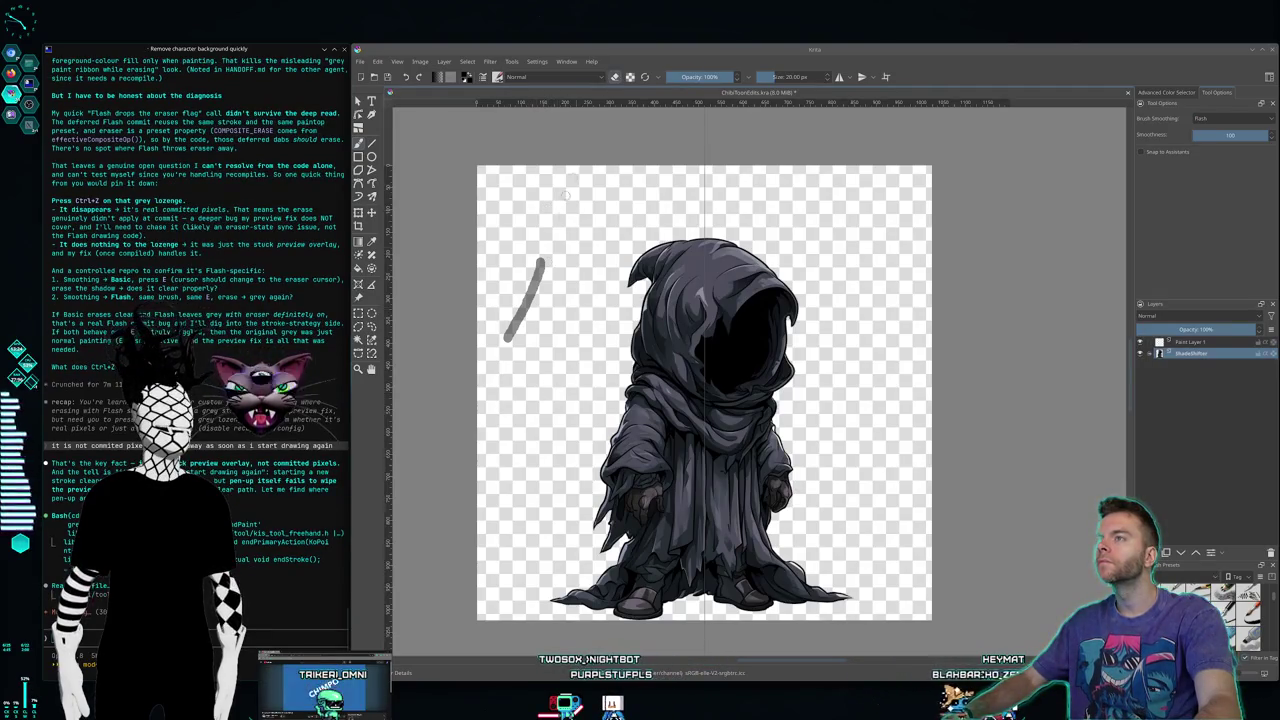
{"action": "left_click_drag", "start_coordinate": [540, 229], "coordinate": [500, 348]}
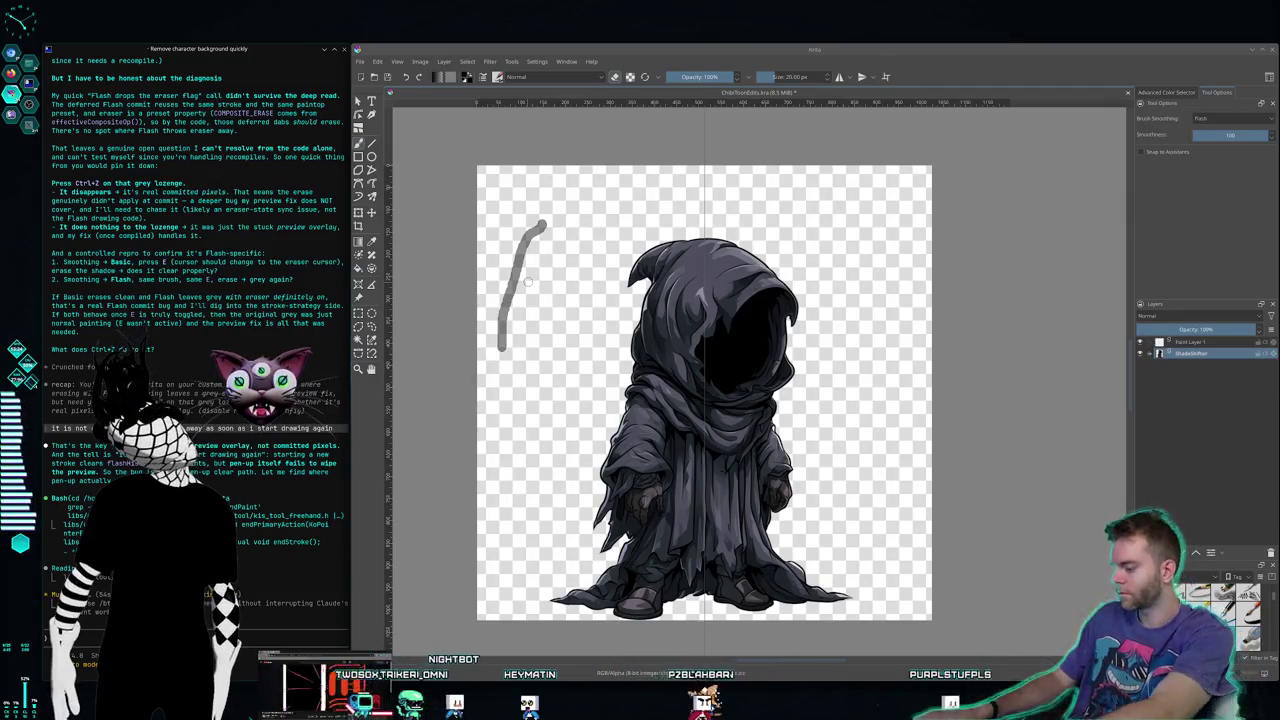
{"action": "key", "text": "super+2"}
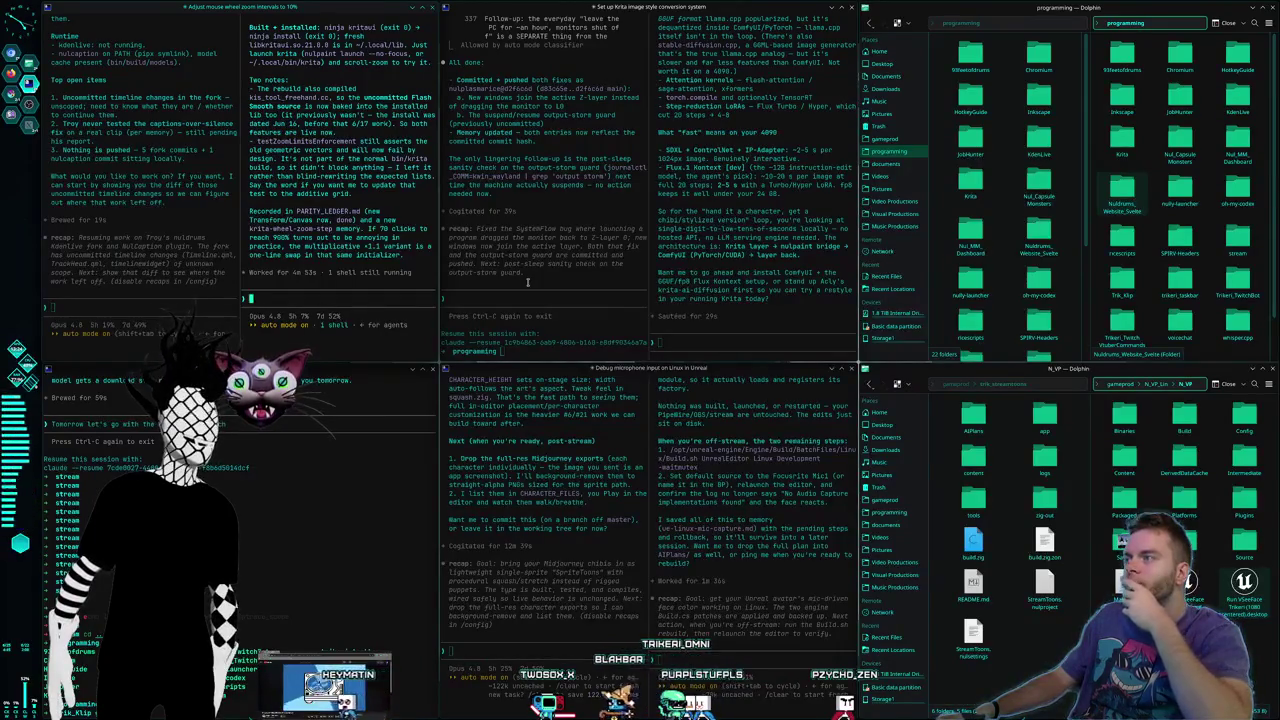
{"action": "key", "text": "super+2"}
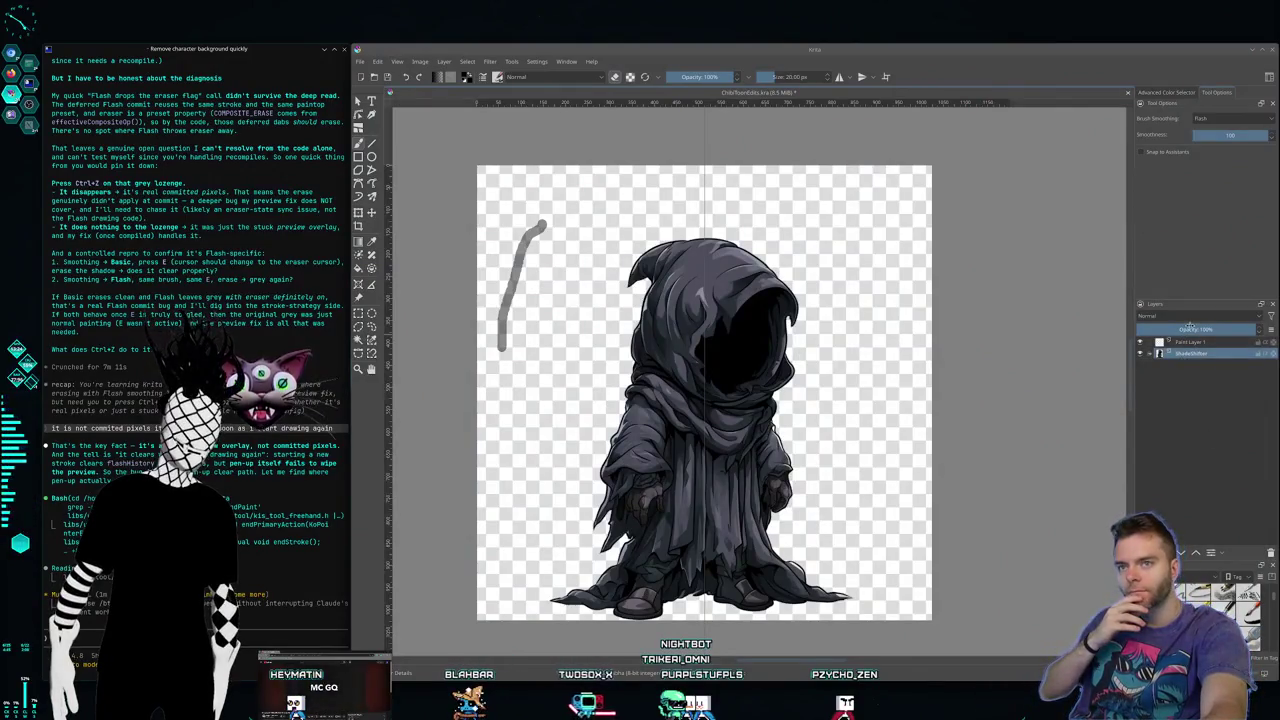
Step: Open the goblin with gold jewelry PNG from the Chibi_Unedited folder
{"action": "left_click", "coordinate": [362, 62]}
{"action": "left_click", "coordinate": [385, 89]}
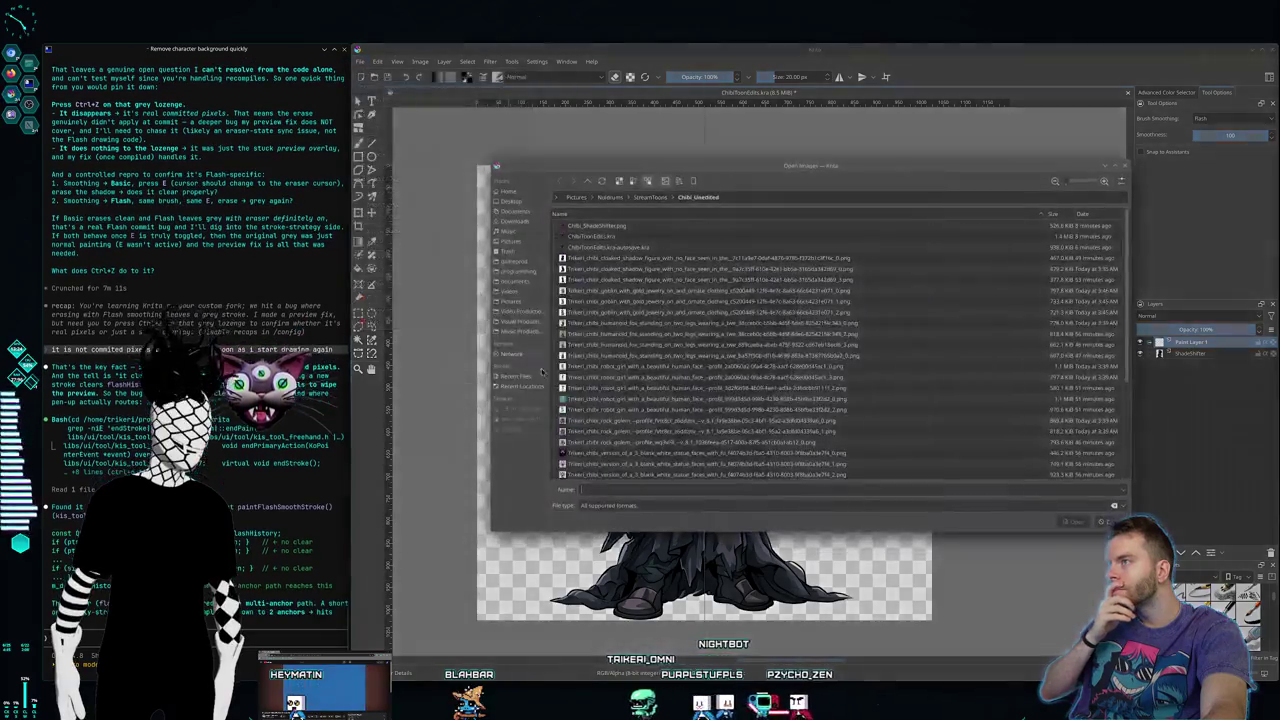
{"action": "left_click", "coordinate": [652, 269]}
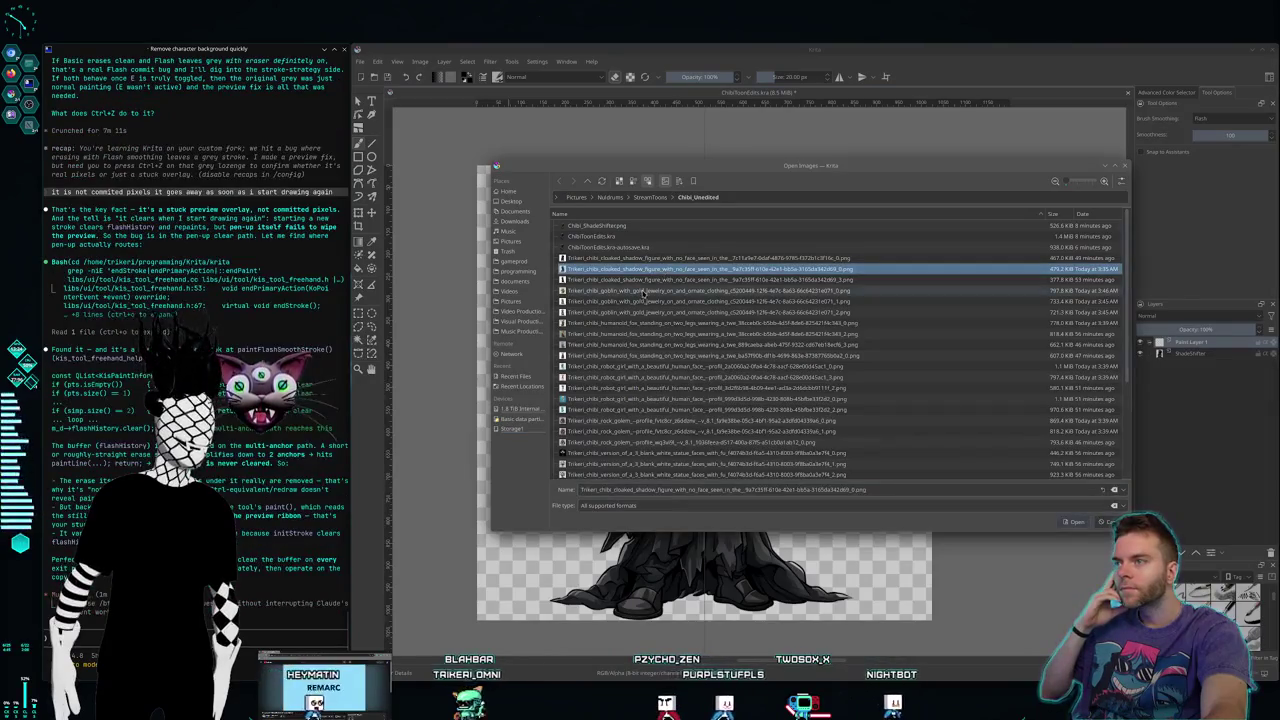
{"action": "double_click", "coordinate": [643, 290]}
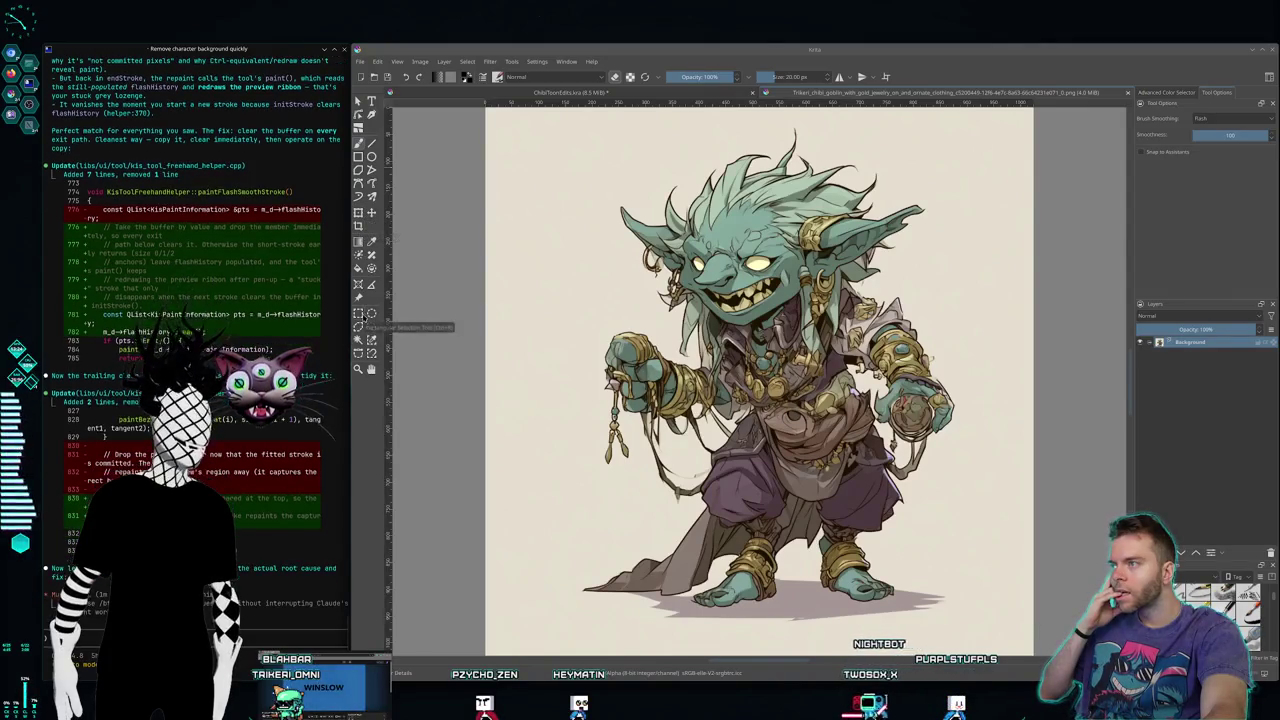
Step: Select the whole goblin image with a rectangular selection and copy it
{"action": "left_click", "coordinate": [358, 313]}
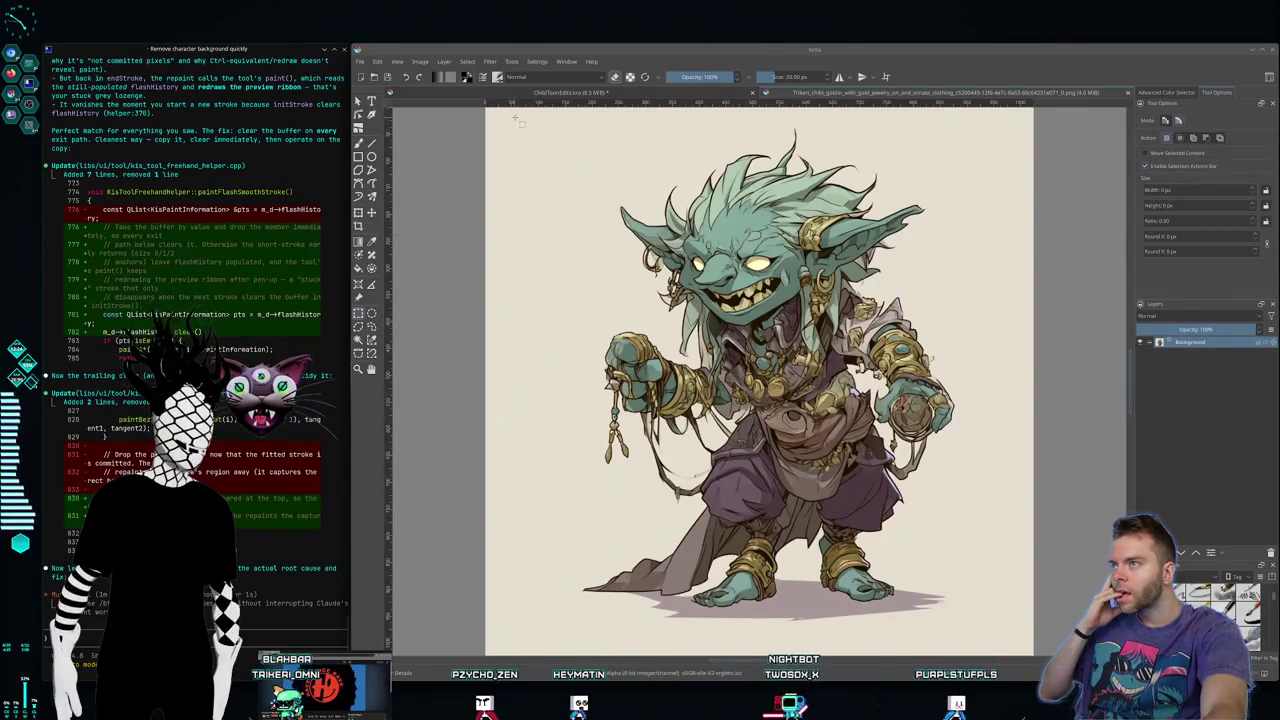
{"action": "left_click_drag", "start_coordinate": [500, 108], "coordinate": [1032, 636]}
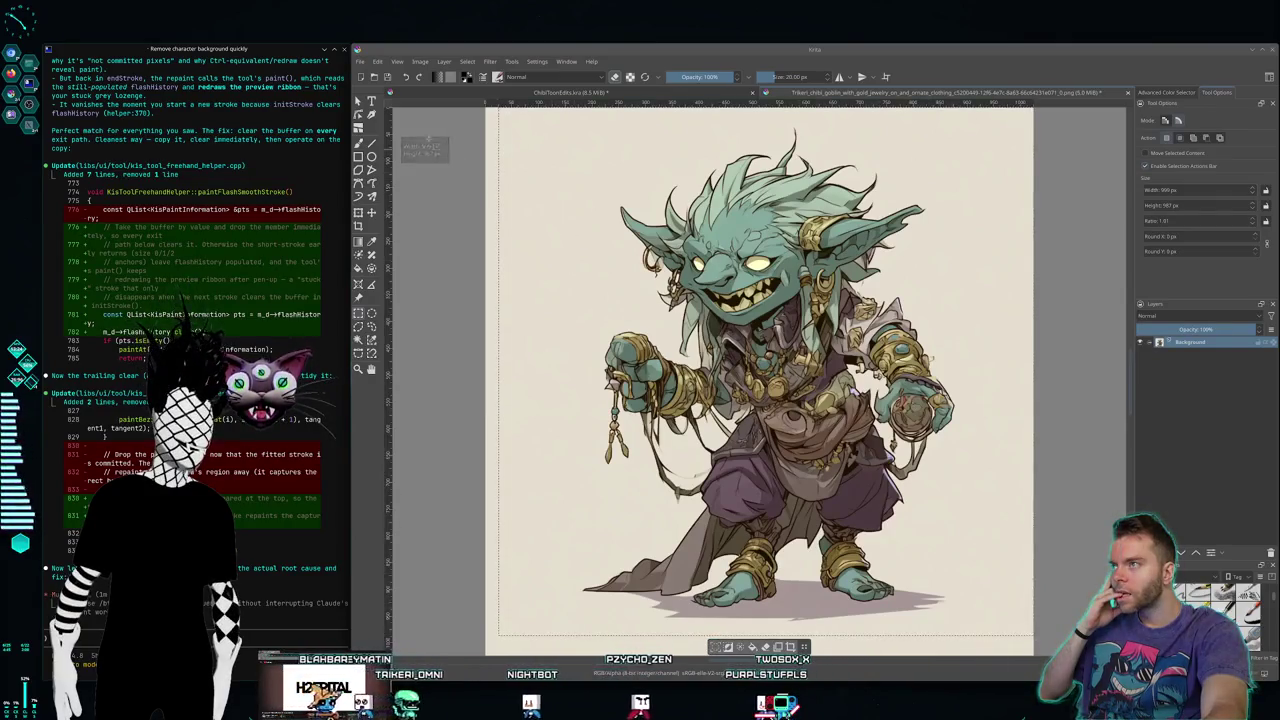
{"action": "left_click", "coordinate": [377, 61]}
{"action": "left_click", "coordinate": [393, 113]}
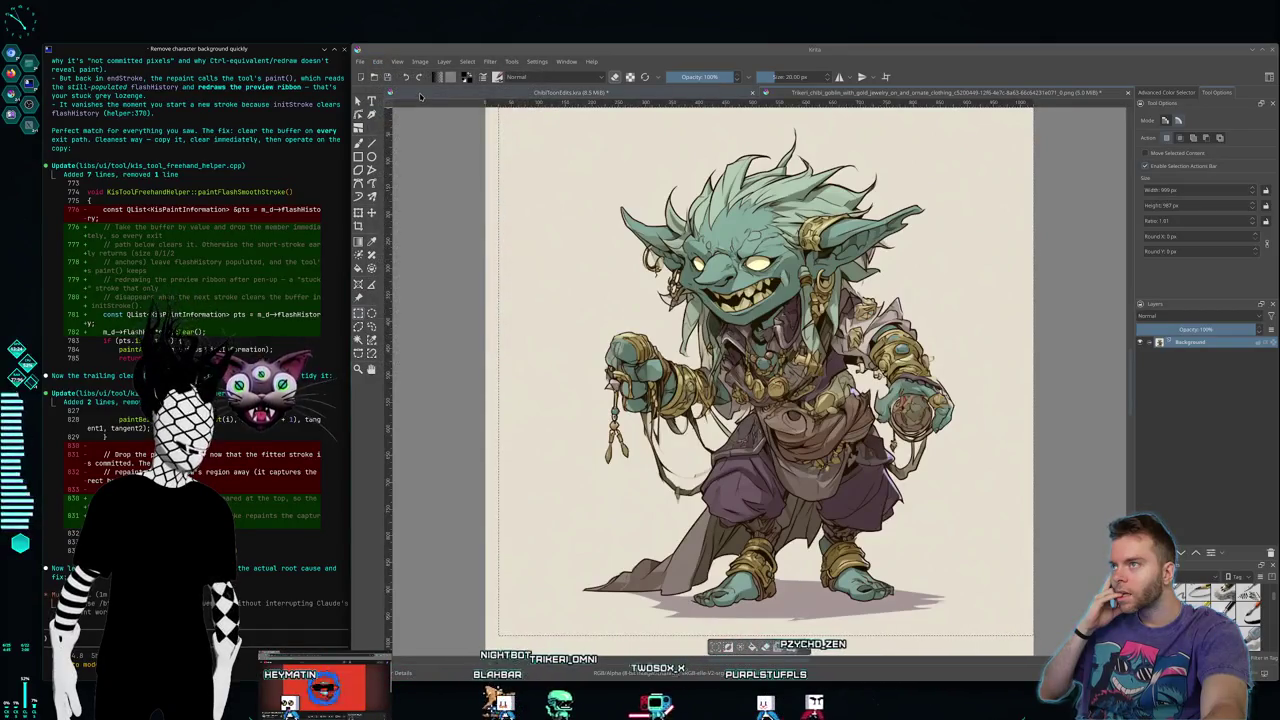
Step: Paste the goblin into the reaper document as a new layer, interpreting colours as Web (sRGB)
{"action": "key", "text": "ctrl+Tab"}
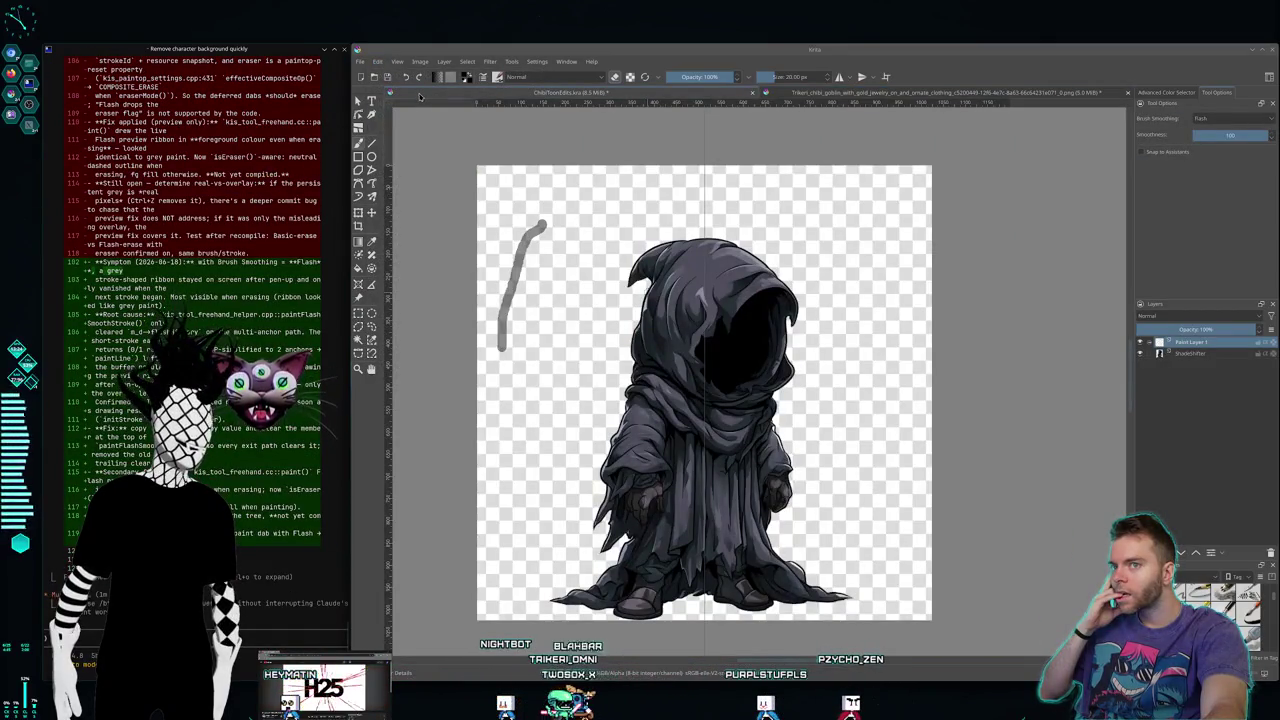
{"action": "left_click", "coordinate": [378, 63]}
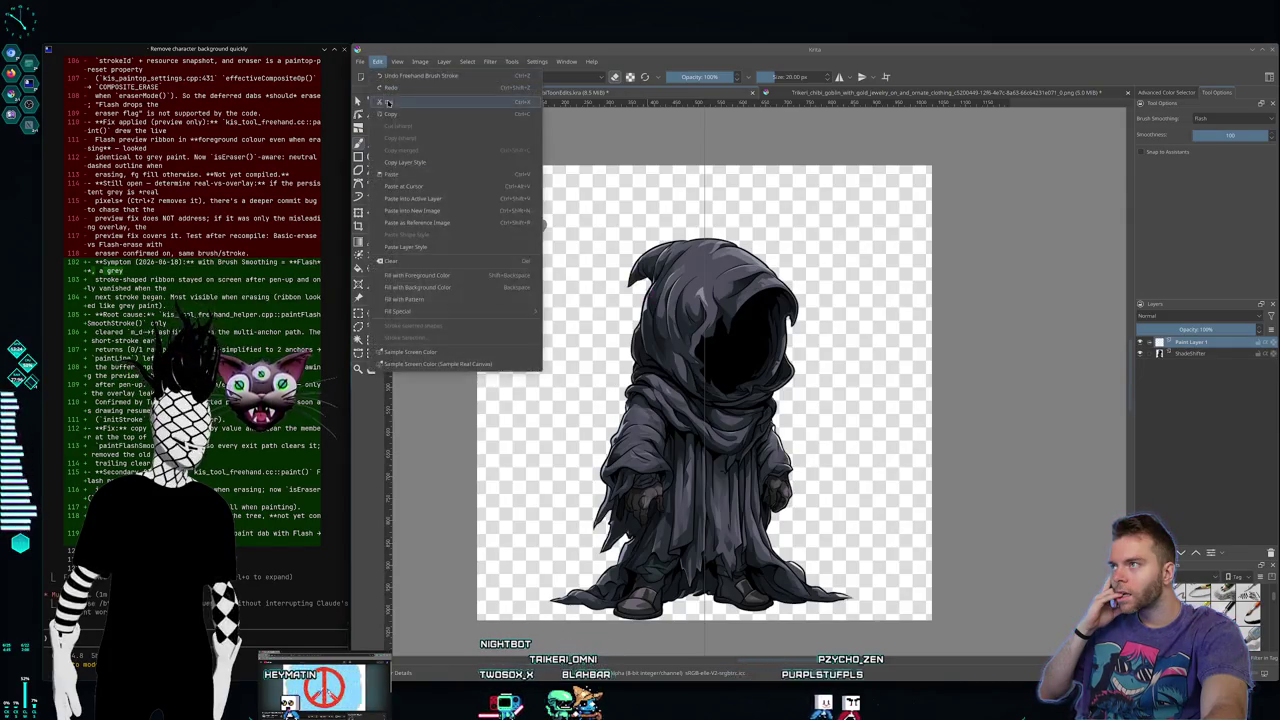
{"action": "left_click", "coordinate": [395, 174]}
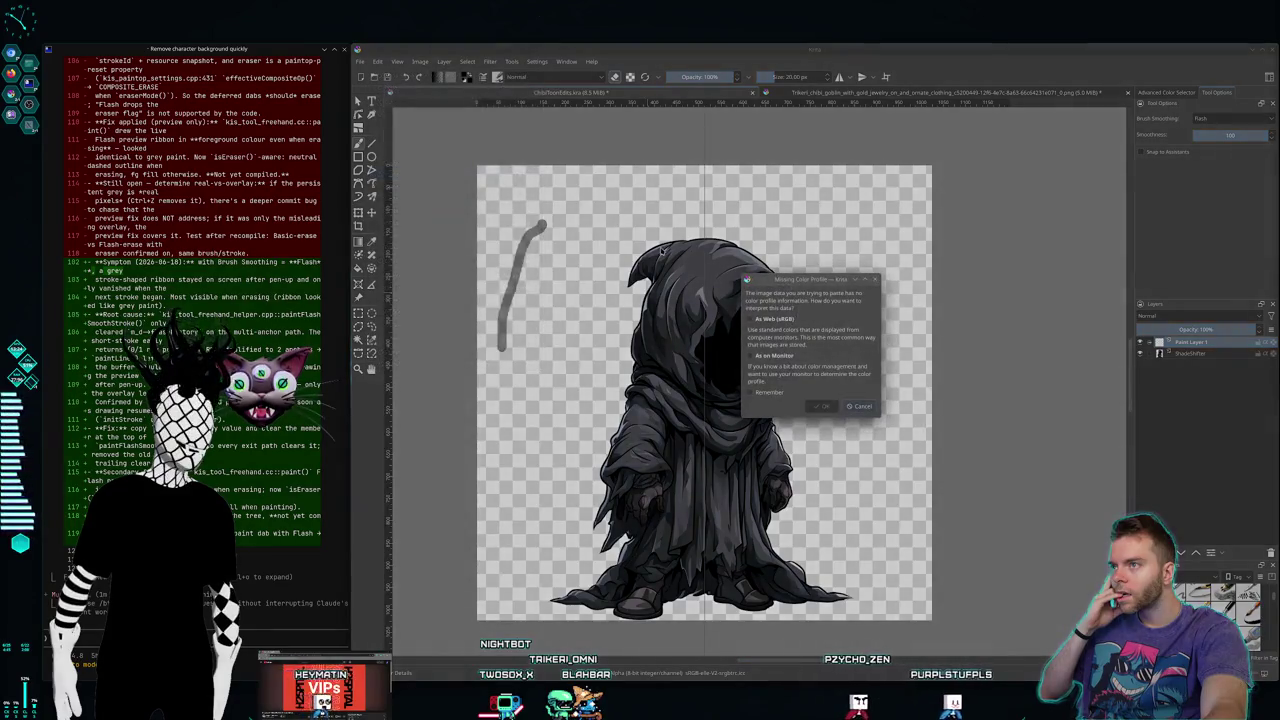
{"action": "left_click", "coordinate": [765, 377]}
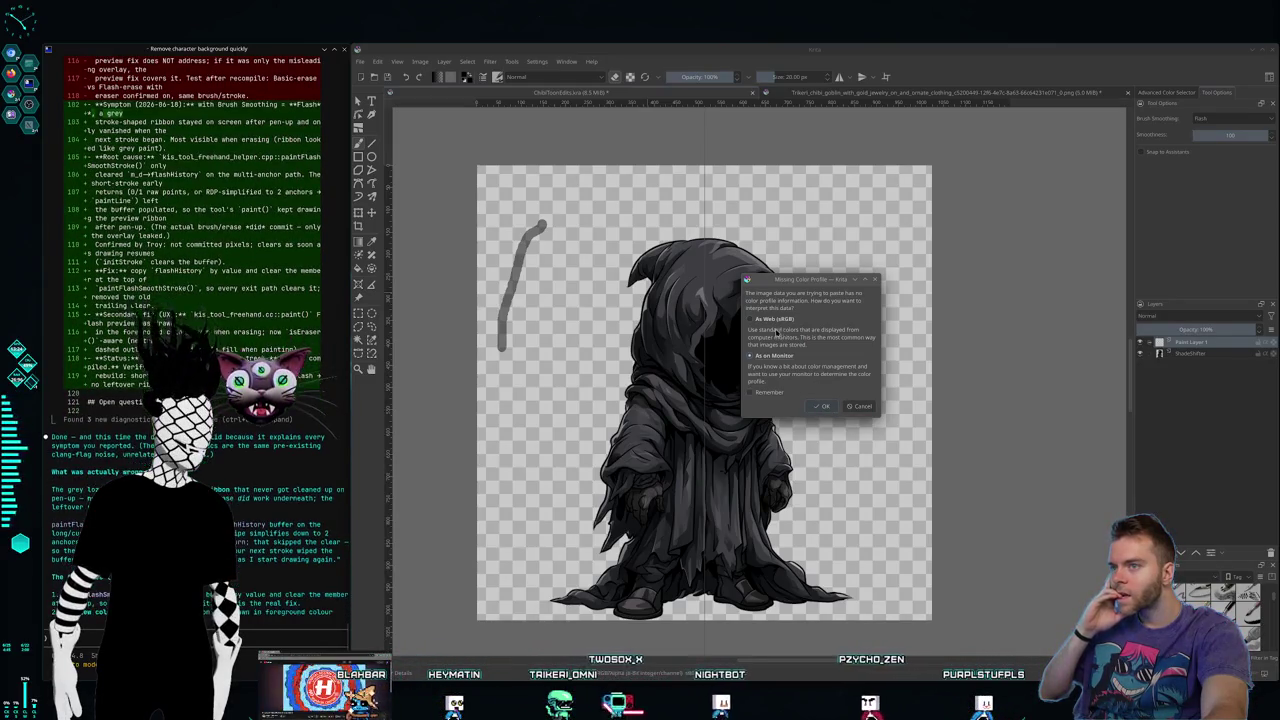
{"action": "left_click", "coordinate": [750, 318]}
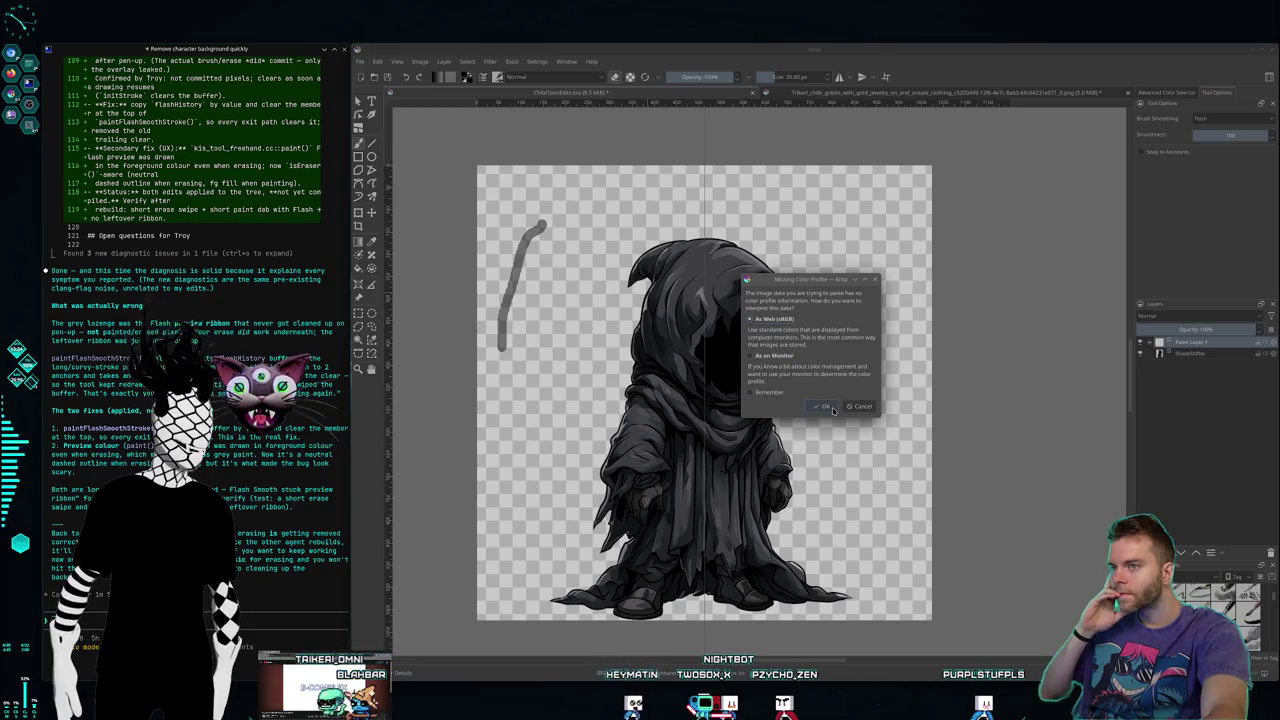
{"action": "left_click", "coordinate": [822, 406]}
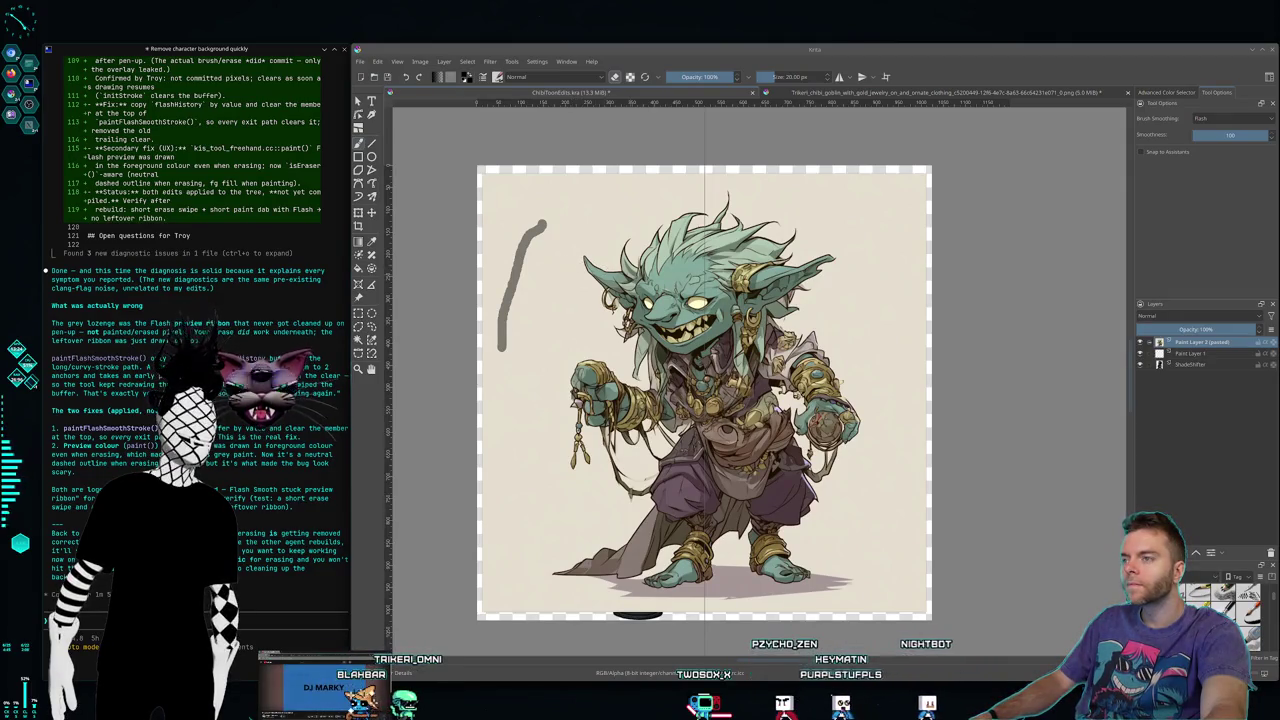
Step: Delete Paint Layer 1 with the test strokes and hide the ShadeShifter layer
{"action": "left_click", "coordinate": [1183, 354]}
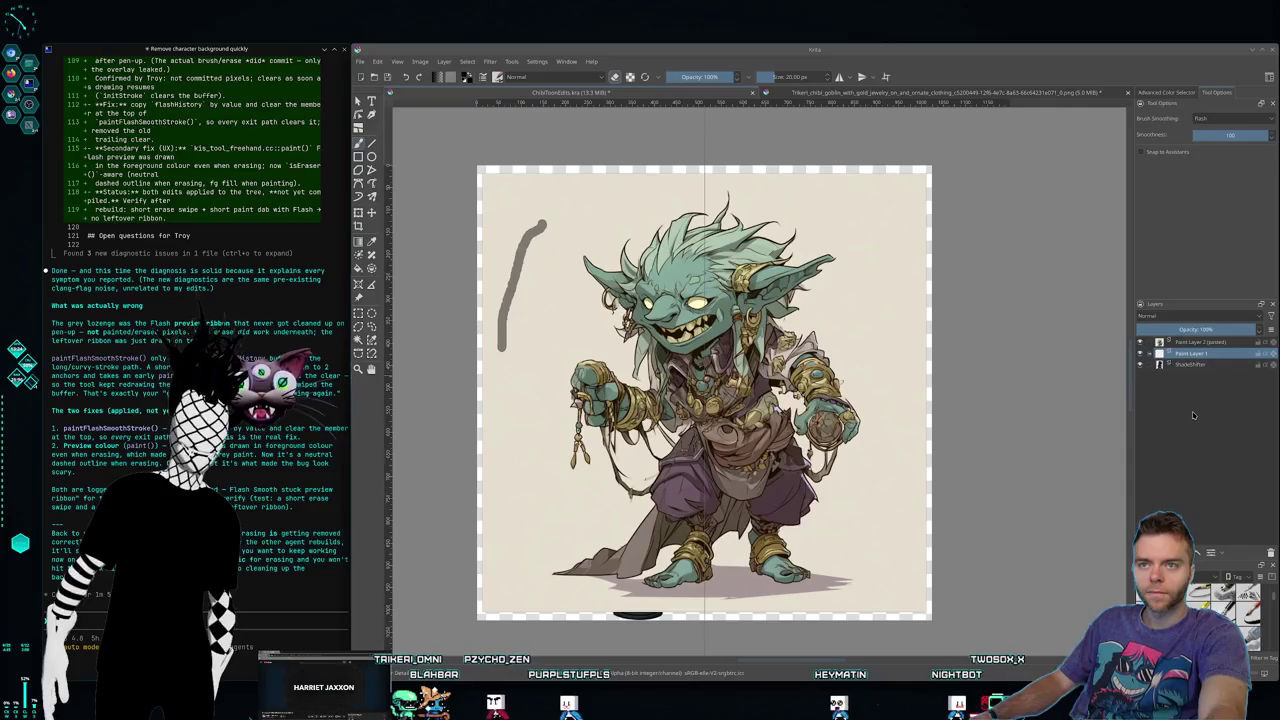
{"action": "right_click", "coordinate": [1185, 355]}
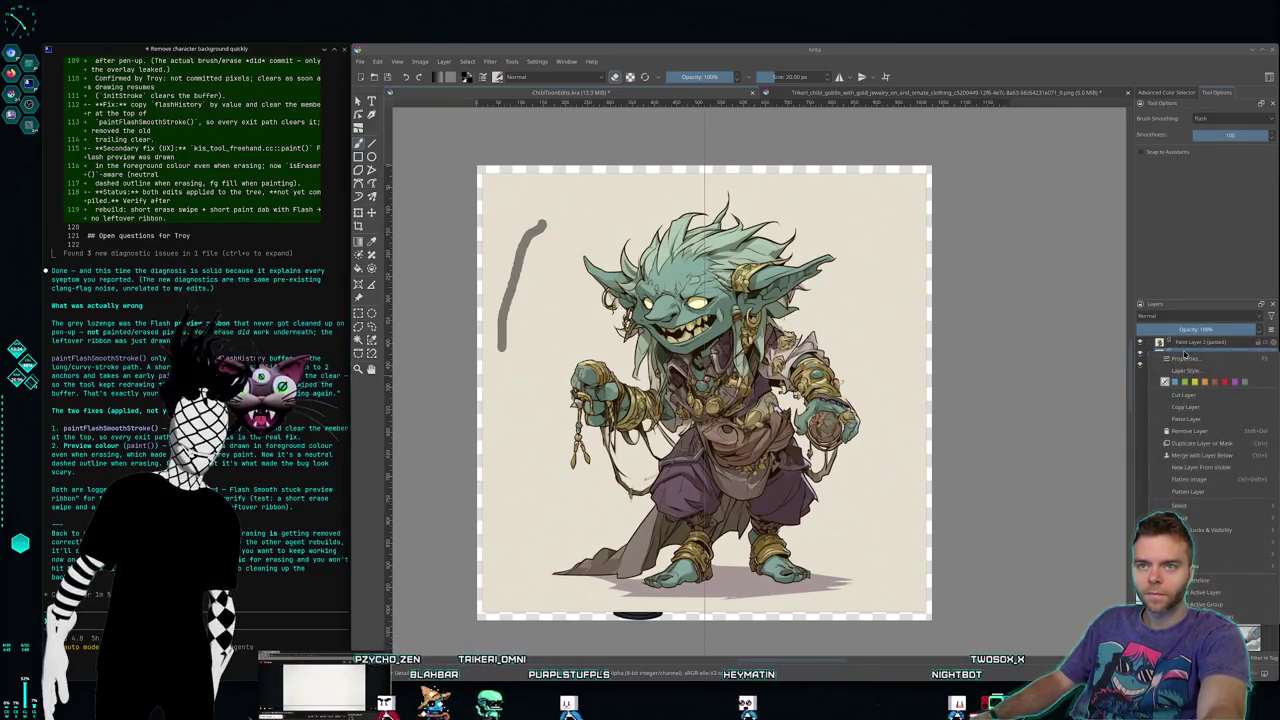
{"action": "left_click", "coordinate": [1199, 430]}
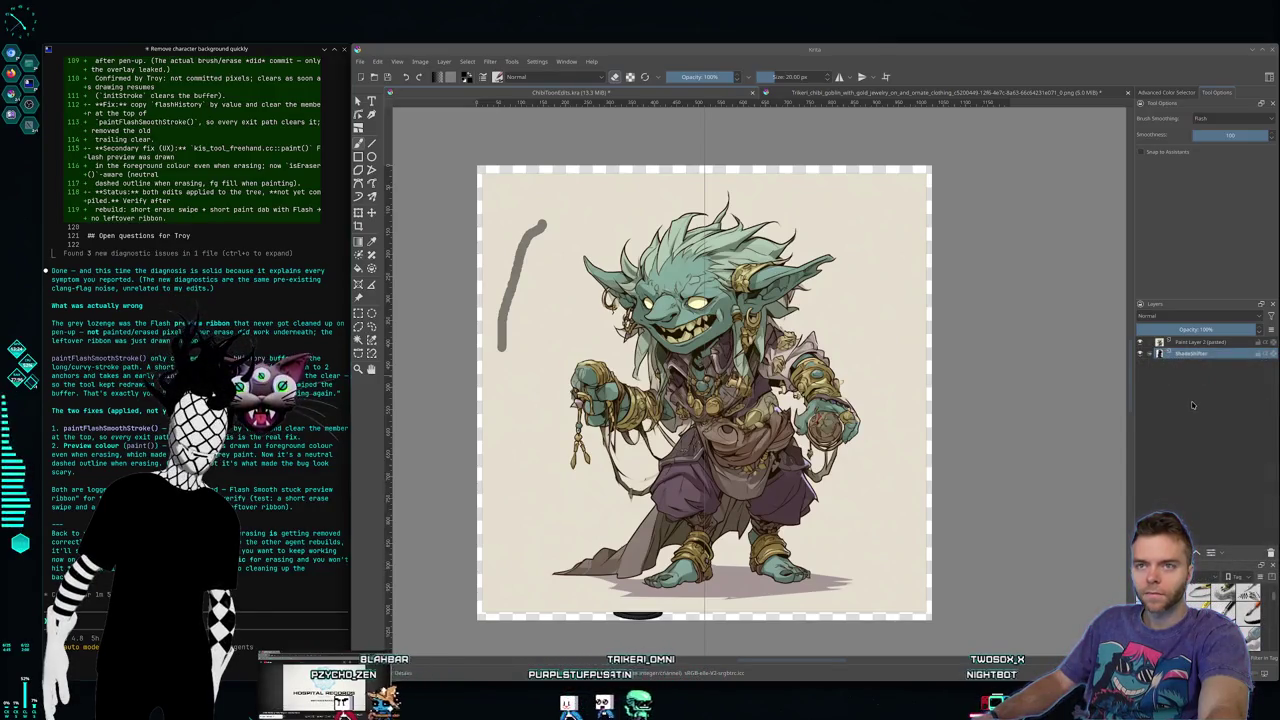
{"action": "left_click", "coordinate": [1189, 343]}
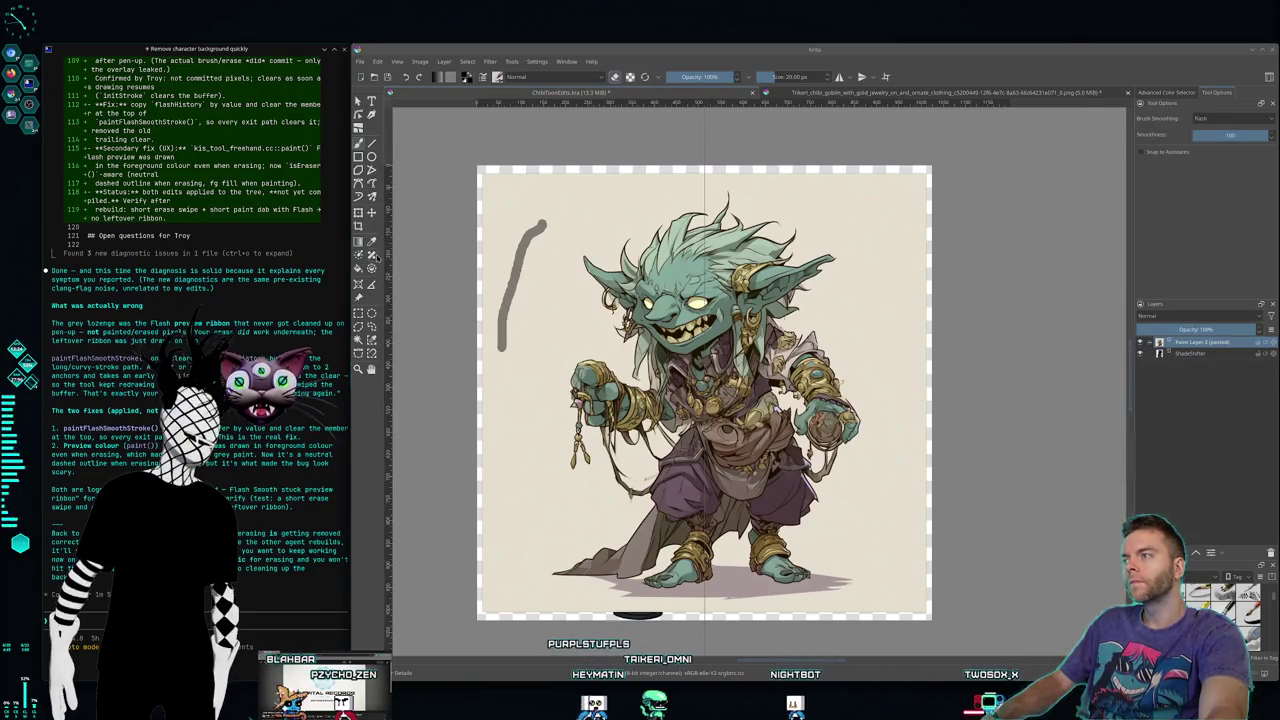
{"action": "left_click", "coordinate": [1240, 354]}
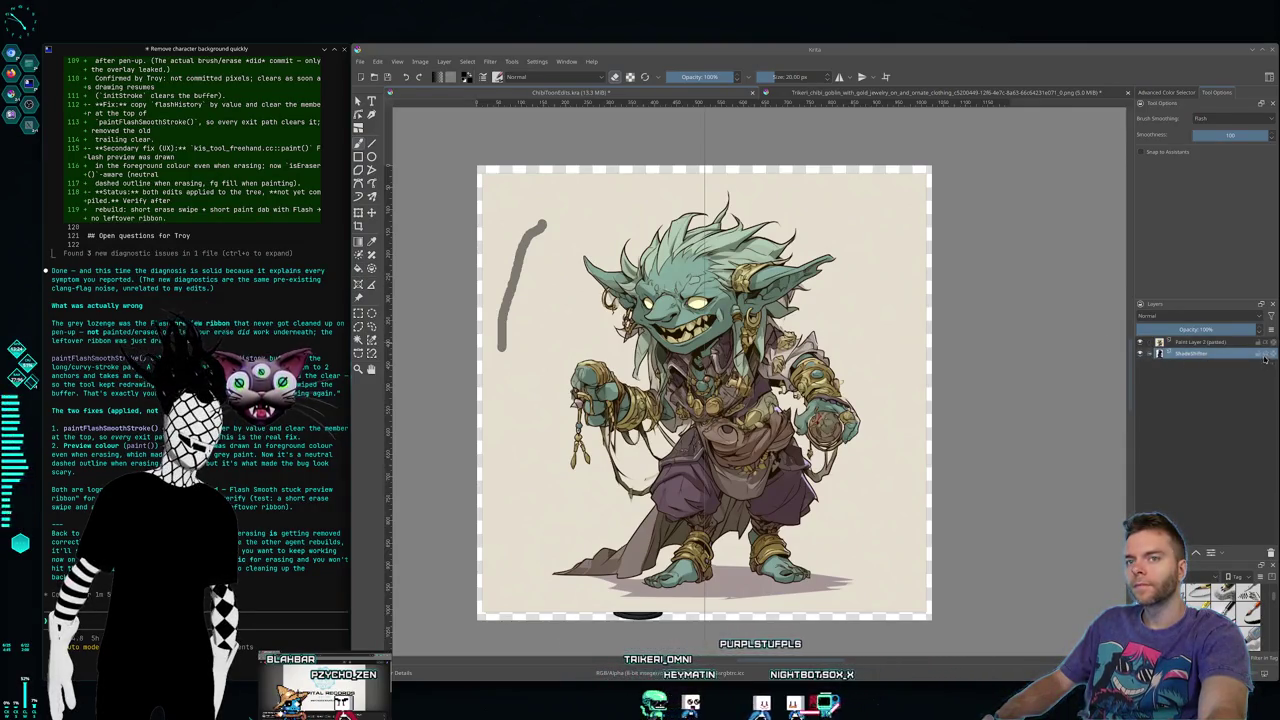
{"action": "left_click", "coordinate": [1148, 354]}
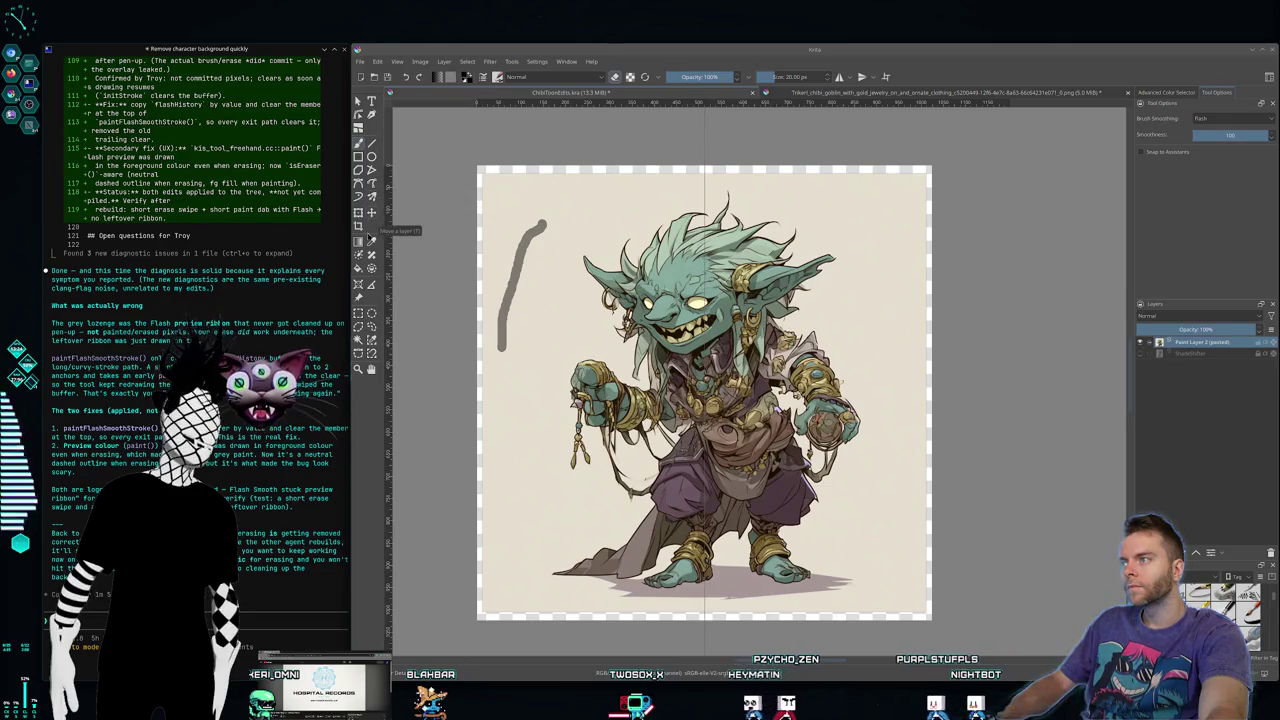
Step: Delete the beige background around the goblin via contiguous selection, then select the shadow under its feet
{"action": "left_click", "coordinate": [359, 254]}
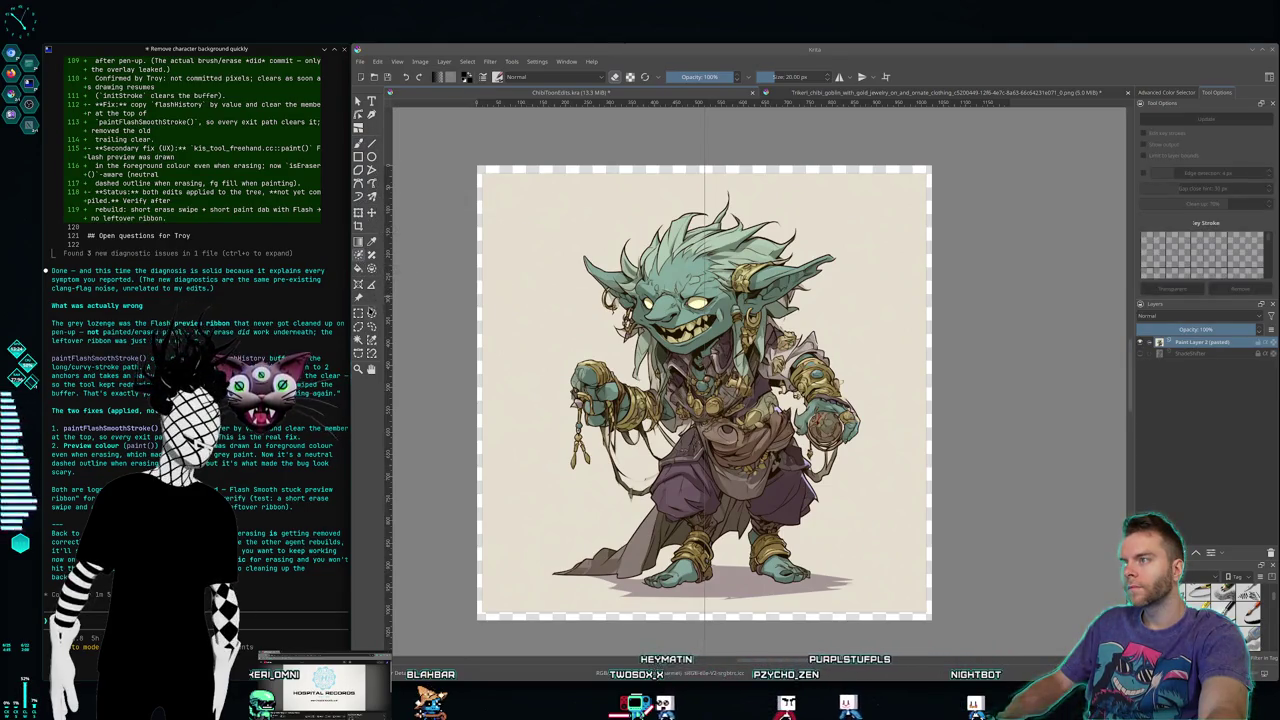
{"action": "left_click", "coordinate": [358, 340]}
{"action": "left_click", "coordinate": [559, 298]}
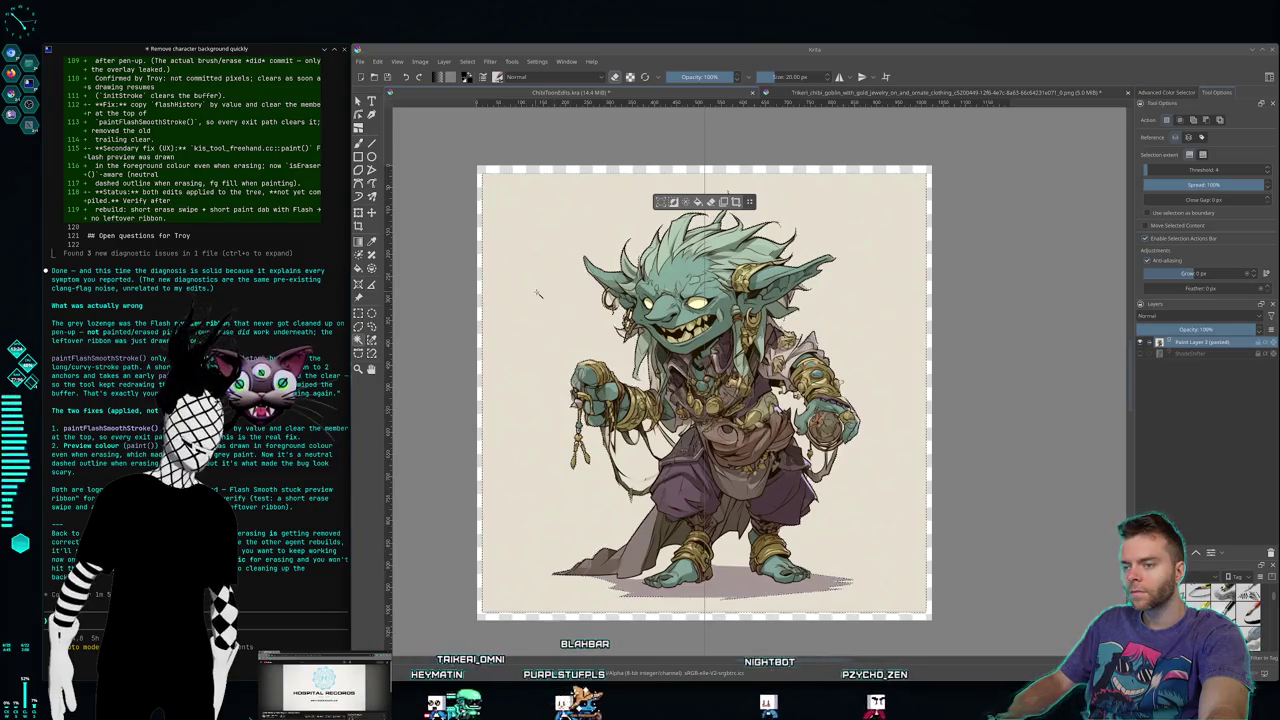
{"action": "key", "text": "Delete"}
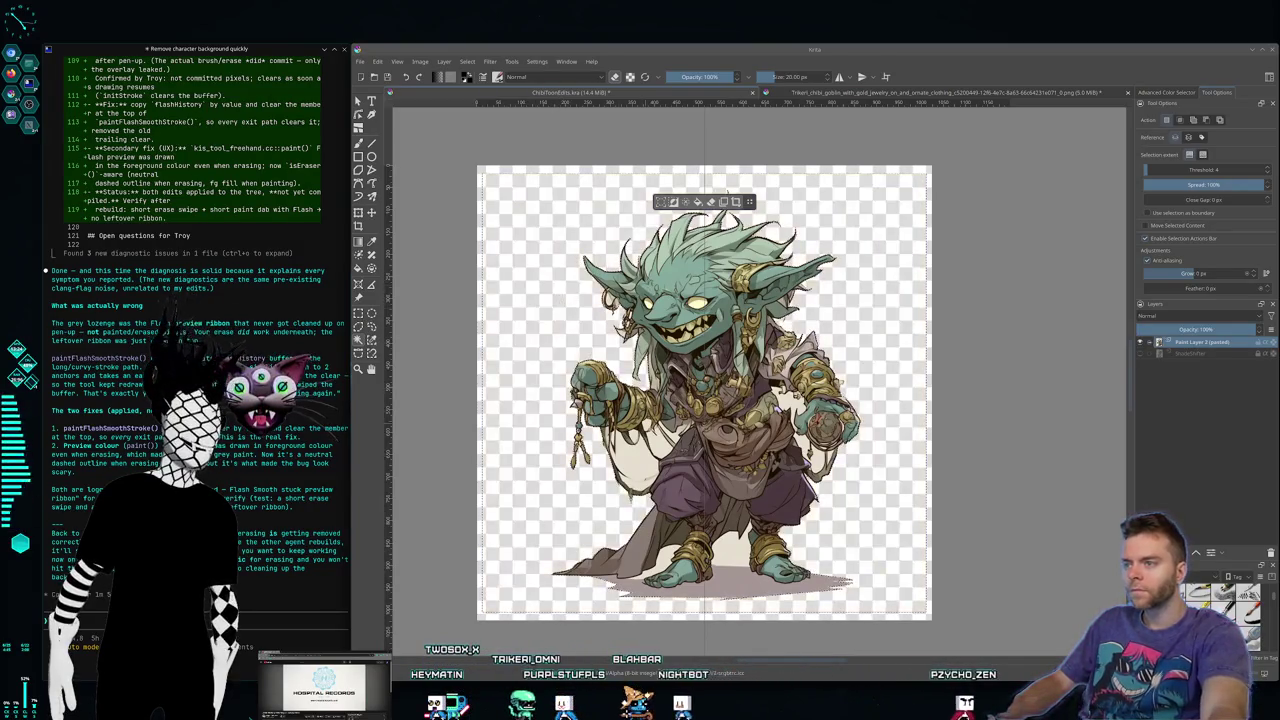
{"action": "key", "text": "ctrl+shift+a"}
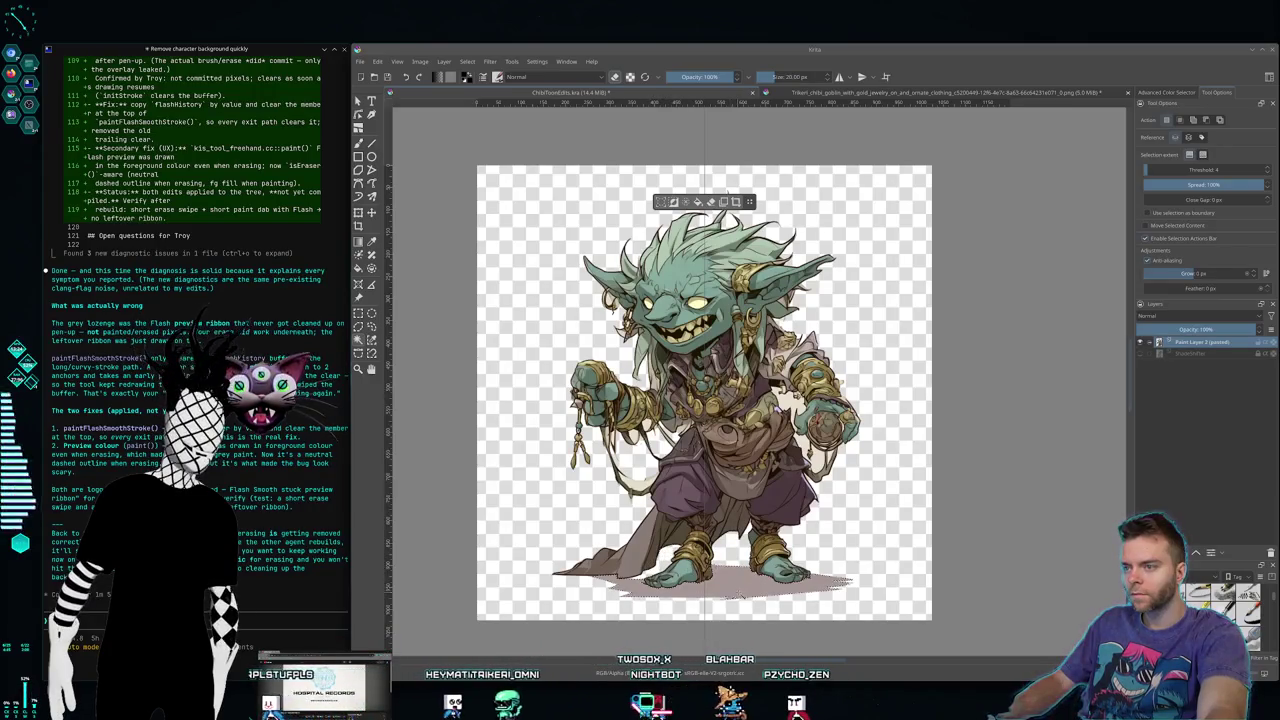
{"action": "left_click", "coordinate": [845, 537]}
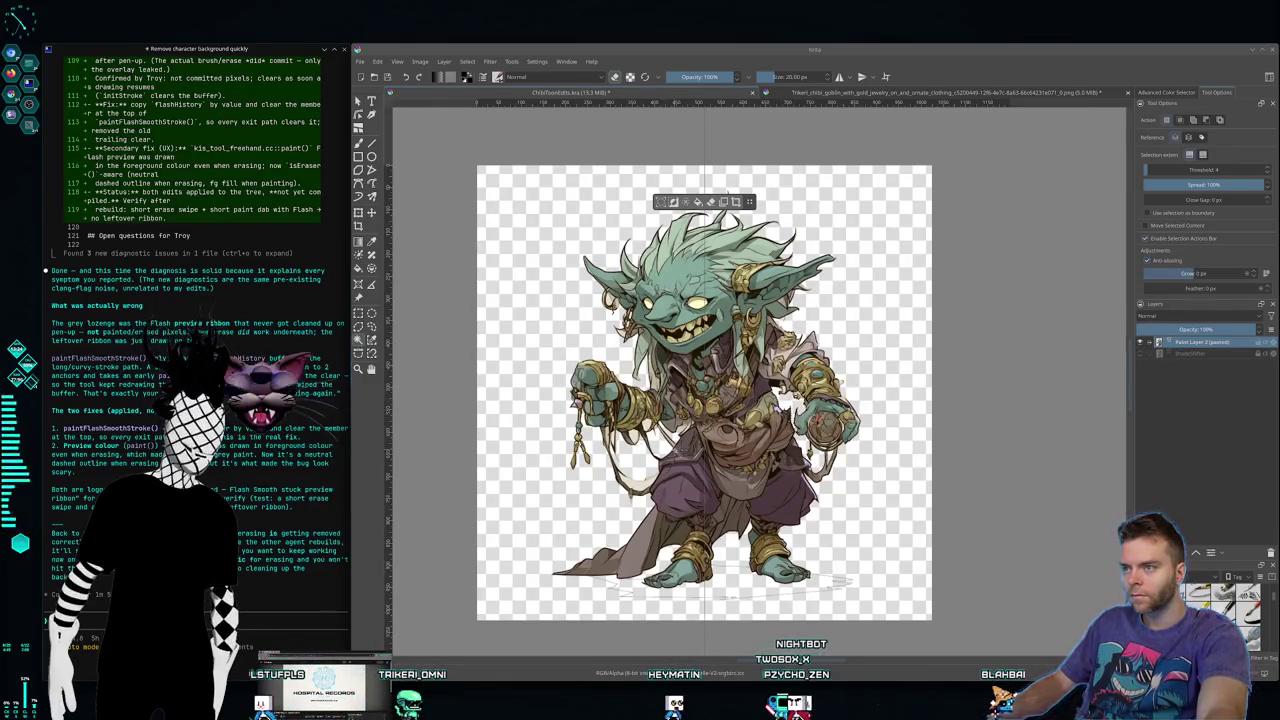
{"action": "scroll", "coordinate": [635, 305], "scroll_direction": "up", "scroll_amount": 2}
{"action": "scroll", "coordinate": [635, 305], "scroll_direction": "up", "scroll_amount": 2}
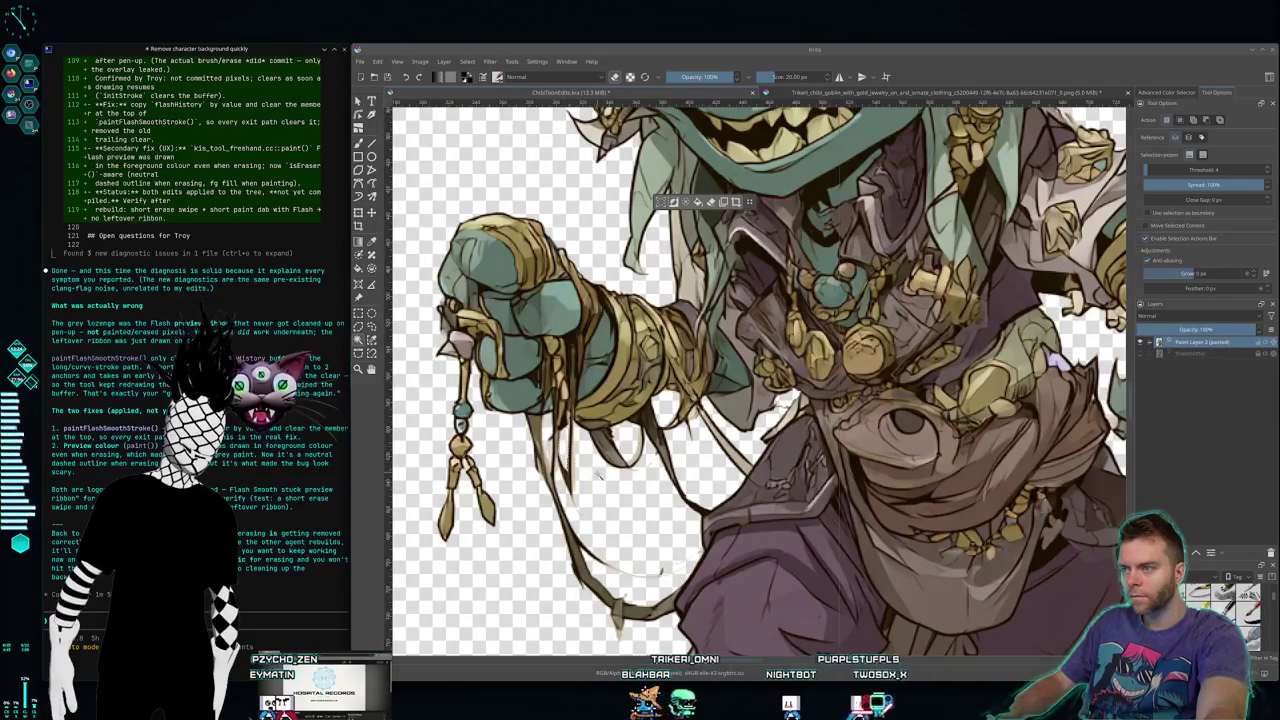
{"action": "scroll", "coordinate": [636, 468], "scroll_direction": "down", "scroll_amount": 3}
{"action": "scroll", "coordinate": [636, 468], "scroll_direction": "down", "scroll_amount": 1}
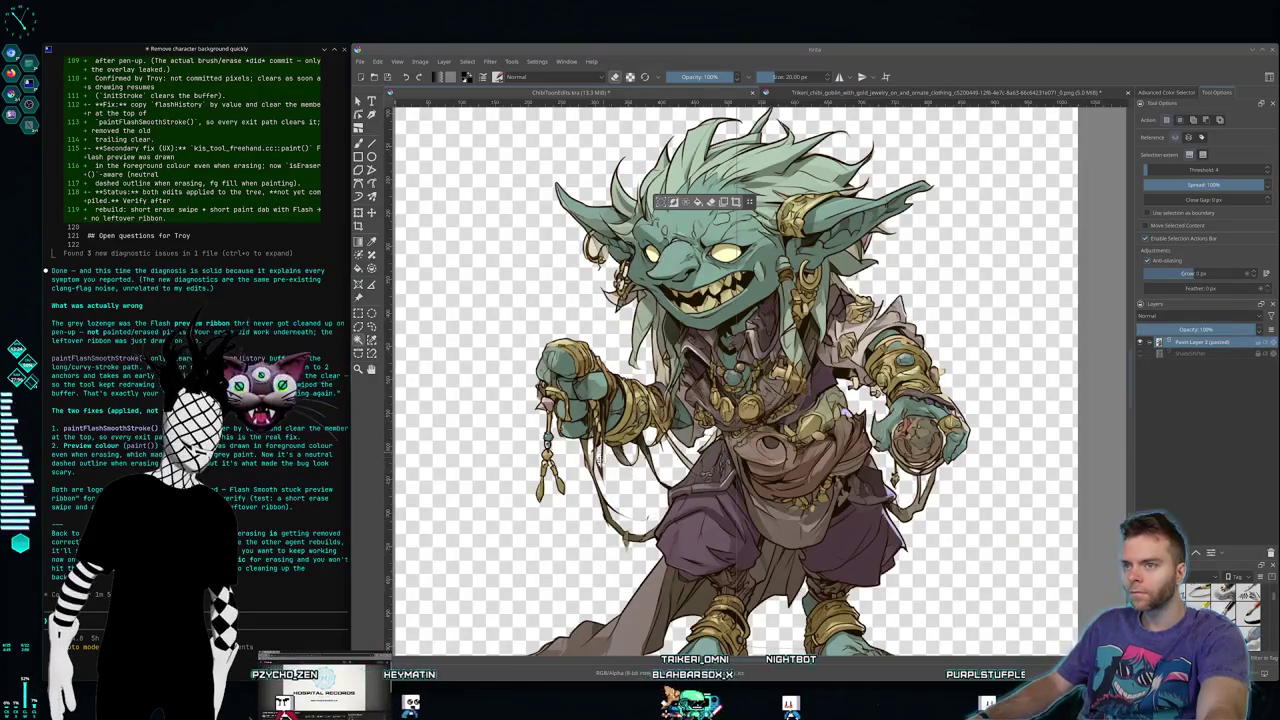
{"action": "scroll", "coordinate": [632, 488], "scroll_direction": "up", "scroll_amount": 1}
{"action": "scroll", "coordinate": [636, 495], "scroll_direction": "up", "scroll_amount": 2}
{"action": "scroll", "coordinate": [638, 498], "scroll_direction": "down", "scroll_amount": 1}
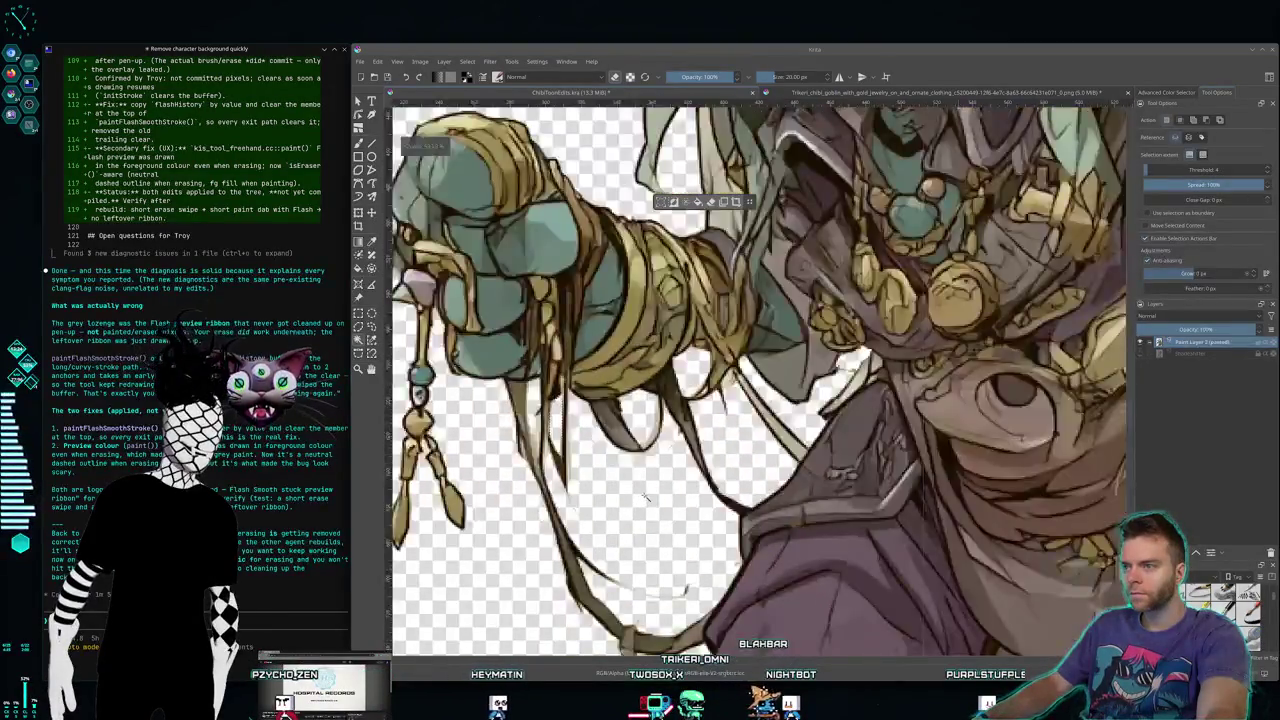
{"action": "scroll", "coordinate": [640, 501], "scroll_direction": "down", "scroll_amount": 1}
{"action": "scroll", "coordinate": [640, 501], "scroll_direction": "down", "scroll_amount": 1}
{"action": "scroll", "coordinate": [634, 480], "scroll_direction": "up", "scroll_amount": 1}
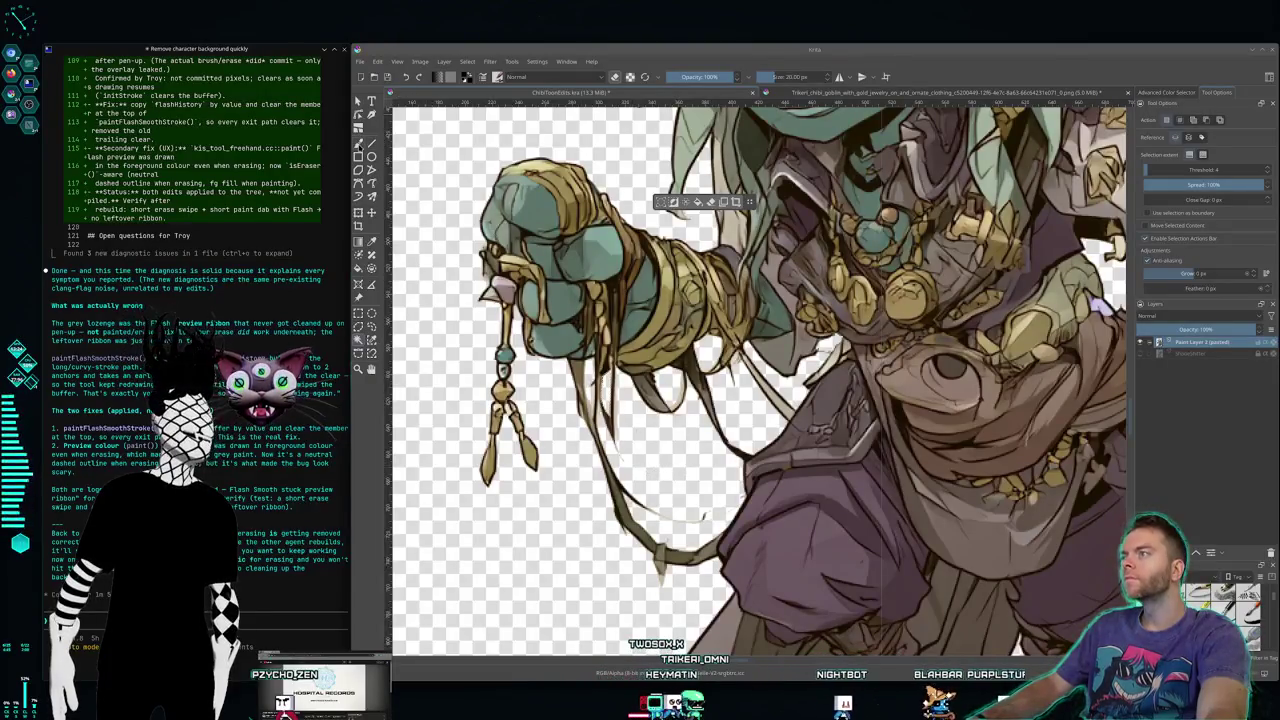
{"action": "key", "text": "b"}
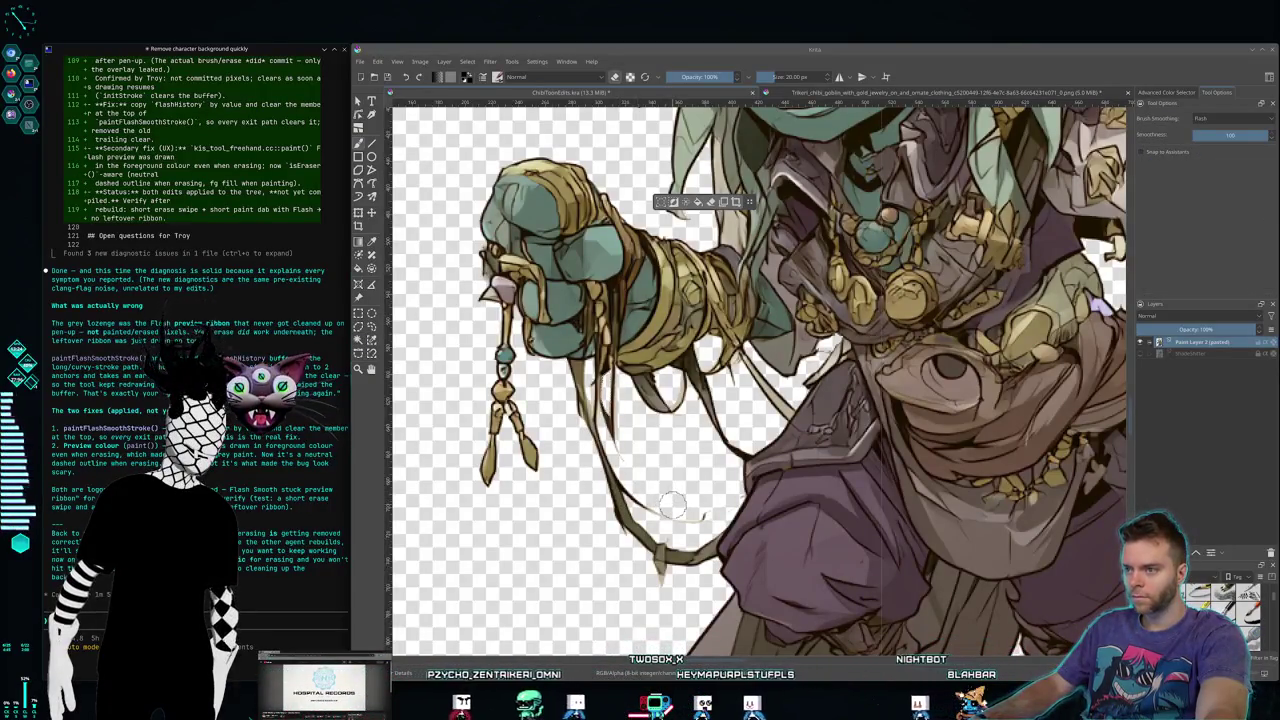
Step: Set Brush Smoothing to None and bring the freehand brush size down to 5 px
{"action": "left_click", "coordinate": [1207, 119]}
{"action": "left_click", "coordinate": [1207, 131]}
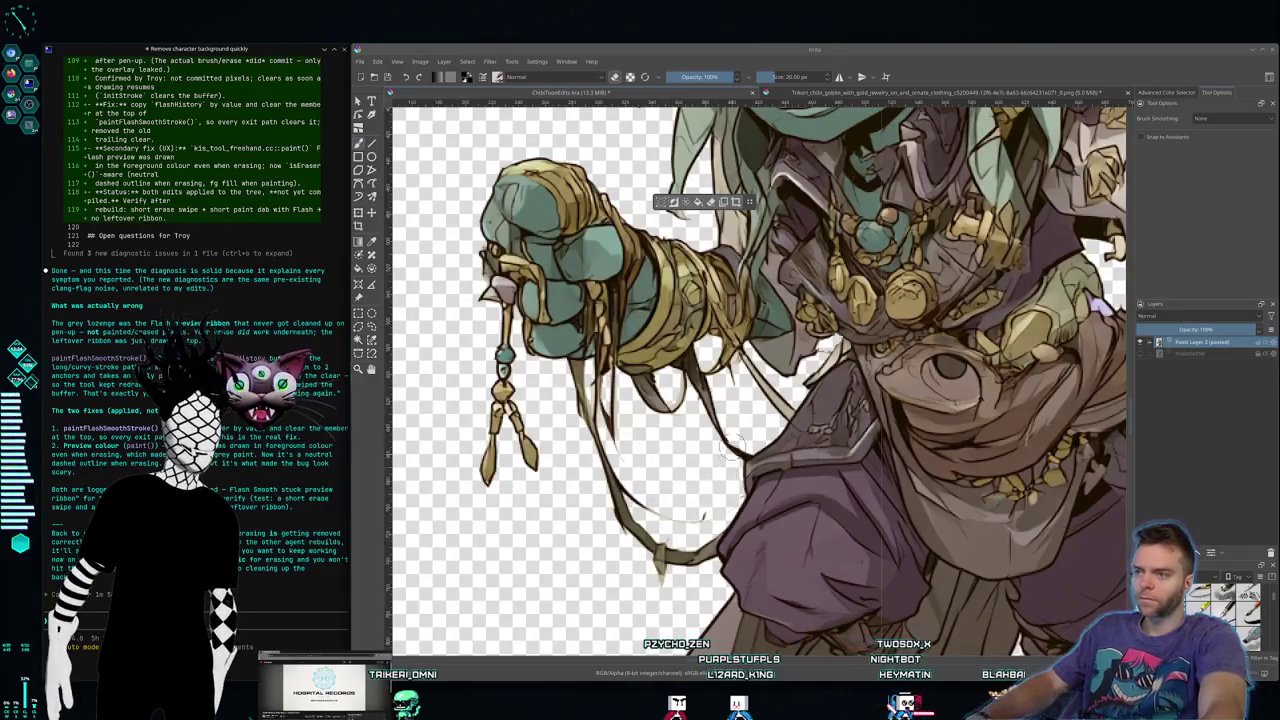
{"action": "scroll", "coordinate": [760, 380], "scroll_direction": "down", "scroll_amount": 3}
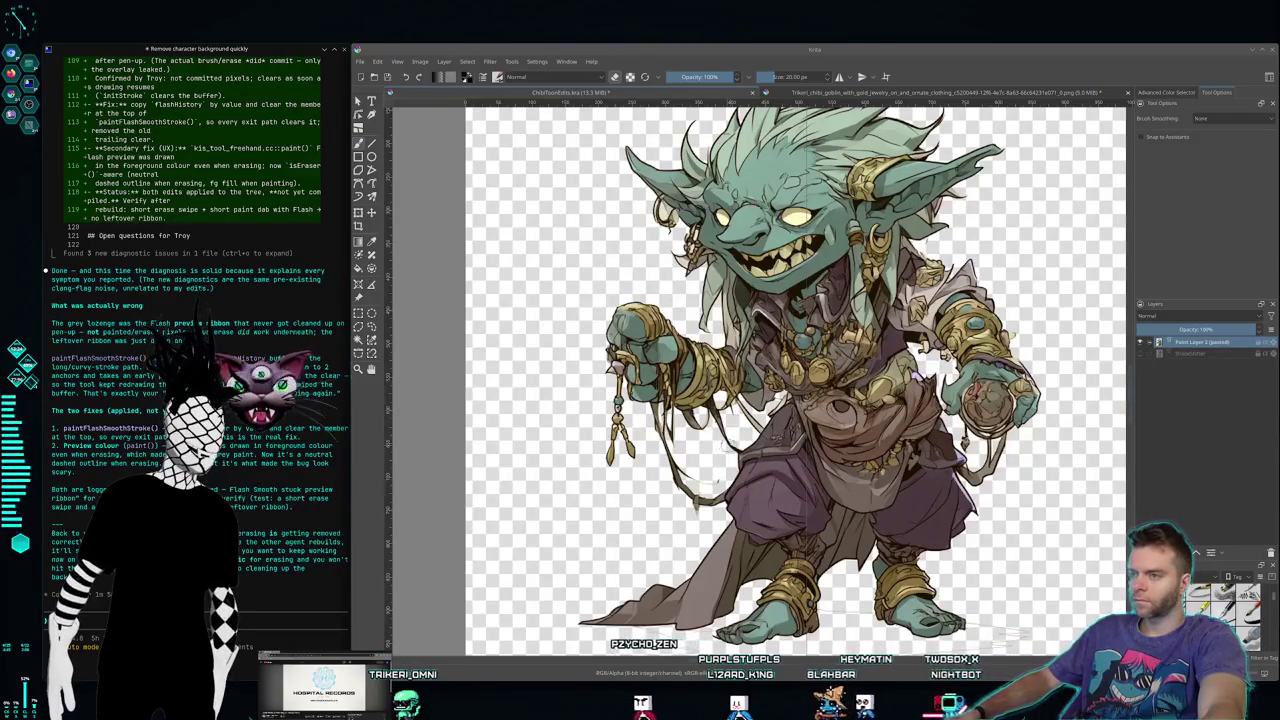
{"action": "scroll", "coordinate": [690, 430], "scroll_direction": "up", "scroll_amount": 2}
{"action": "scroll", "coordinate": [690, 430], "scroll_direction": "up", "scroll_amount": 2}
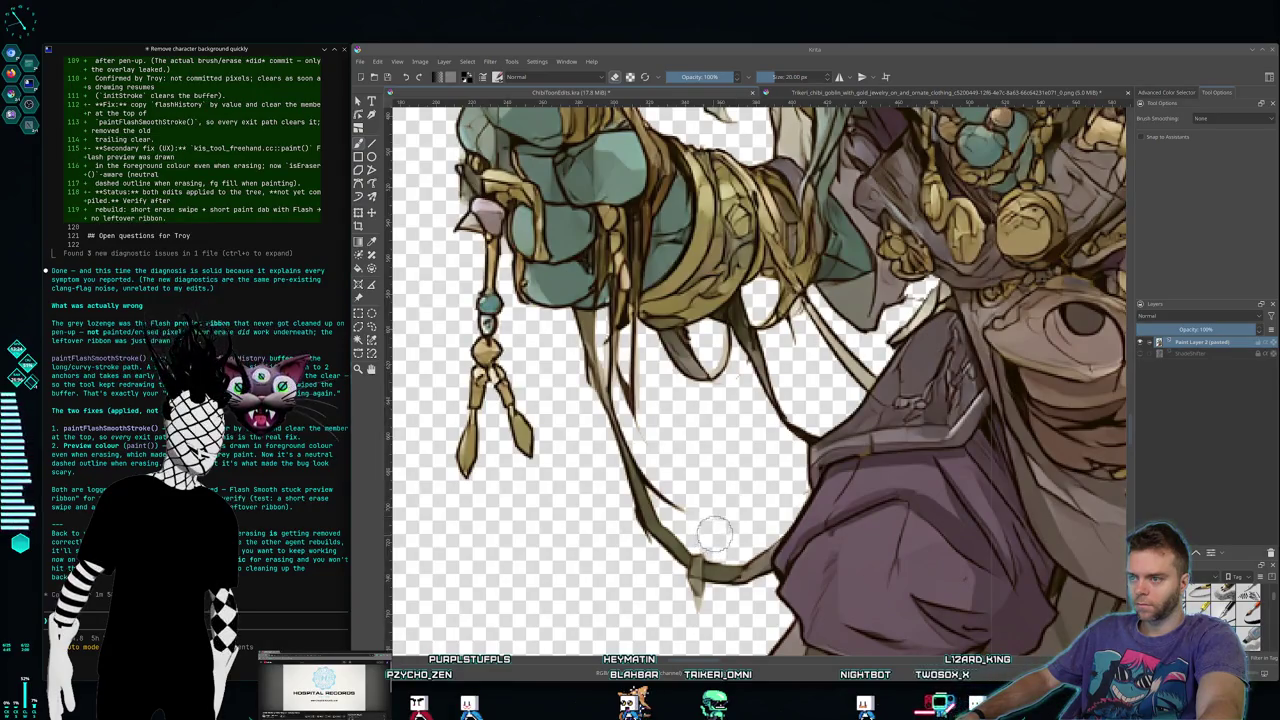
{"action": "scroll", "coordinate": [740, 508], "scroll_direction": "down", "scroll_amount": 1}
{"action": "scroll", "coordinate": [740, 508], "scroll_direction": "down", "scroll_amount": 1}
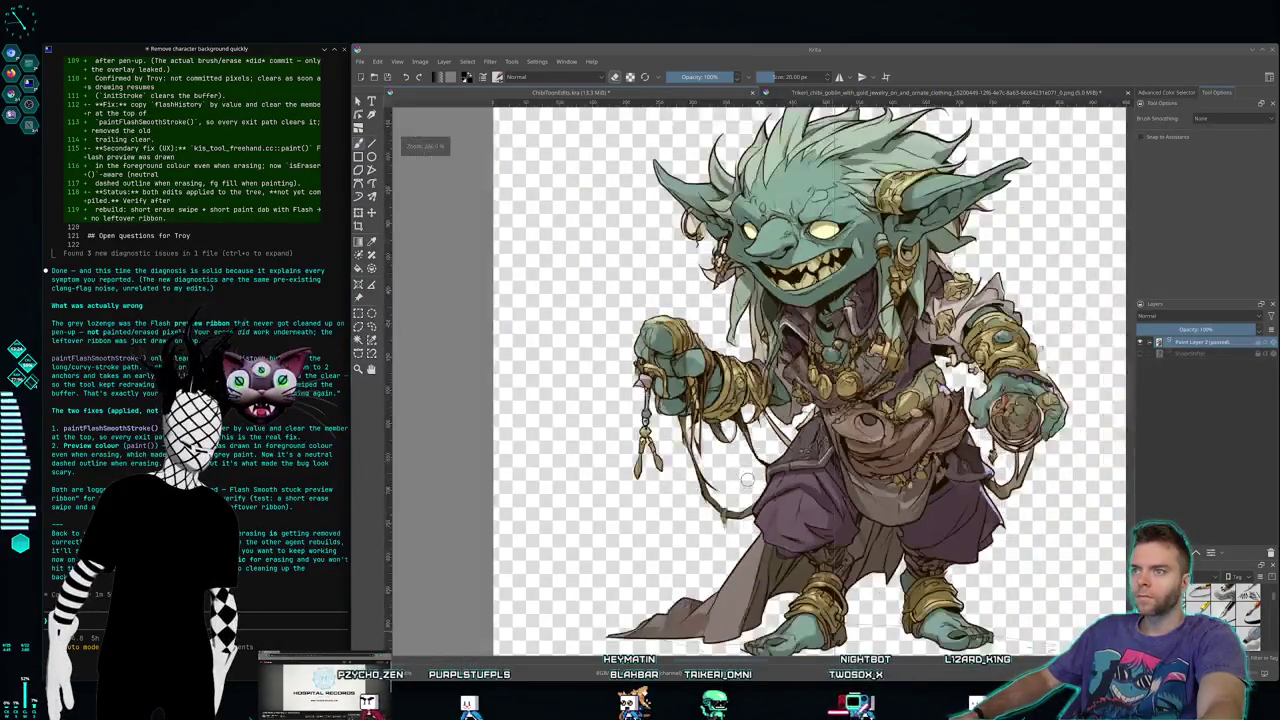
{"action": "scroll", "coordinate": [776, 367], "scroll_direction": "up", "scroll_amount": 1}
{"action": "scroll", "coordinate": [776, 367], "scroll_direction": "up", "scroll_amount": 1}
{"action": "scroll", "coordinate": [776, 367], "scroll_direction": "up", "scroll_amount": 1}
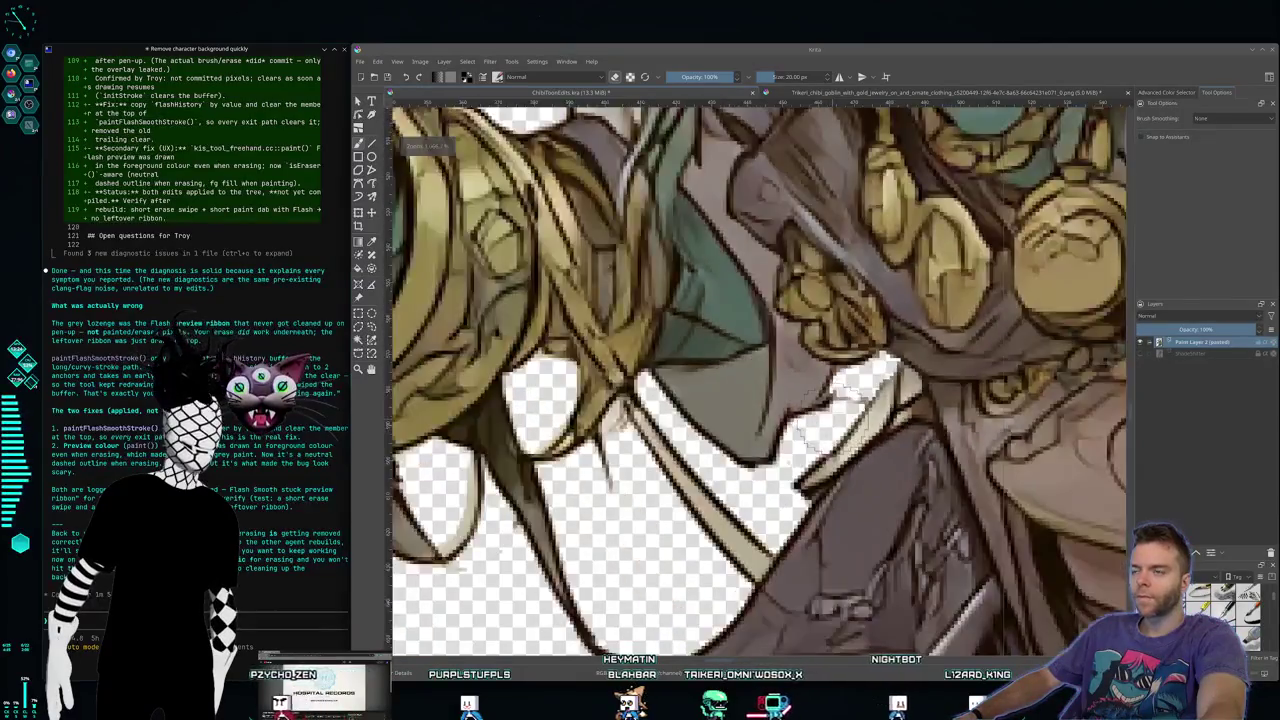
{"action": "scroll", "coordinate": [776, 367], "scroll_direction": "up", "scroll_amount": 1}
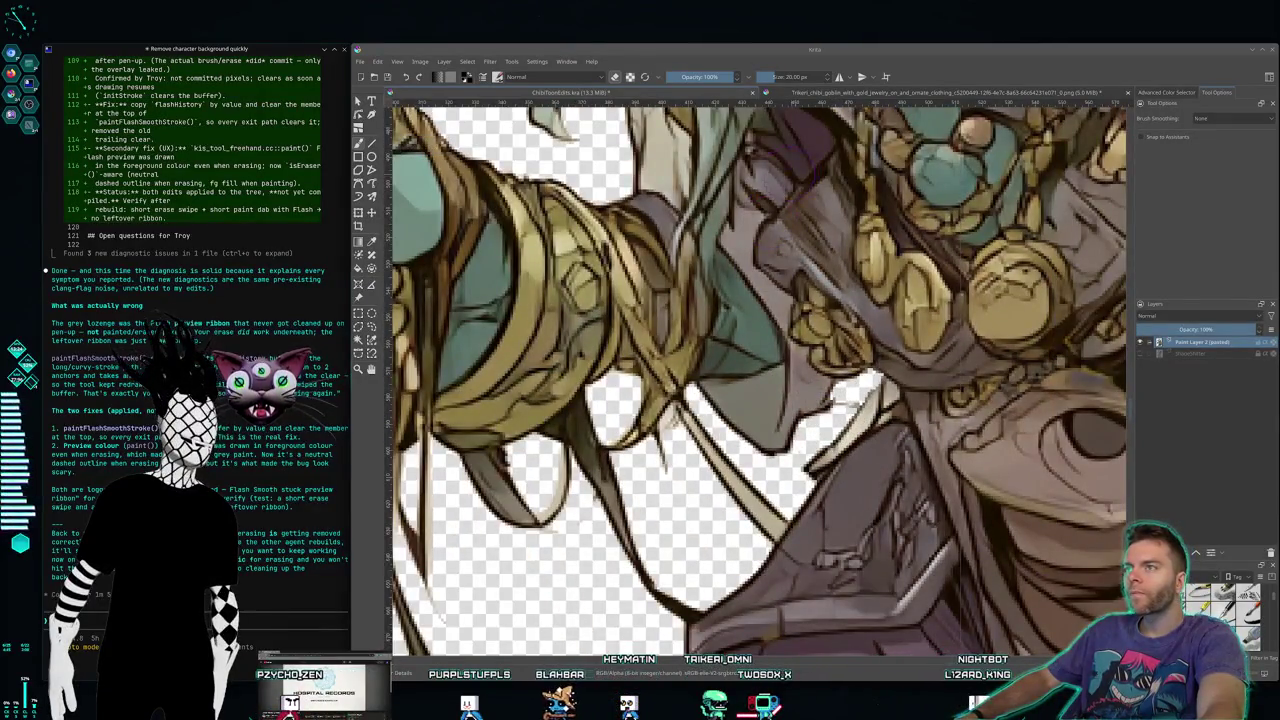
{"action": "scroll", "coordinate": [828, 80], "scroll_direction": "down", "scroll_amount": 5}
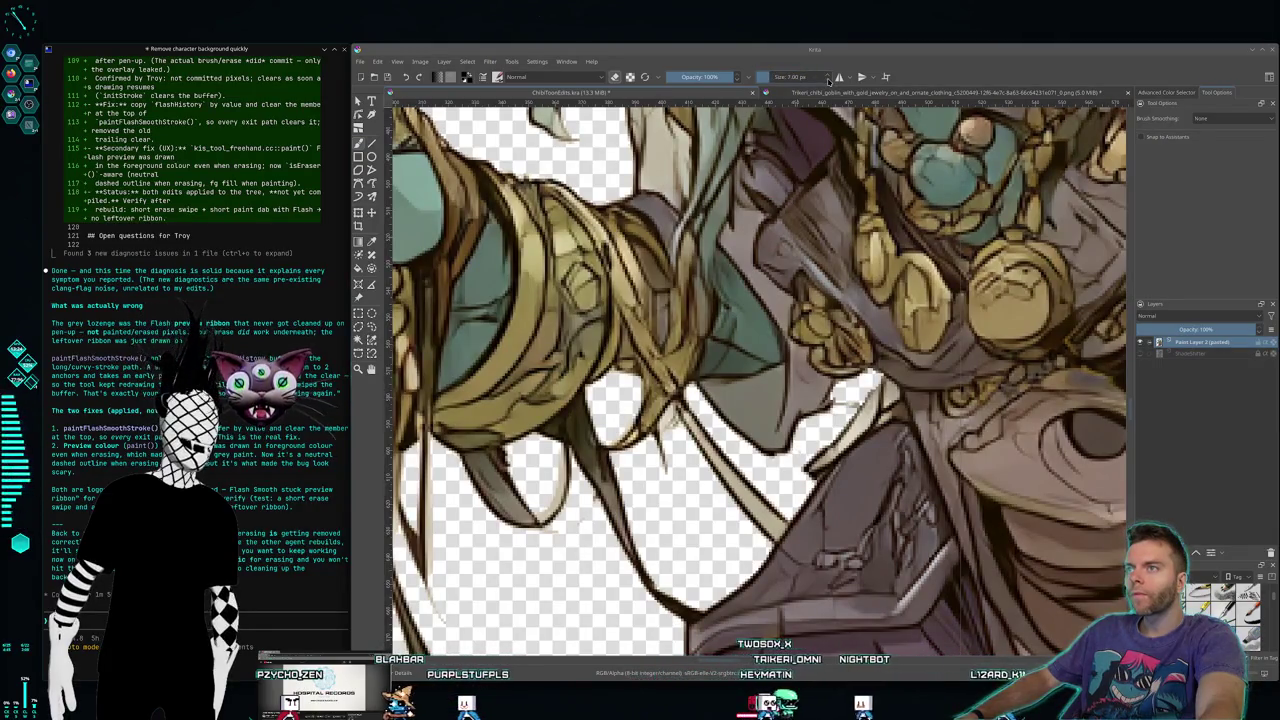
{"action": "scroll", "coordinate": [828, 80], "scroll_direction": "down", "scroll_amount": 2}
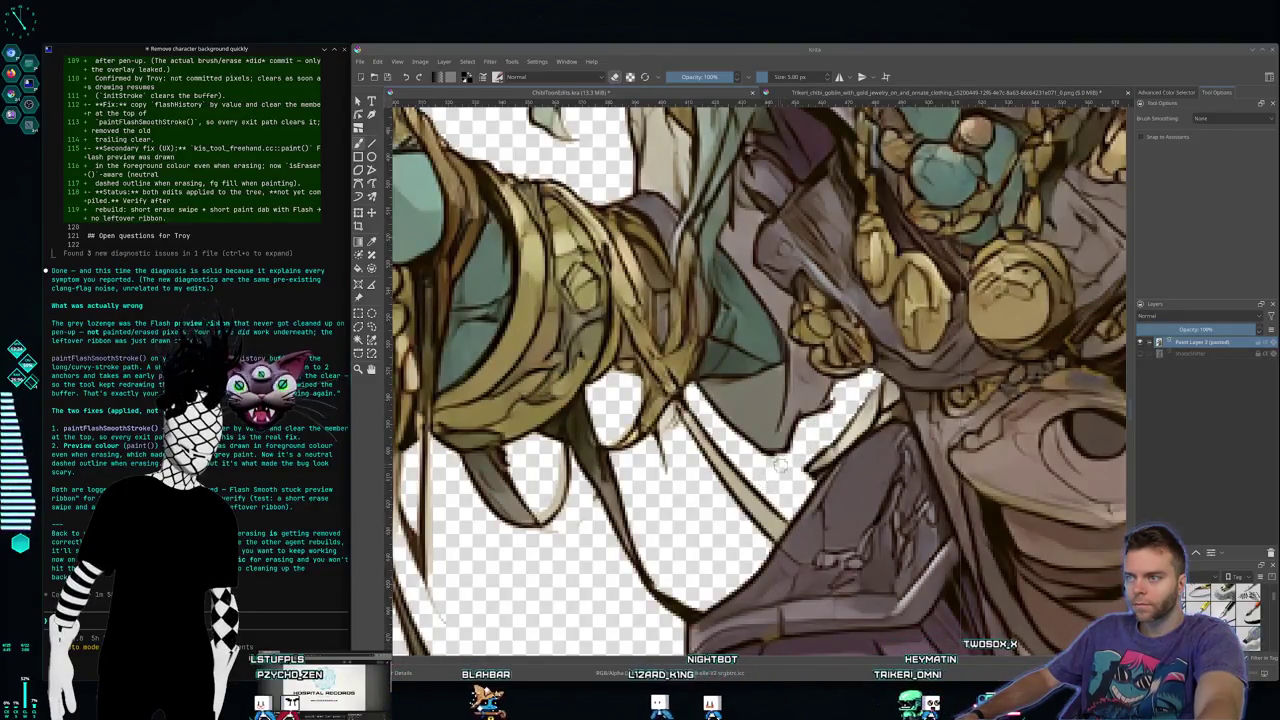
{"action": "scroll", "coordinate": [779, 465], "scroll_direction": "down", "scroll_amount": 5}
{"action": "scroll", "coordinate": [882, 424], "scroll_direction": "down", "scroll_amount": 1}
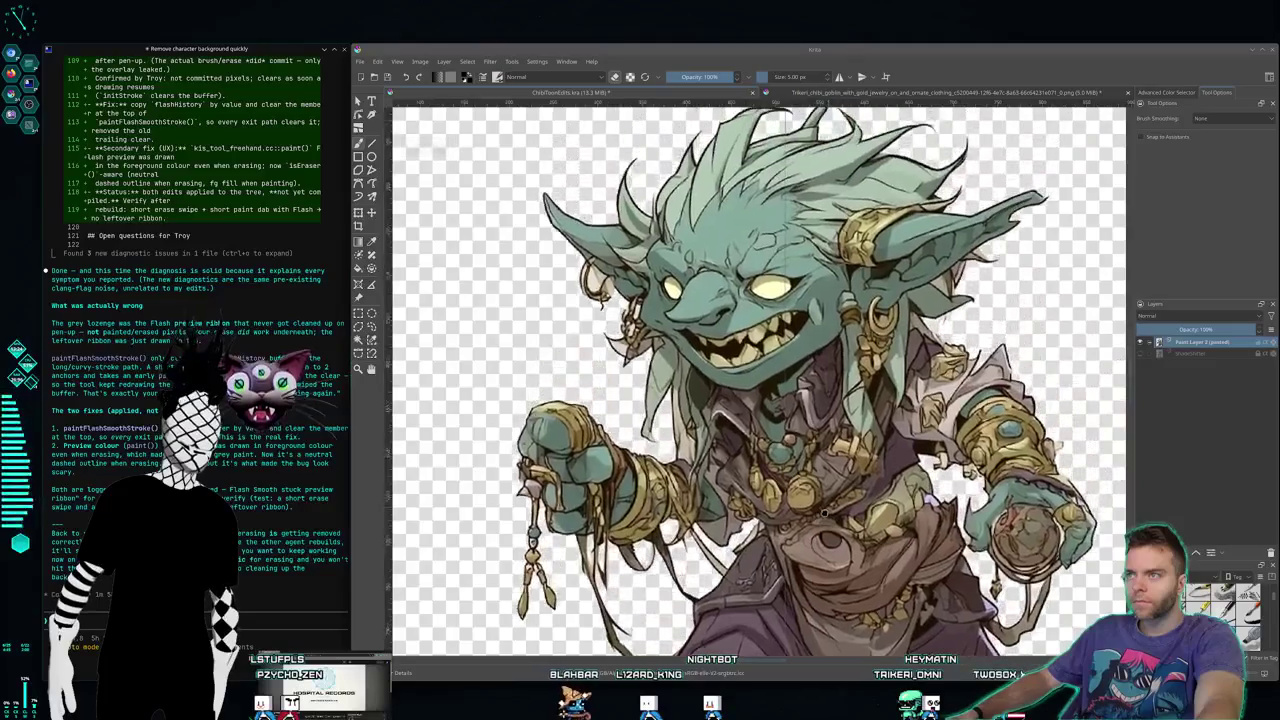
{"action": "scroll", "coordinate": [882, 424], "scroll_direction": "up", "scroll_amount": 1}
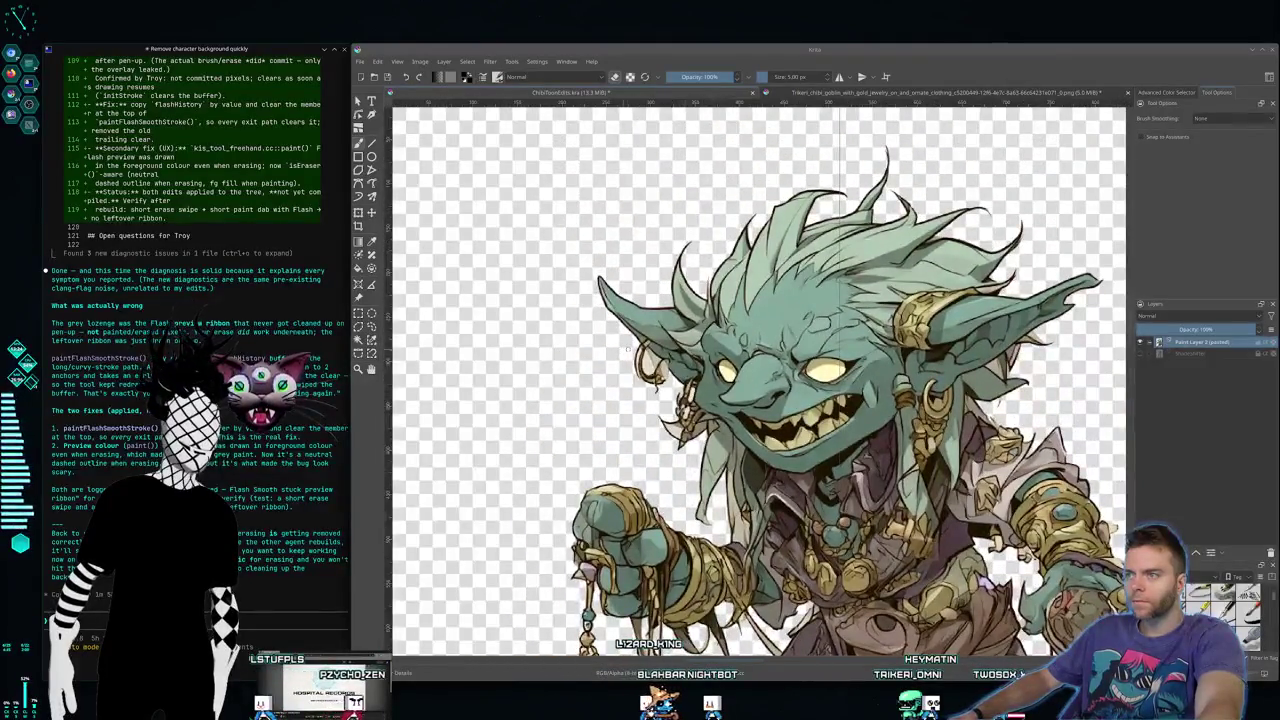
{"action": "scroll", "coordinate": [628, 348], "scroll_direction": "up", "scroll_amount": 2}
{"action": "scroll", "coordinate": [628, 348], "scroll_direction": "up", "scroll_amount": 2}
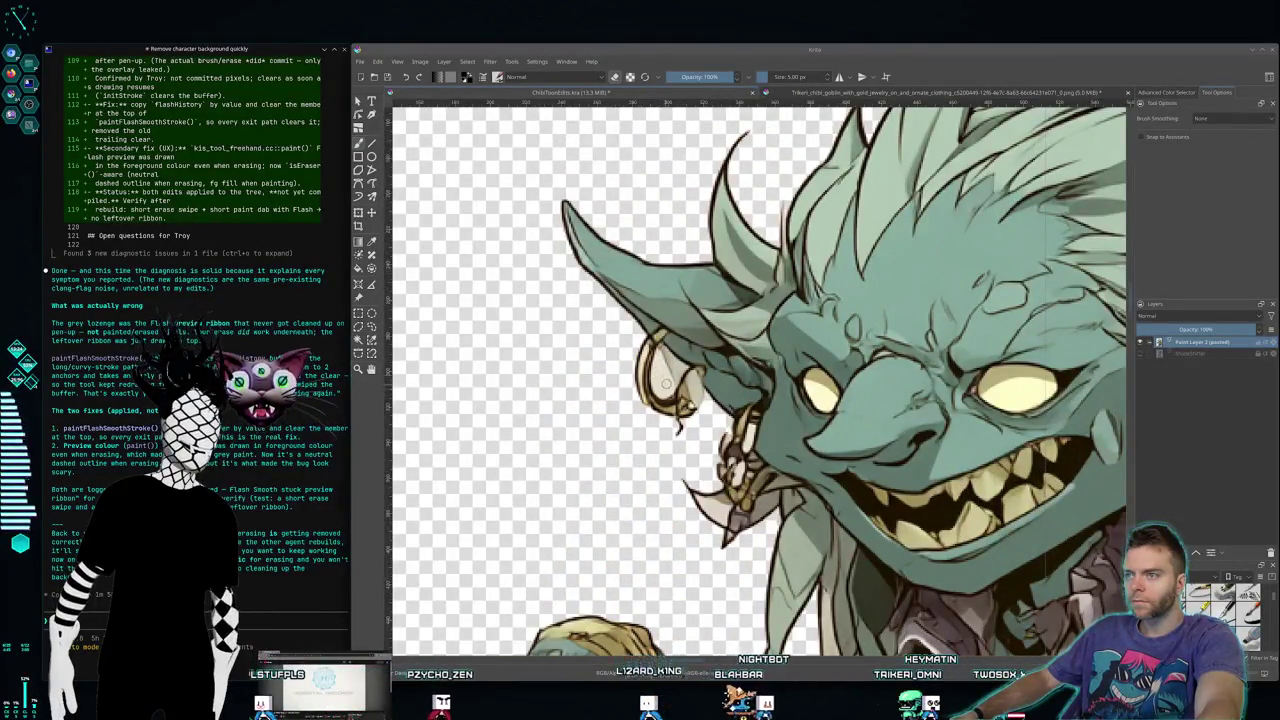
{"action": "scroll", "coordinate": [645, 348], "scroll_direction": "up", "scroll_amount": 2}
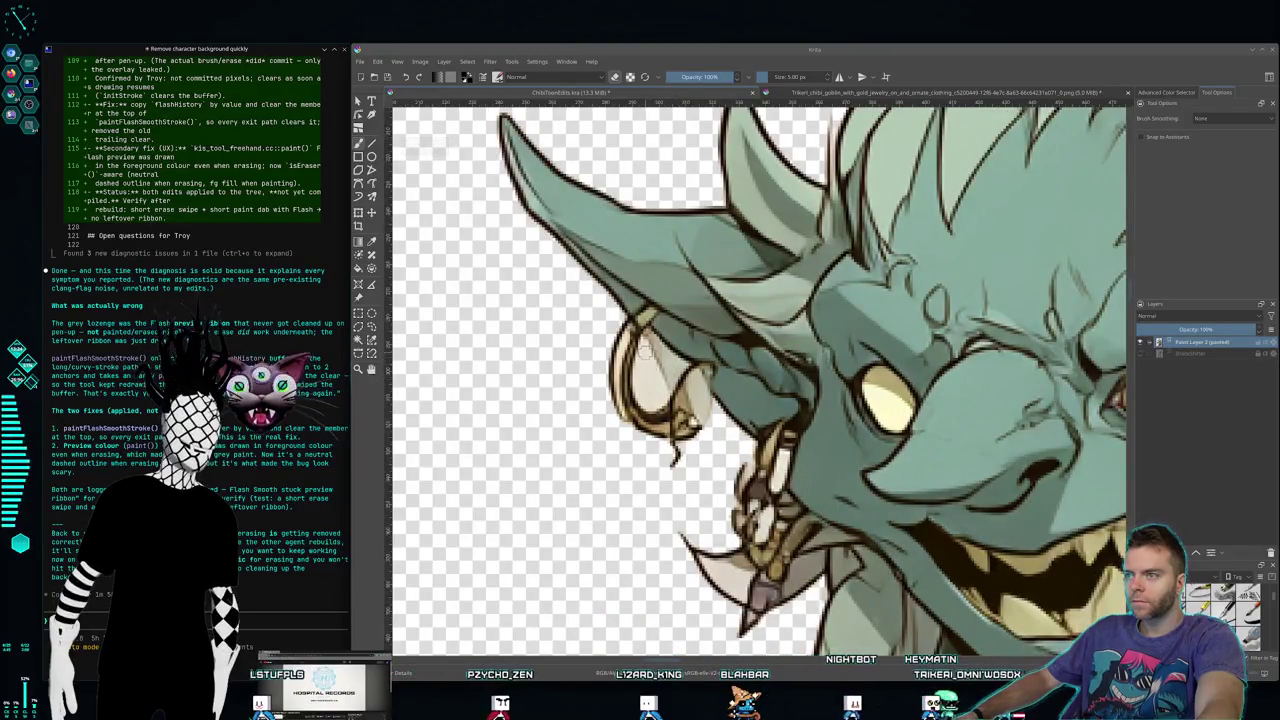
{"action": "scroll", "coordinate": [645, 367], "scroll_direction": "down", "scroll_amount": 2}
{"action": "scroll", "coordinate": [645, 367], "scroll_direction": "down", "scroll_amount": 2}
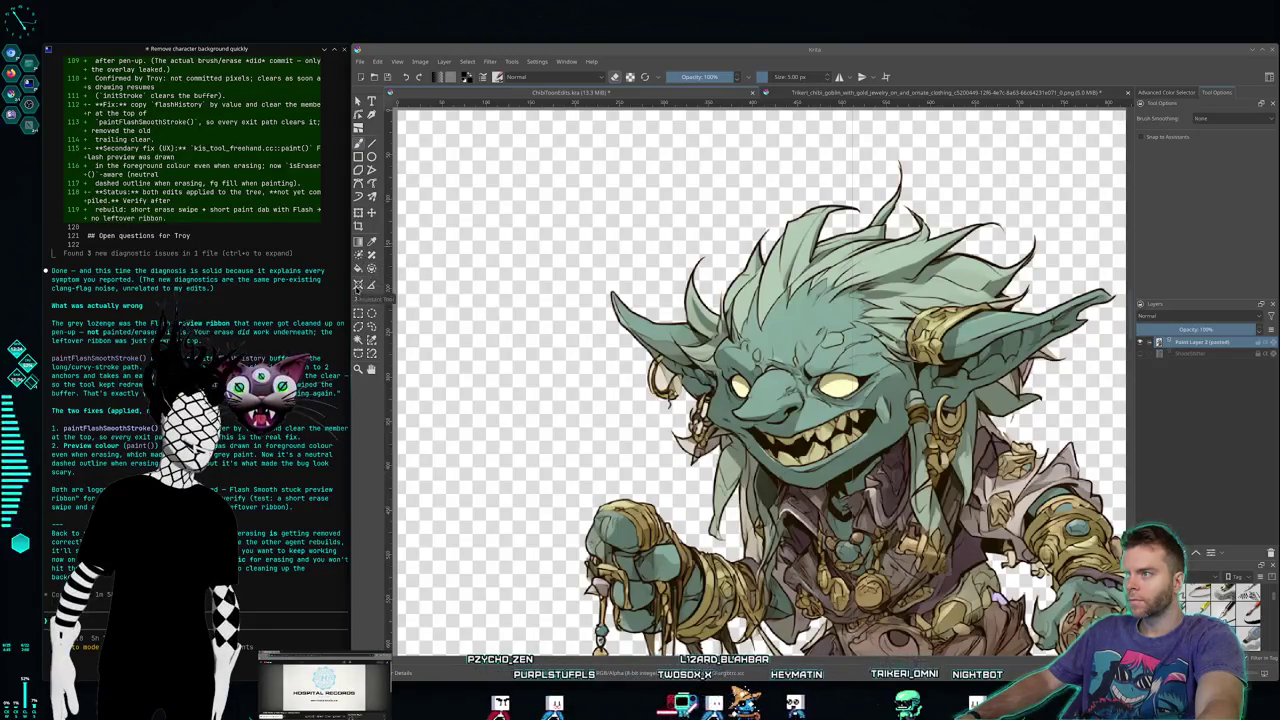
{"action": "left_click", "coordinate": [357, 341]}
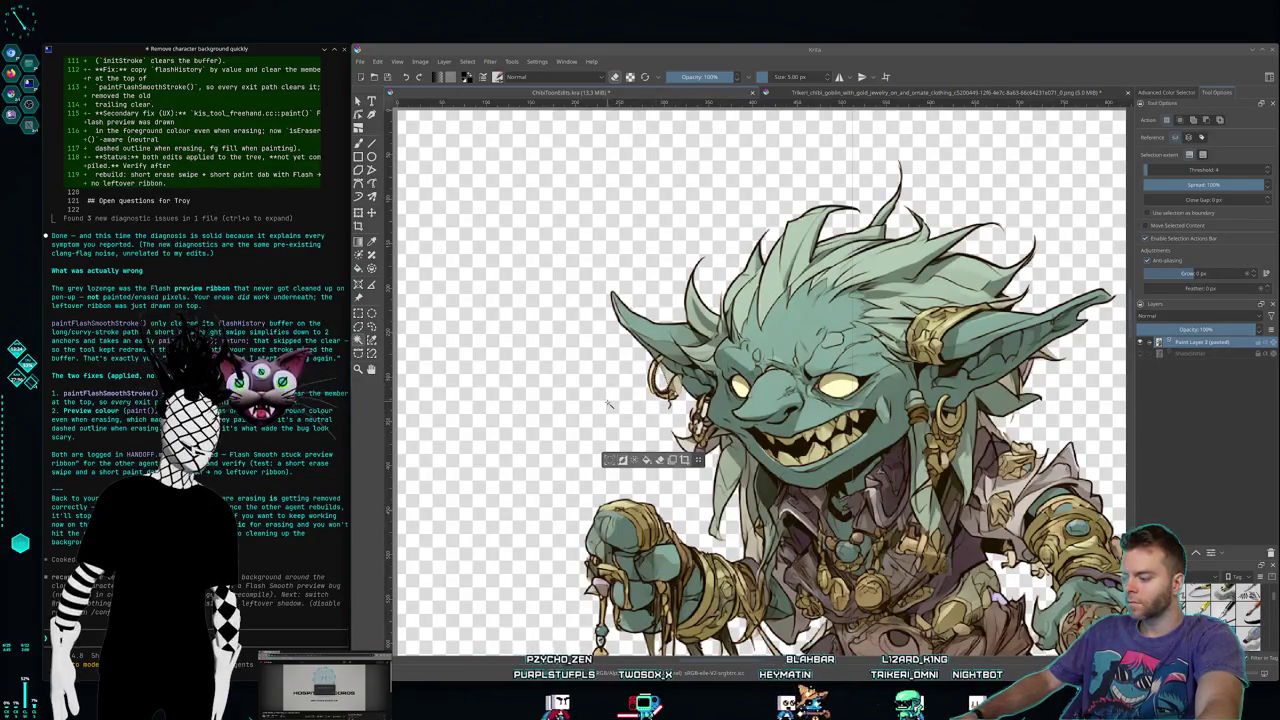
{"action": "left_click", "coordinate": [608, 404]}
{"action": "left_click_drag", "start_coordinate": [760, 400], "coordinate": [640, 202]}
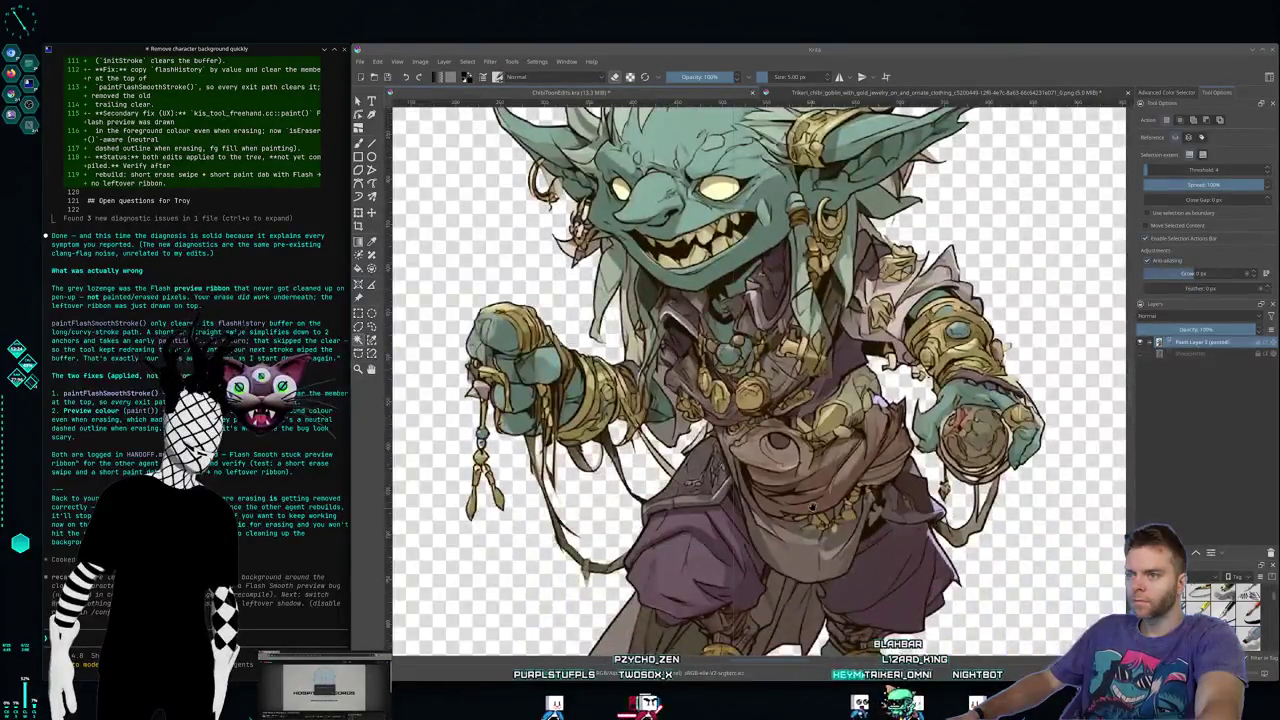
{"action": "left_click_drag", "start_coordinate": [852, 527], "coordinate": [690, 403]}
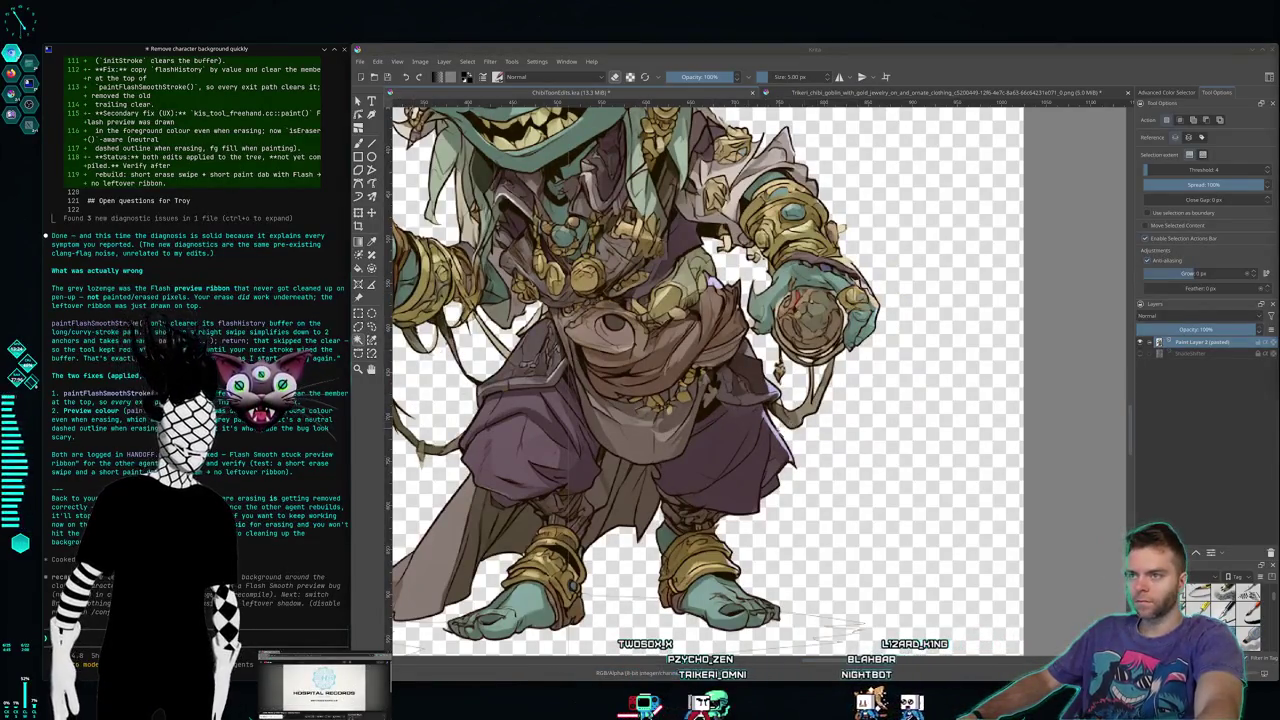
{"action": "scroll", "coordinate": [788, 385], "scroll_direction": "up", "scroll_amount": 5}
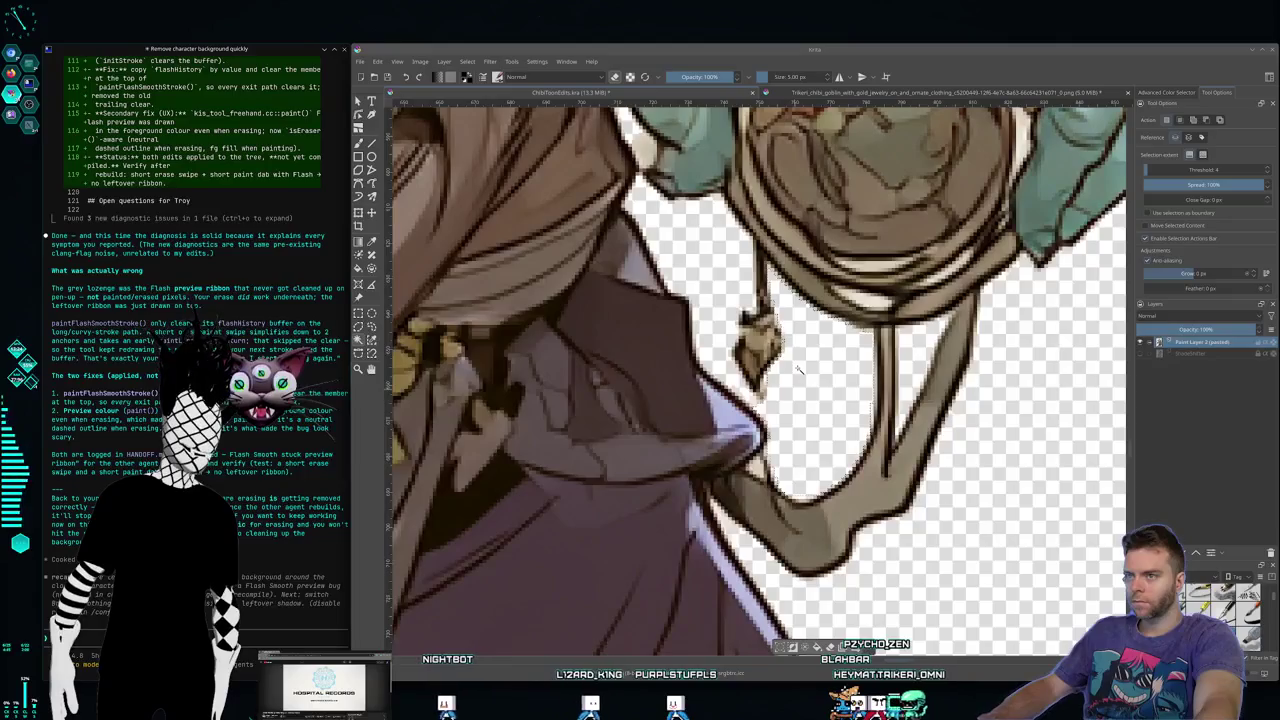
{"action": "key", "text": "b"}
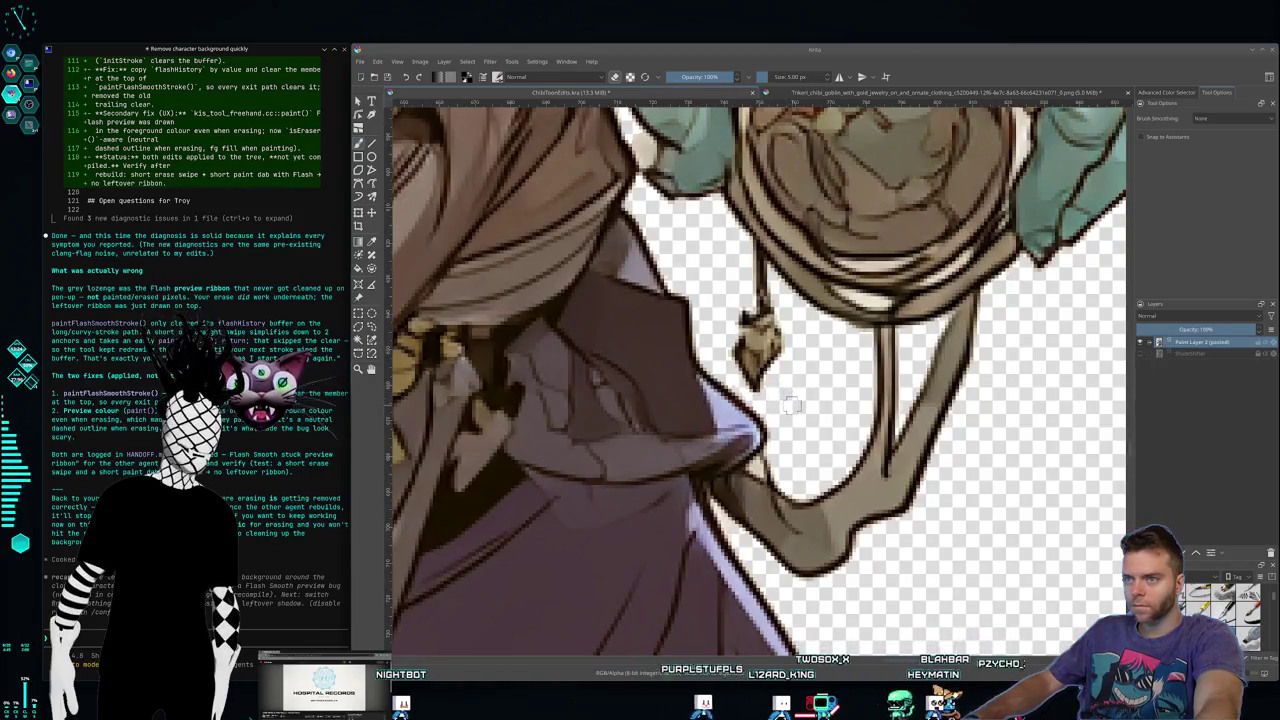
{"action": "scroll", "coordinate": [790, 405], "scroll_direction": "down", "scroll_amount": 3}
{"action": "scroll", "coordinate": [790, 406], "scroll_direction": "down", "scroll_amount": 1}
{"action": "scroll", "coordinate": [715, 483], "scroll_direction": "up", "scroll_amount": 1}
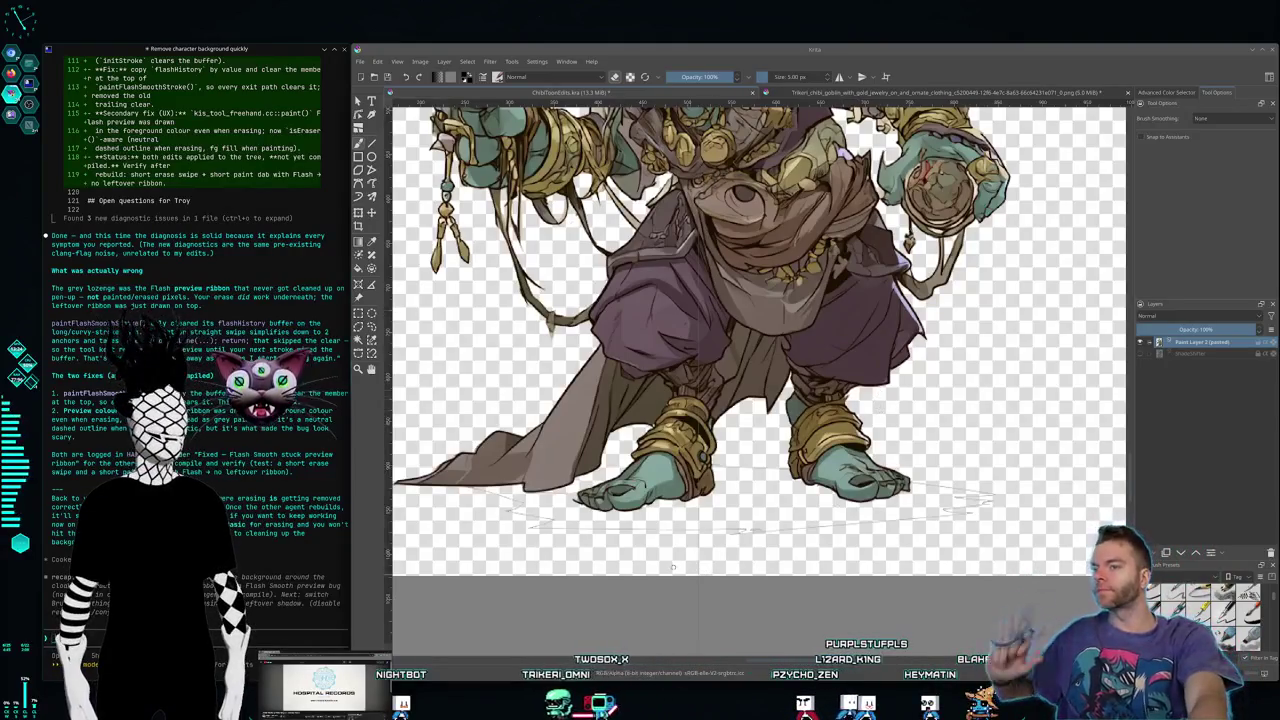
{"action": "scroll", "coordinate": [807, 469], "scroll_direction": "up", "scroll_amount": 1}
{"action": "scroll", "coordinate": [807, 469], "scroll_direction": "up", "scroll_amount": 1}
{"action": "left_click_drag", "start_coordinate": [807, 469], "coordinate": [826, 444]}
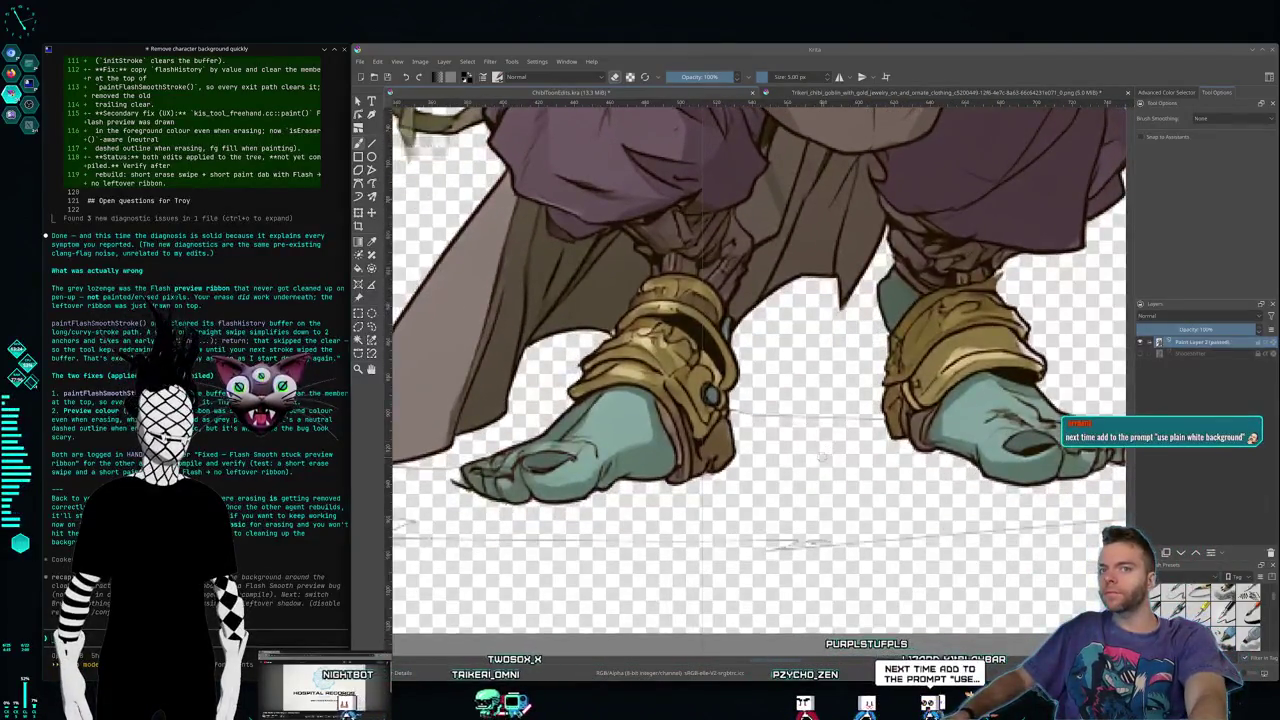
{"action": "scroll", "coordinate": [818, 420], "scroll_direction": "up", "scroll_amount": 1}
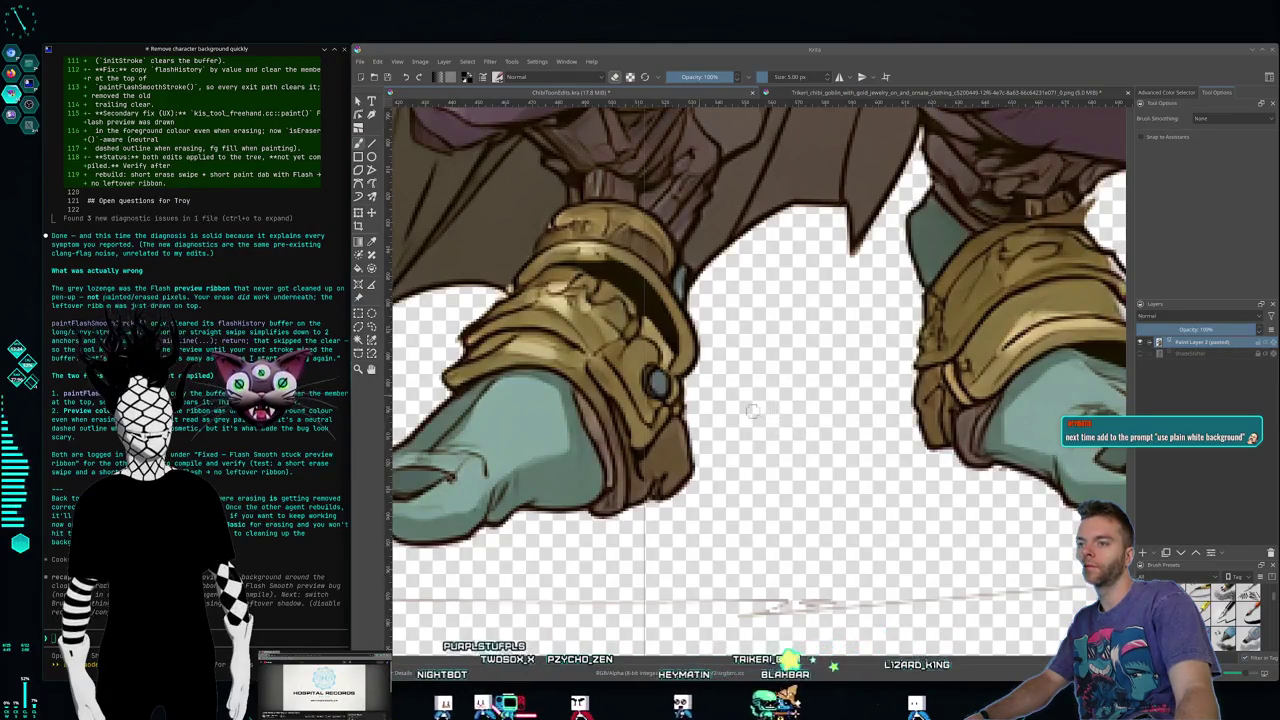
{"action": "scroll", "coordinate": [774, 428], "scroll_direction": "down", "scroll_amount": 1}
{"action": "scroll", "coordinate": [774, 428], "scroll_direction": "down", "scroll_amount": 2}
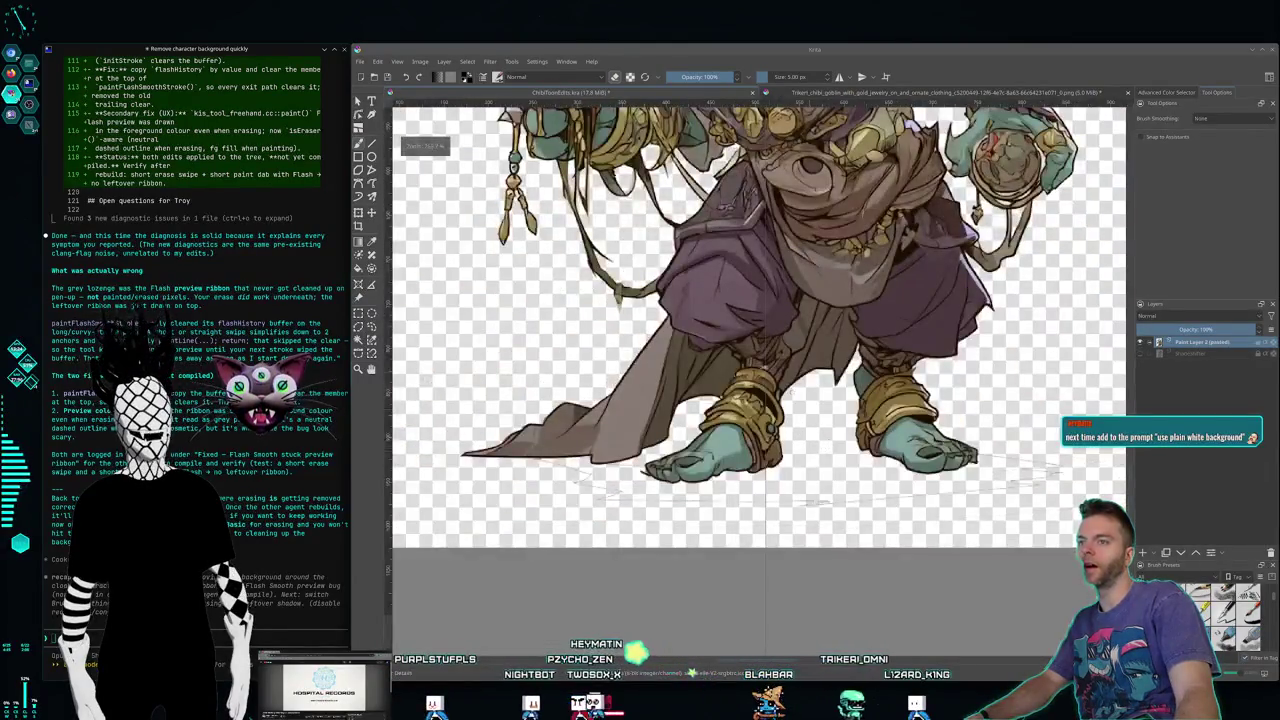
{"action": "scroll", "coordinate": [589, 497], "scroll_direction": "up", "scroll_amount": 2}
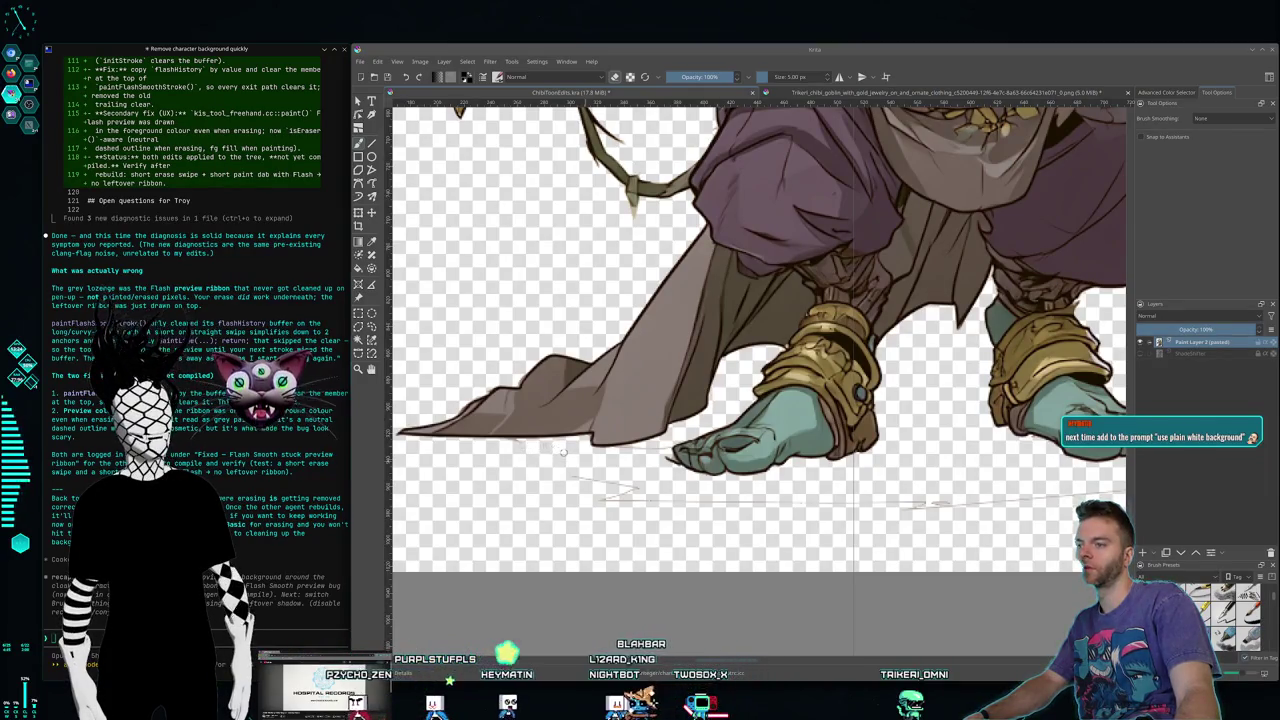
{"action": "scroll", "coordinate": [573, 461], "scroll_direction": "down", "scroll_amount": 1}
{"action": "scroll", "coordinate": [573, 461], "scroll_direction": "down", "scroll_amount": 1}
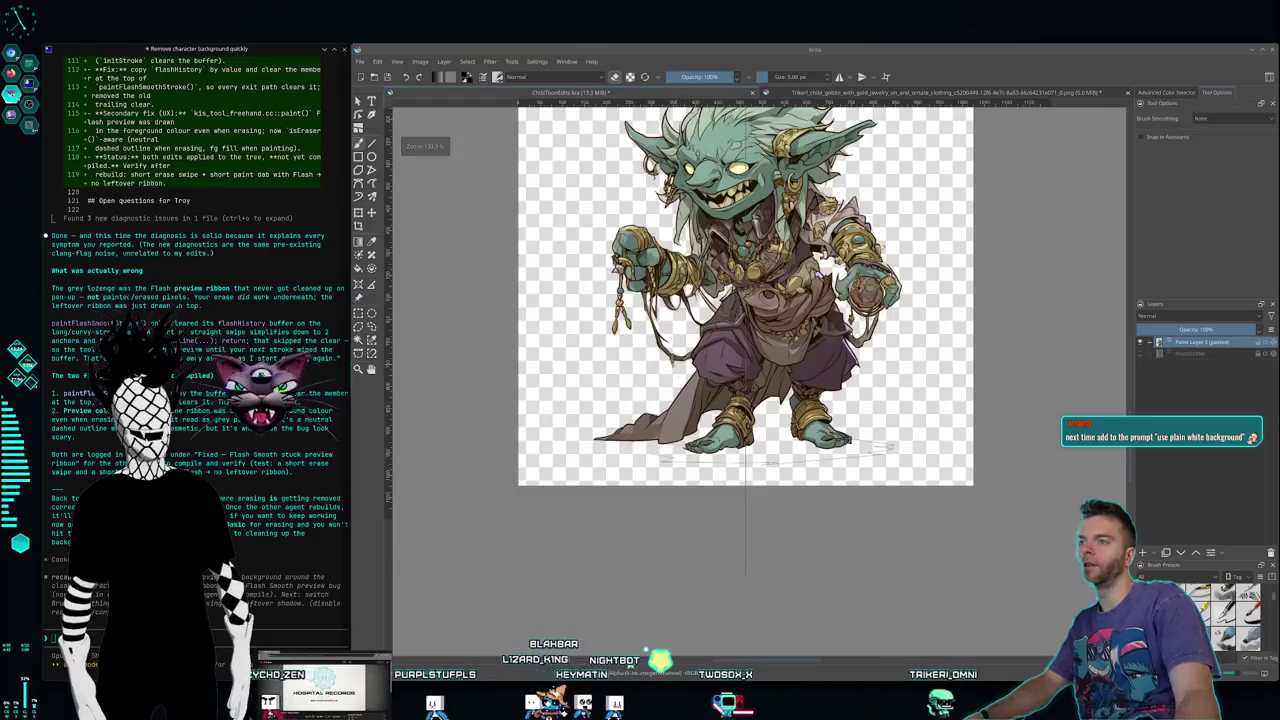
{"action": "scroll", "coordinate": [646, 381], "scroll_direction": "up", "scroll_amount": 1}
{"action": "scroll", "coordinate": [646, 381], "scroll_direction": "down", "scroll_amount": 1}
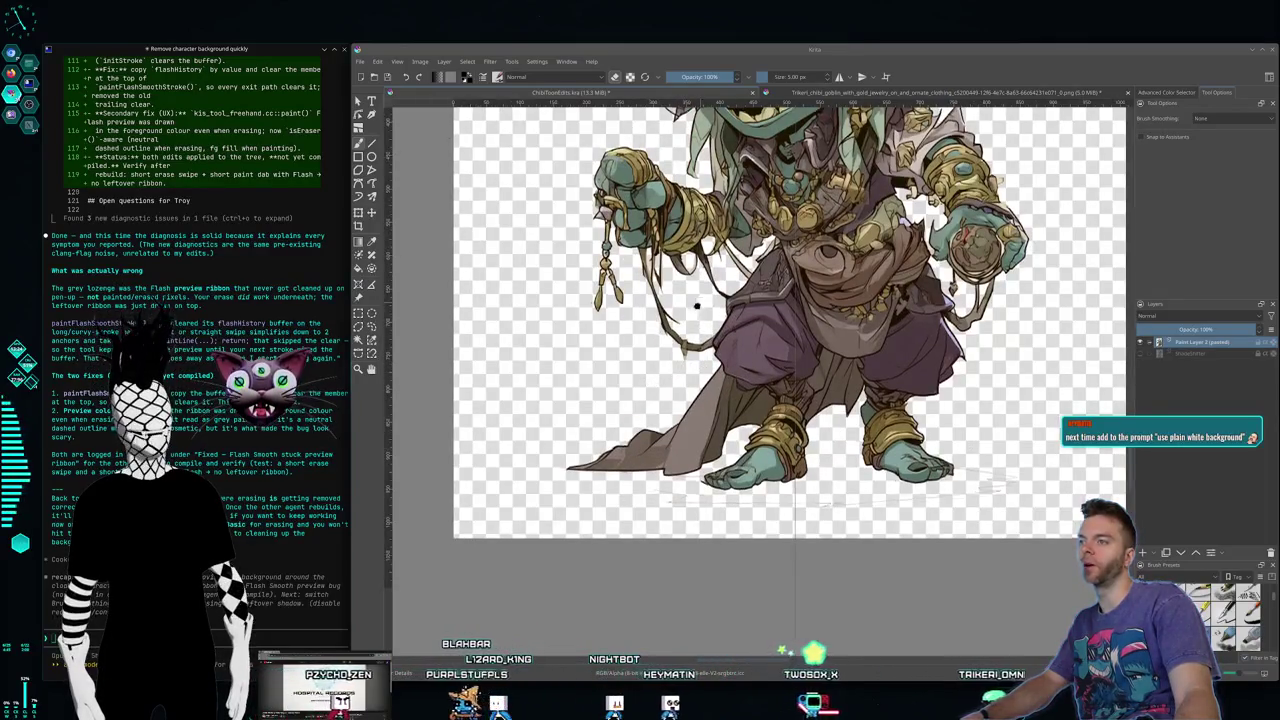
Step: Zoom into the goblin's feet, clear the faint grey lines beneath them, then frame the whole chibi
{"action": "scroll", "coordinate": [590, 426], "scroll_direction": "up", "scroll_amount": 1}
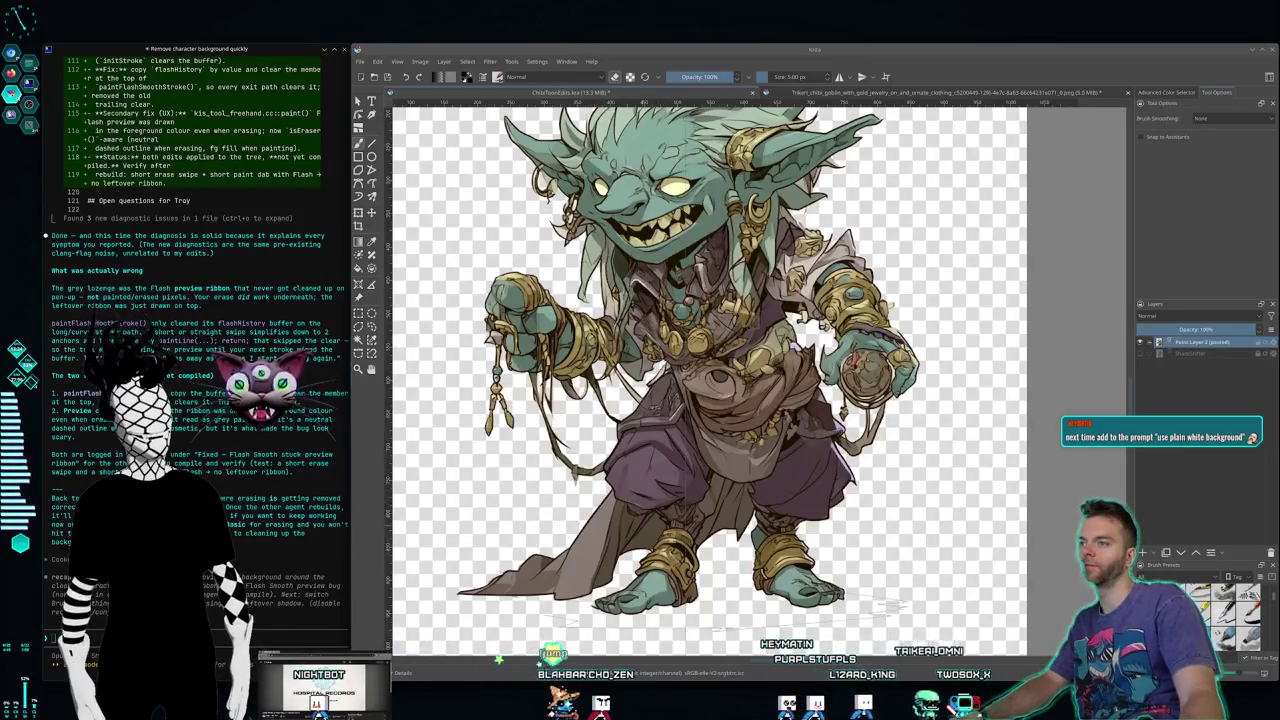
{"action": "scroll", "coordinate": [677, 525], "scroll_direction": "up", "scroll_amount": 5}
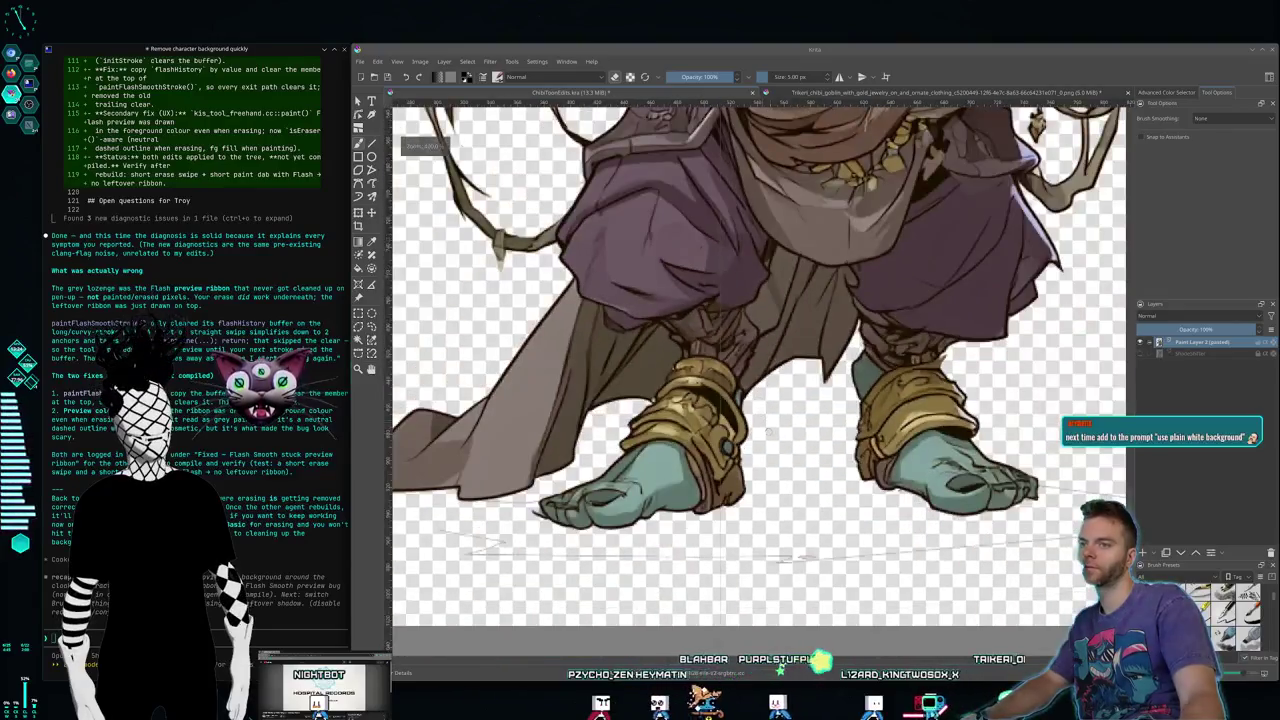
{"action": "left_click_drag", "start_coordinate": [768, 431], "coordinate": [623, 396]}
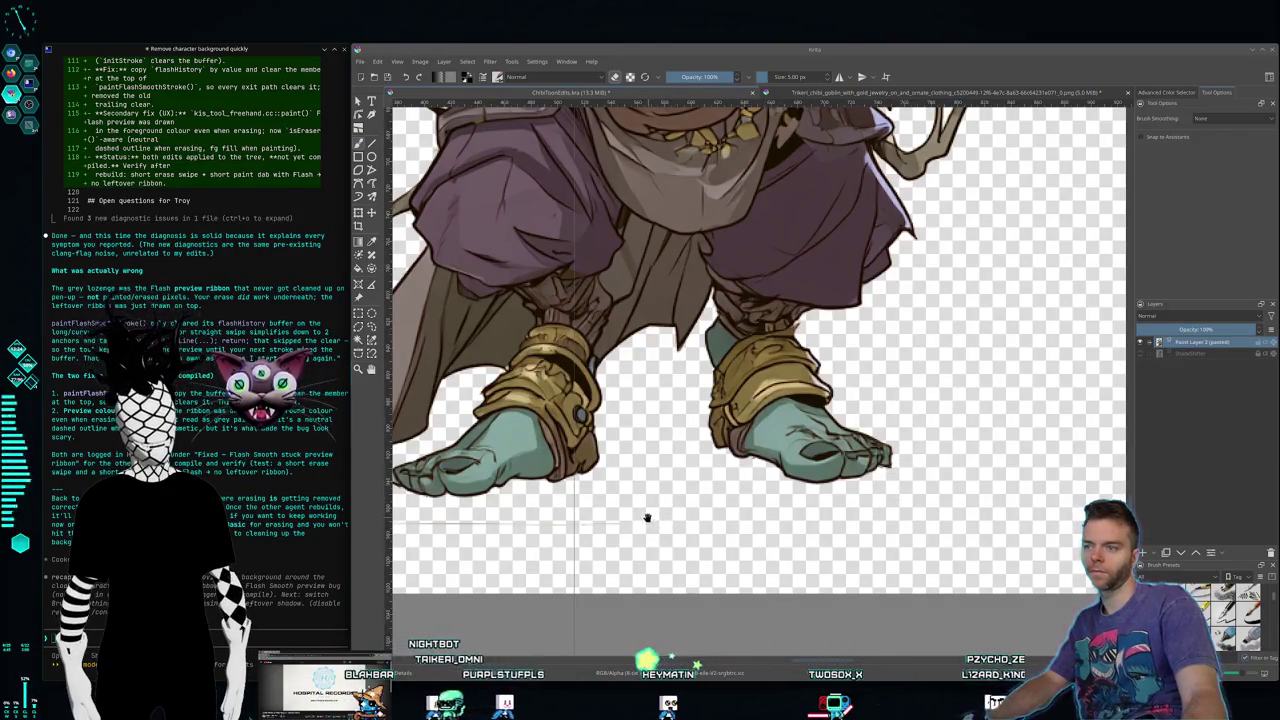
{"action": "left_click_drag", "start_coordinate": [651, 517], "coordinate": [894, 528]}
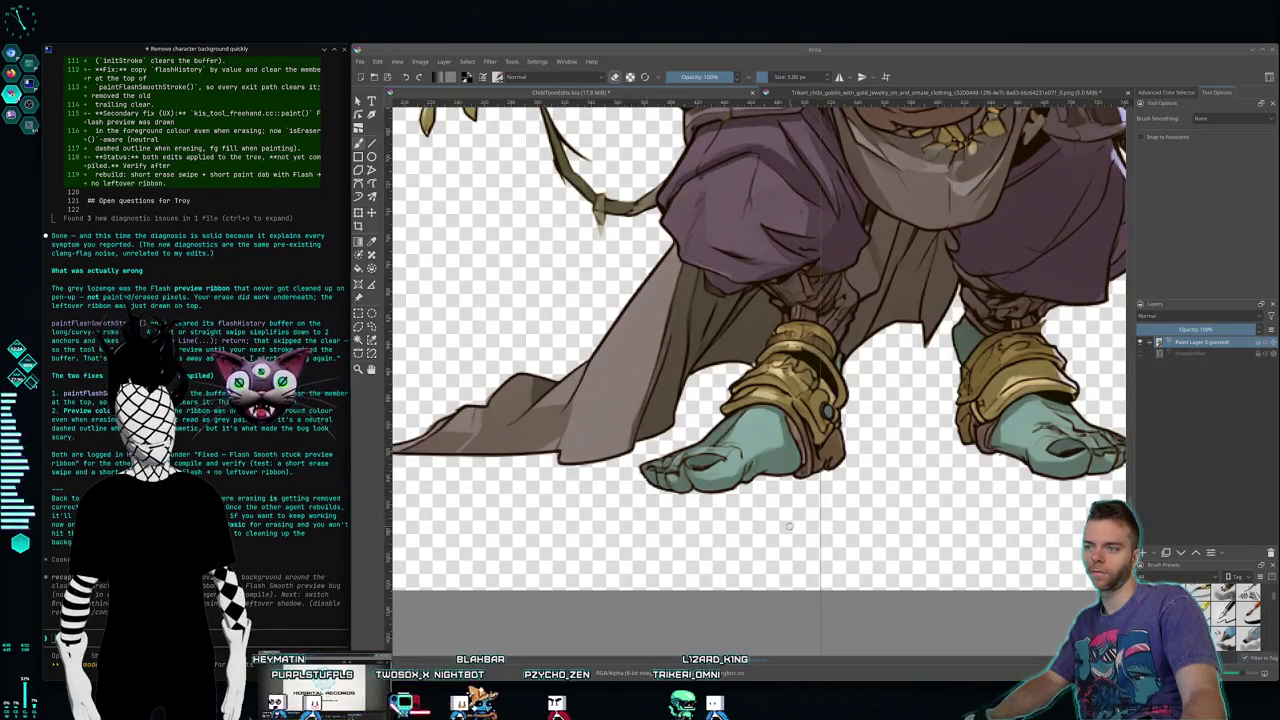
{"action": "left_click_drag", "start_coordinate": [940, 502], "coordinate": [760, 522]}
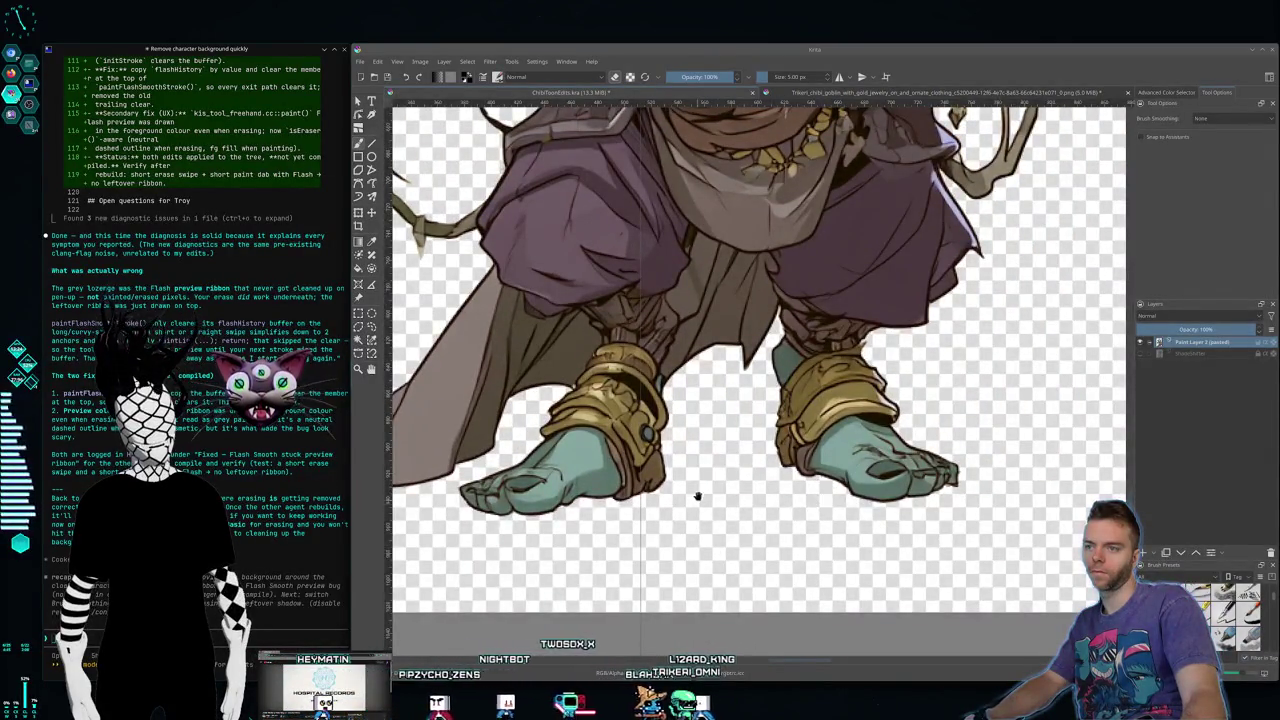
{"action": "scroll", "coordinate": [705, 514], "scroll_direction": "up", "scroll_amount": 1}
{"action": "scroll", "coordinate": [760, 480], "scroll_direction": "down", "scroll_amount": 1}
{"action": "scroll", "coordinate": [820, 440], "scroll_direction": "down", "scroll_amount": 1}
{"action": "scroll", "coordinate": [874, 400], "scroll_direction": "down", "scroll_amount": 1}
{"action": "left_click_drag", "start_coordinate": [874, 400], "coordinate": [879, 433]}
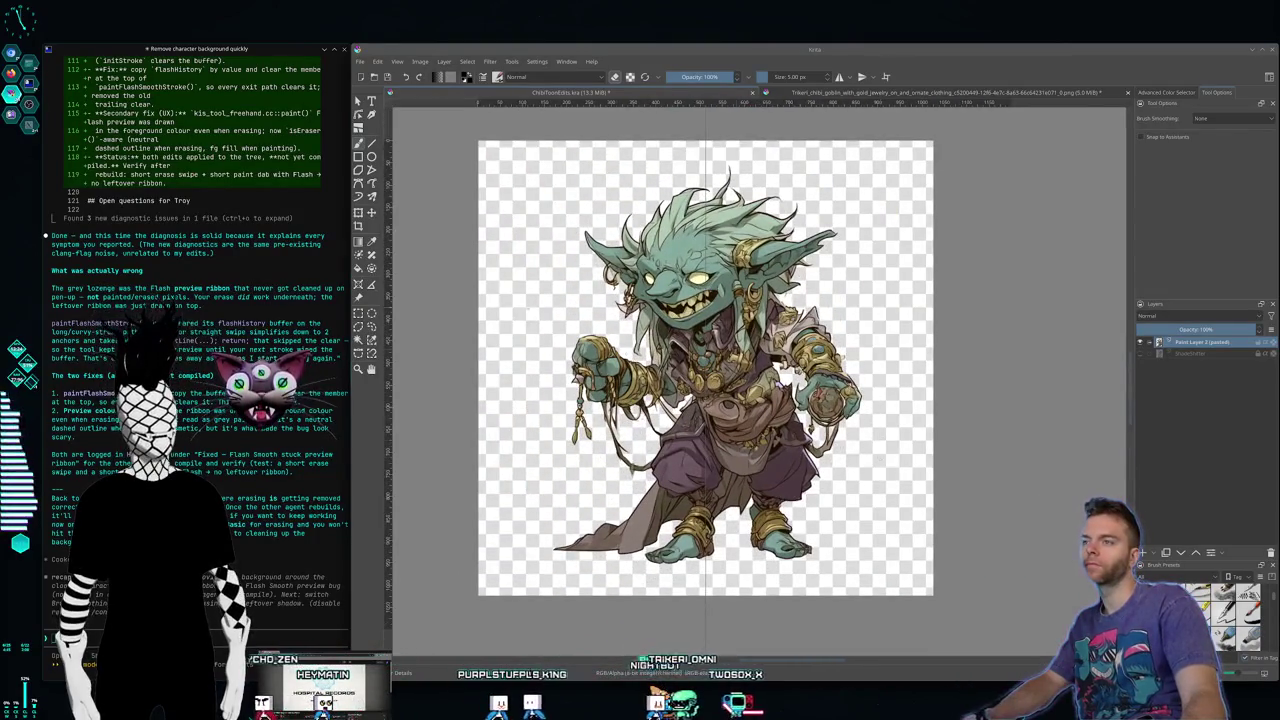
Step: Select around the goblin and move it slightly down and right to center it on the canvas
{"action": "key", "text": "ctrl+r"}
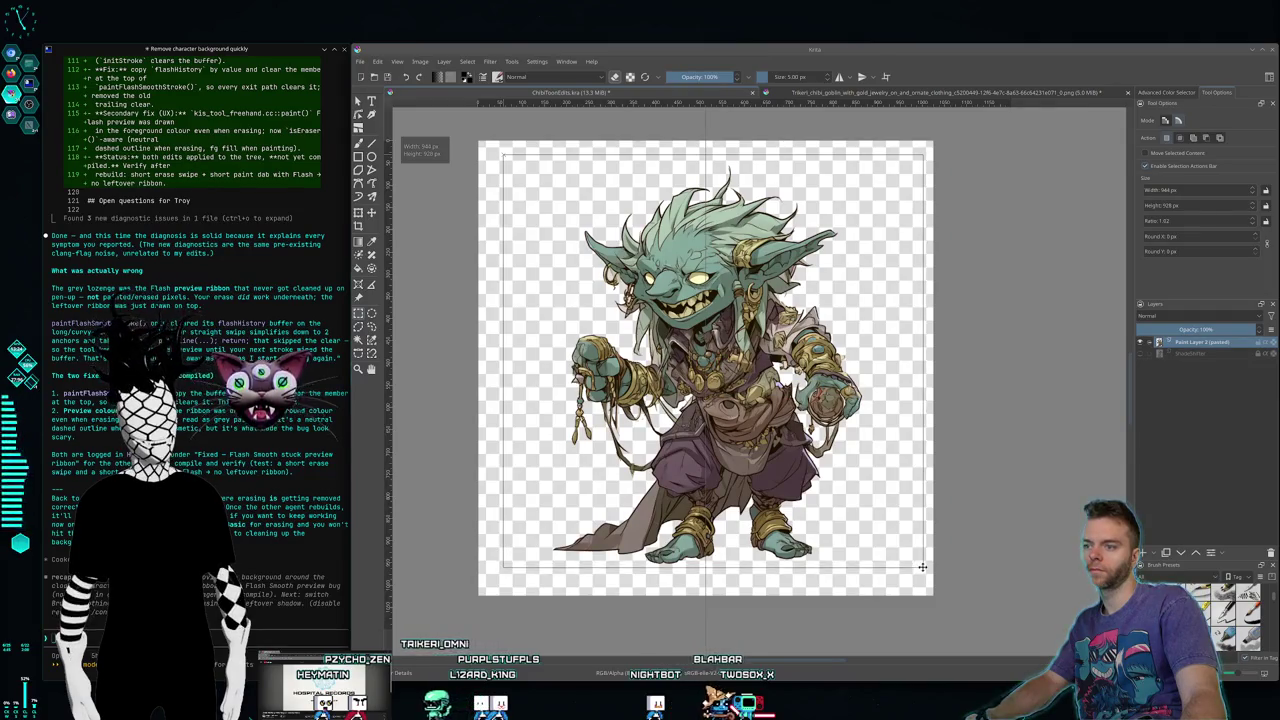
{"action": "left_click_drag", "start_coordinate": [922, 567], "coordinate": [921, 565]}
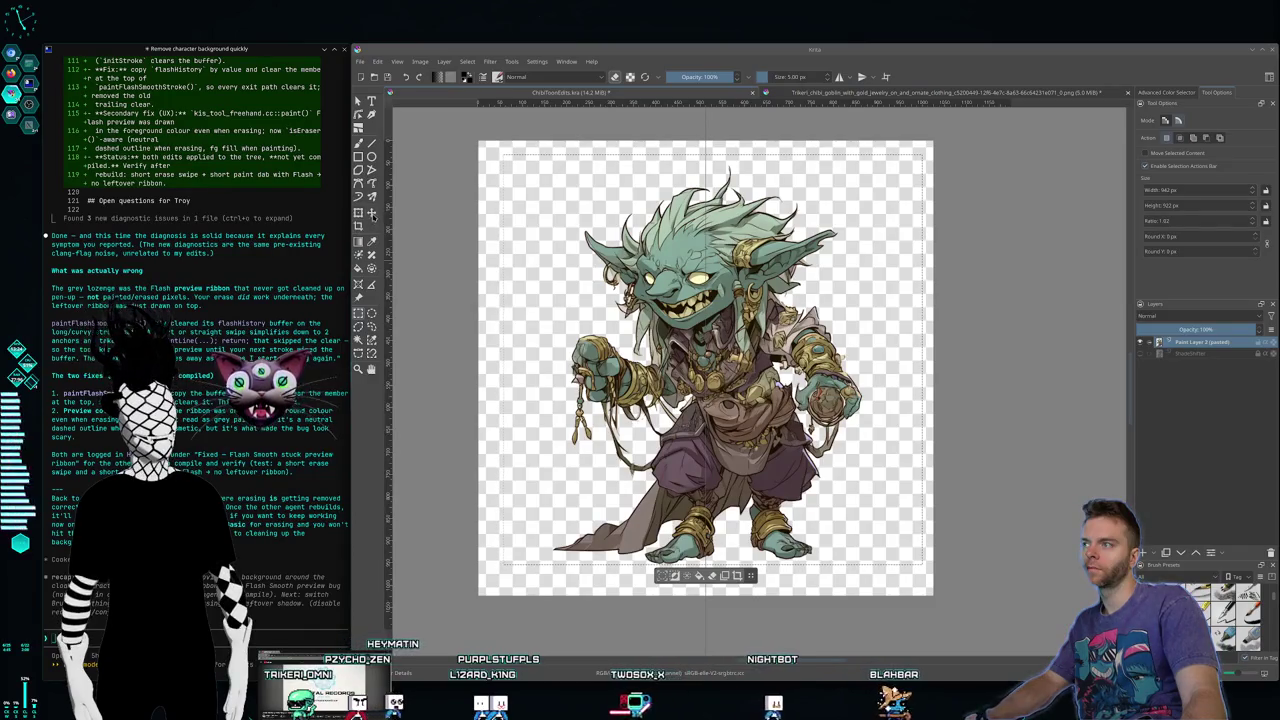
{"action": "key", "text": "t"}
{"action": "key", "text": "Down"}
{"action": "key", "text": "Down"}
{"action": "key", "text": "Down"}
{"action": "key", "text": "Down"}
{"action": "key", "text": "Down"}
{"action": "key", "text": "Down"}
{"action": "key", "text": "Down"}
{"action": "left_click_drag", "start_coordinate": [752, 578], "coordinate": [769, 637]}
{"action": "left_click_drag", "start_coordinate": [741, 441], "coordinate": [741, 444]}
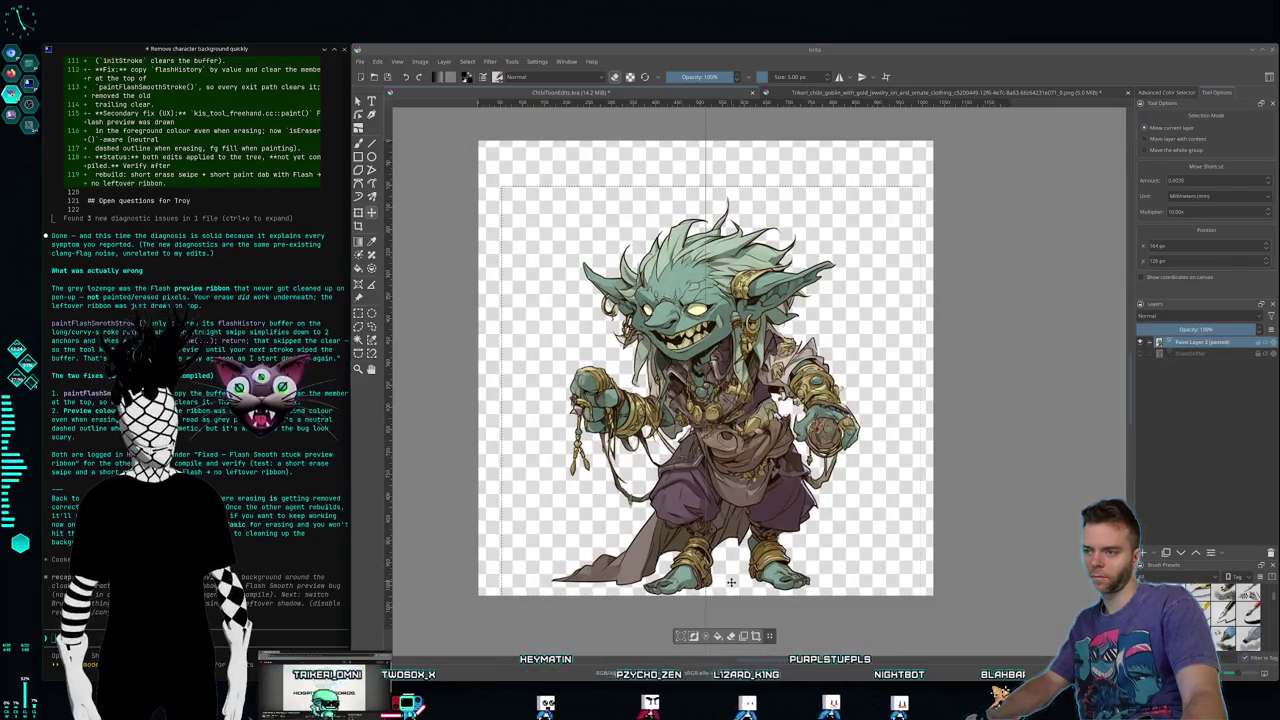
Step: Check the goblin's feet up close, then nudge the layer about 5 px left to centre it
{"action": "scroll", "coordinate": [731, 582], "scroll_direction": "up", "scroll_amount": 3}
{"action": "scroll", "coordinate": [731, 582], "scroll_direction": "up", "scroll_amount": 2}
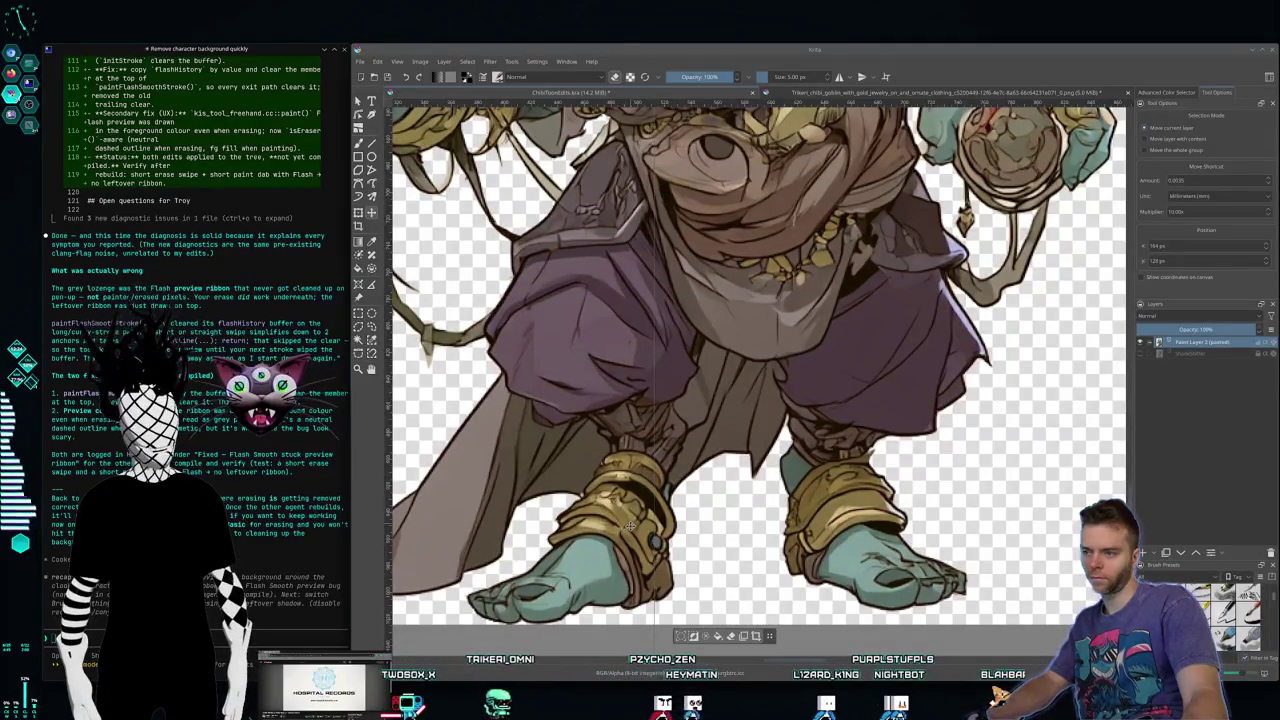
{"action": "scroll", "coordinate": [712, 506], "scroll_direction": "down", "scroll_amount": 3}
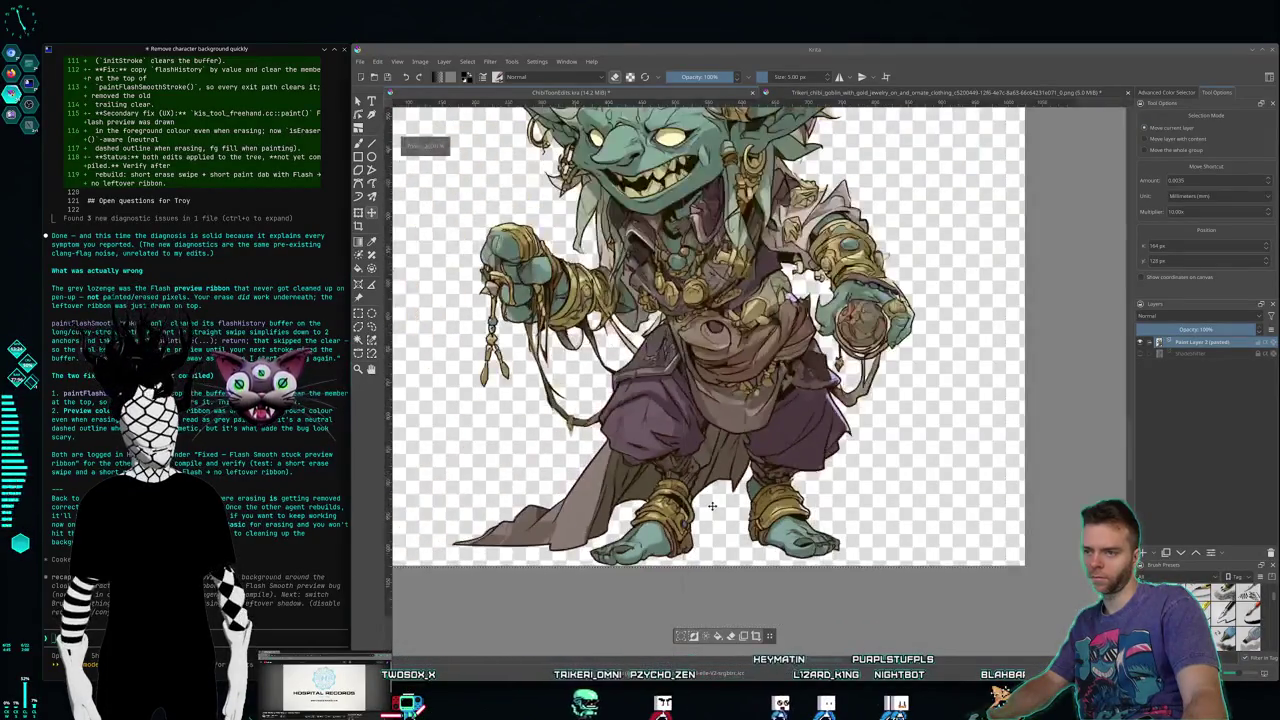
{"action": "scroll", "coordinate": [712, 506], "scroll_direction": "down", "scroll_amount": 2}
{"action": "scroll", "coordinate": [712, 506], "scroll_direction": "up", "scroll_amount": 1}
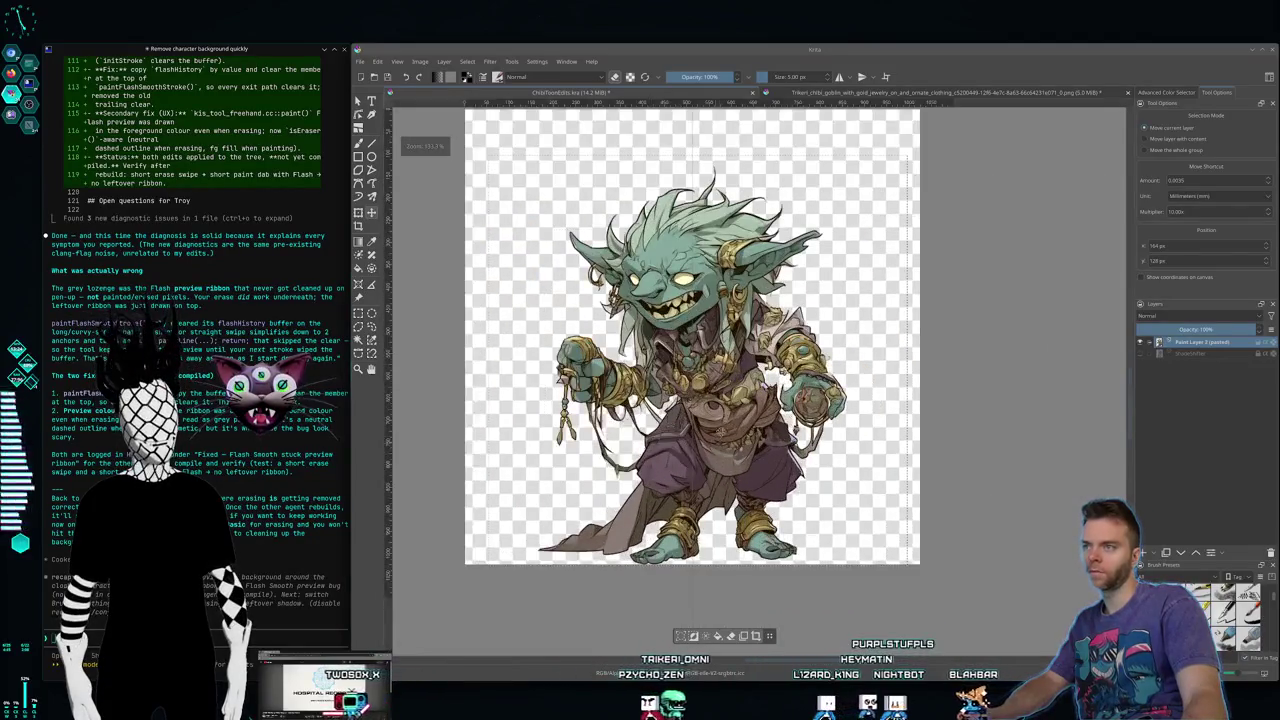
{"action": "left_click_drag", "start_coordinate": [712, 506], "coordinate": [707, 506]}
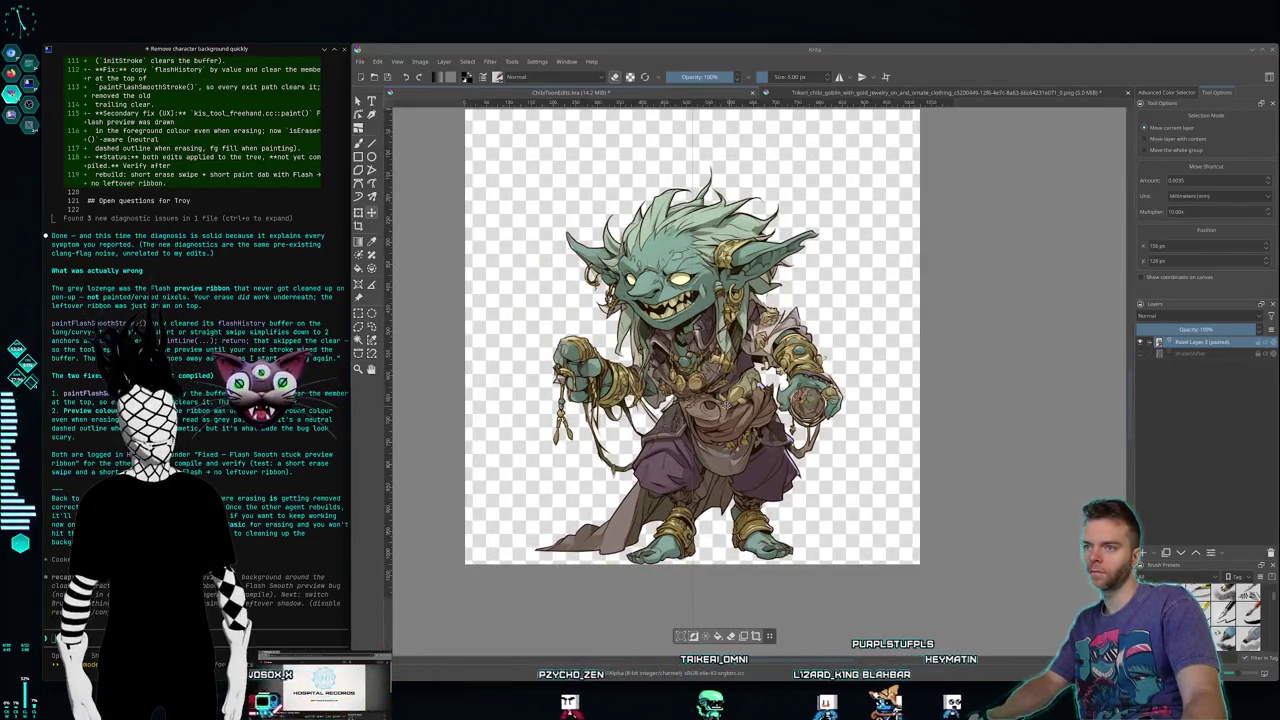
Step: Undo the last nudge, export the goblin as PNG 'Cering', and close the source image unsaved
{"action": "left_click", "coordinate": [377, 62]}
{"action": "left_click", "coordinate": [400, 117]}
{"action": "left_click", "coordinate": [360, 62]}
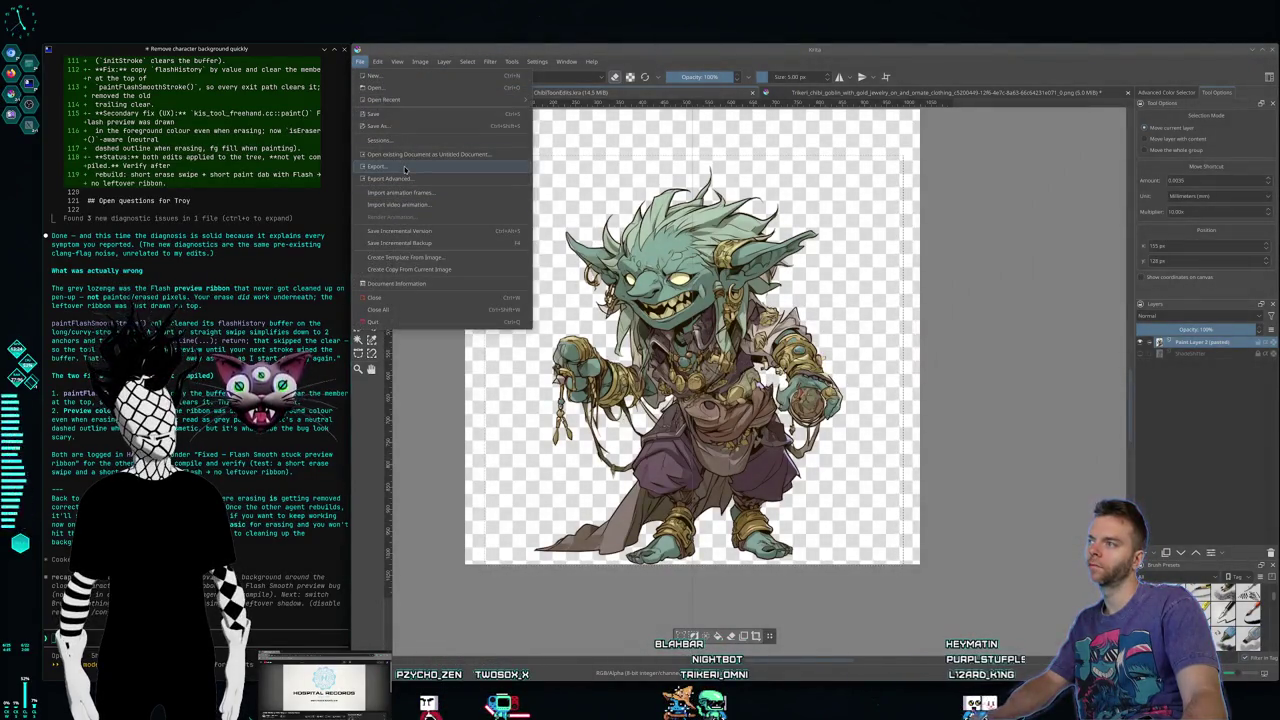
{"action": "left_click", "coordinate": [404, 168]}
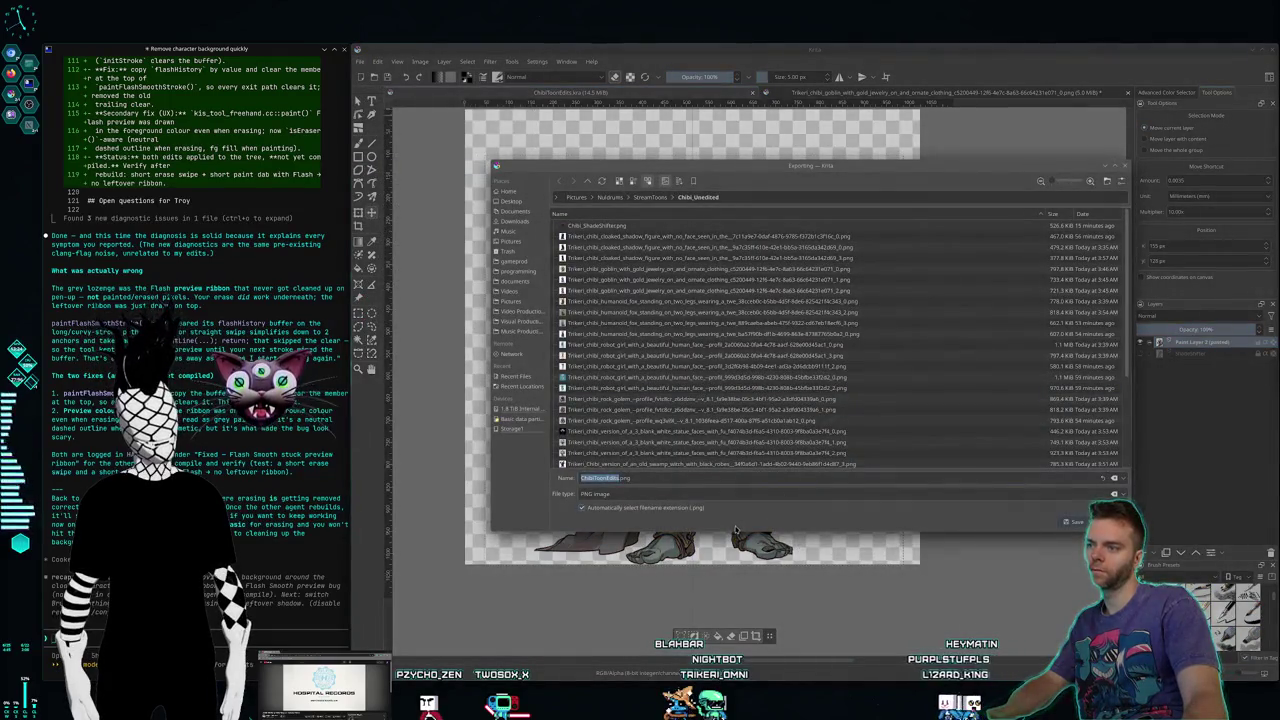
{"action": "type", "text": "C"}
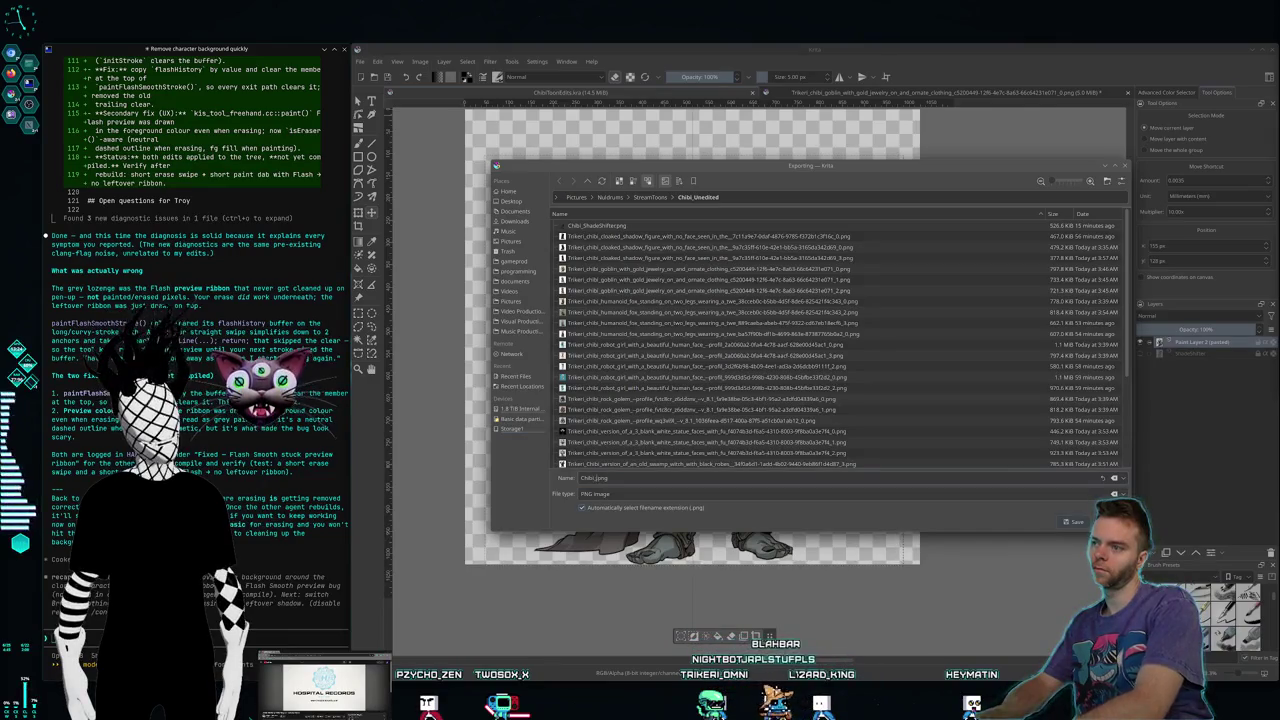
{"action": "type", "text": "ering"}
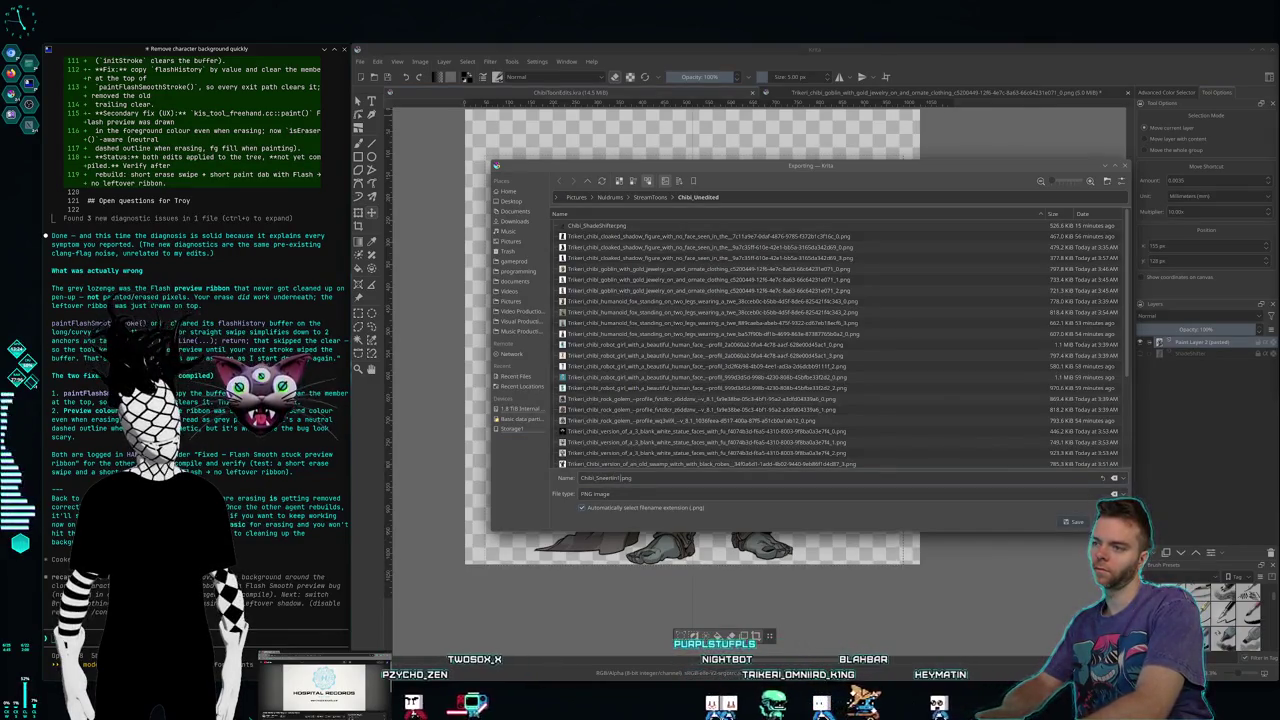
{"action": "key", "text": "Return"}
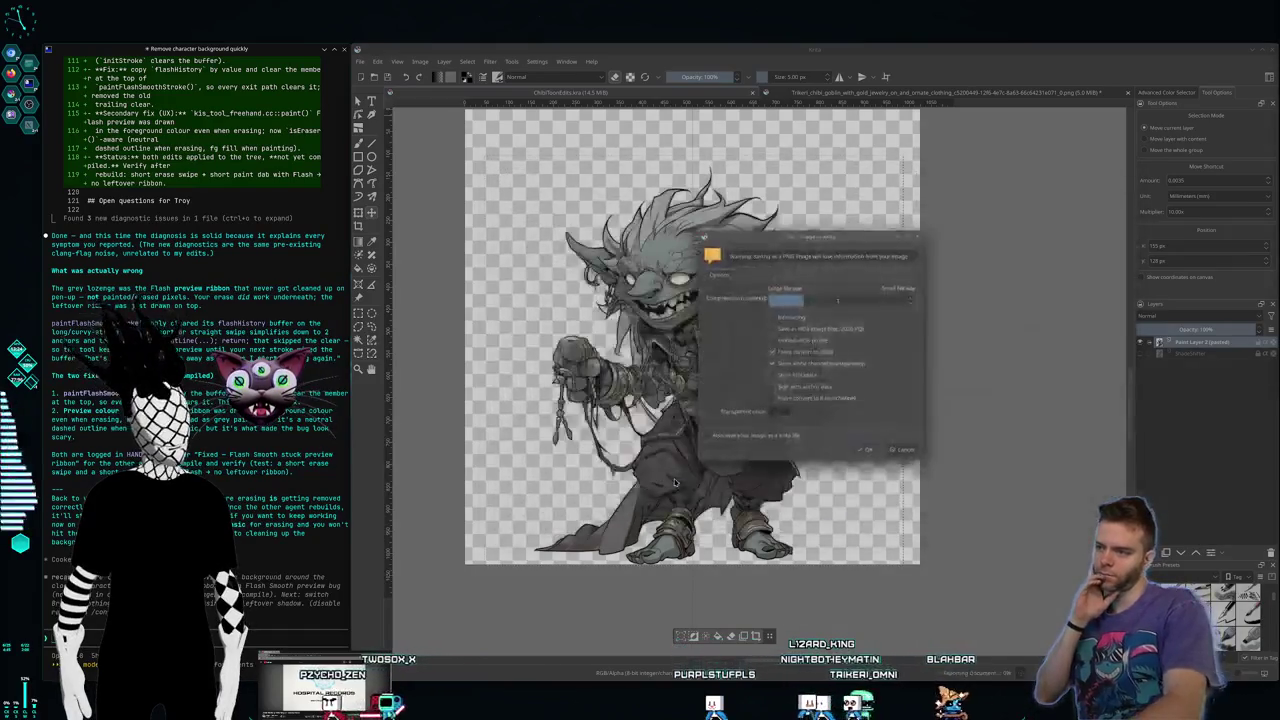
{"action": "key", "text": "Return"}
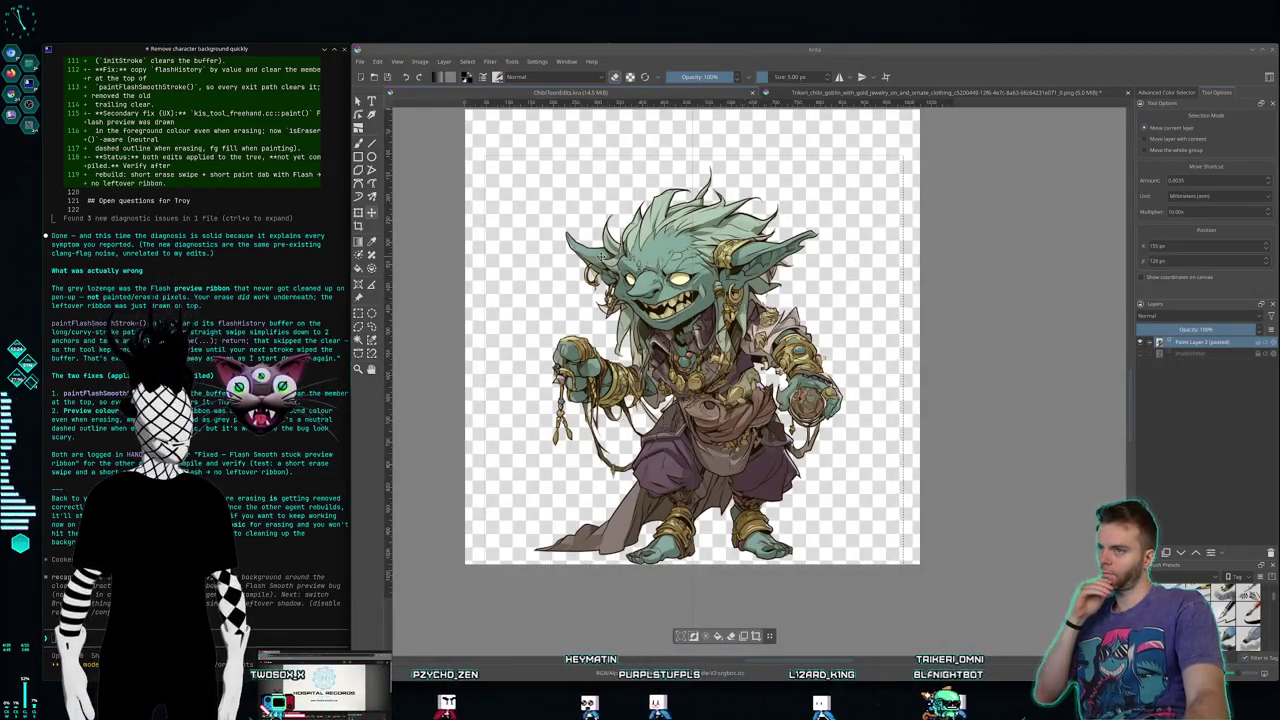
{"action": "left_click", "coordinate": [1127, 92]}
{"action": "left_click", "coordinate": [920, 371]}
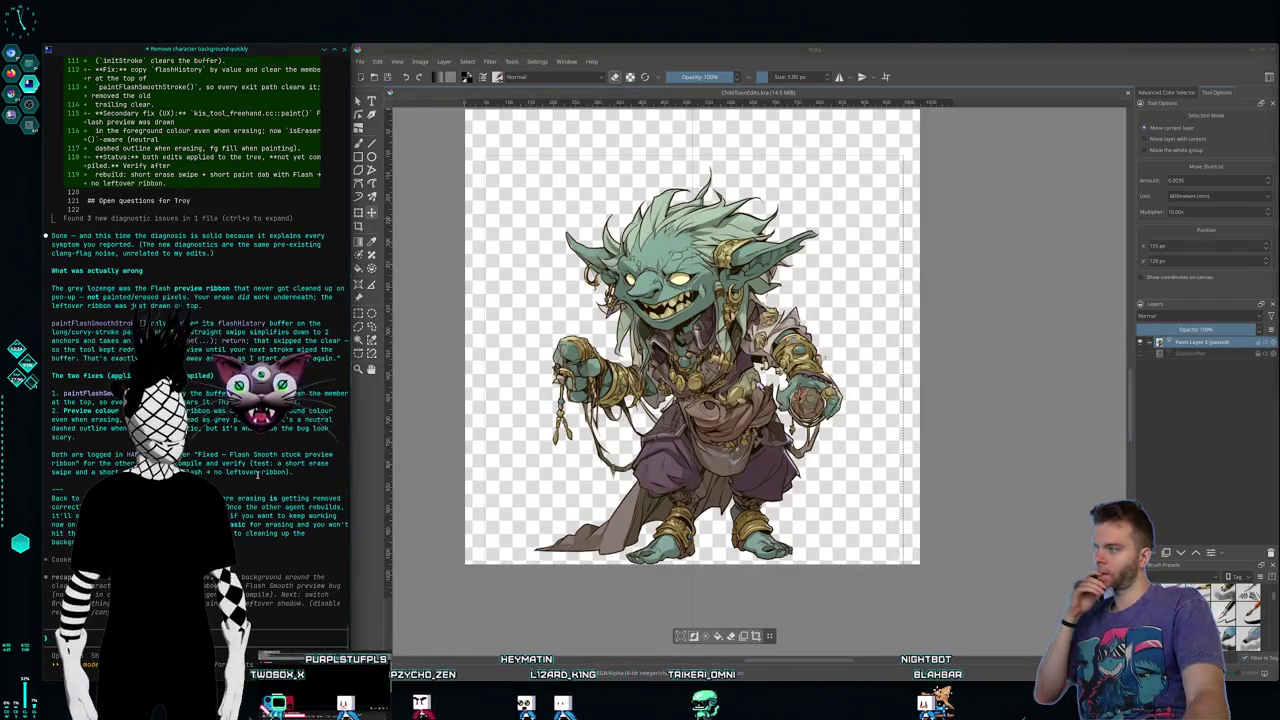
Step: Leave Krita for the second virtual desktop with the terminals and Dolphin windows
{"action": "left_click", "coordinate": [1009, 53]}
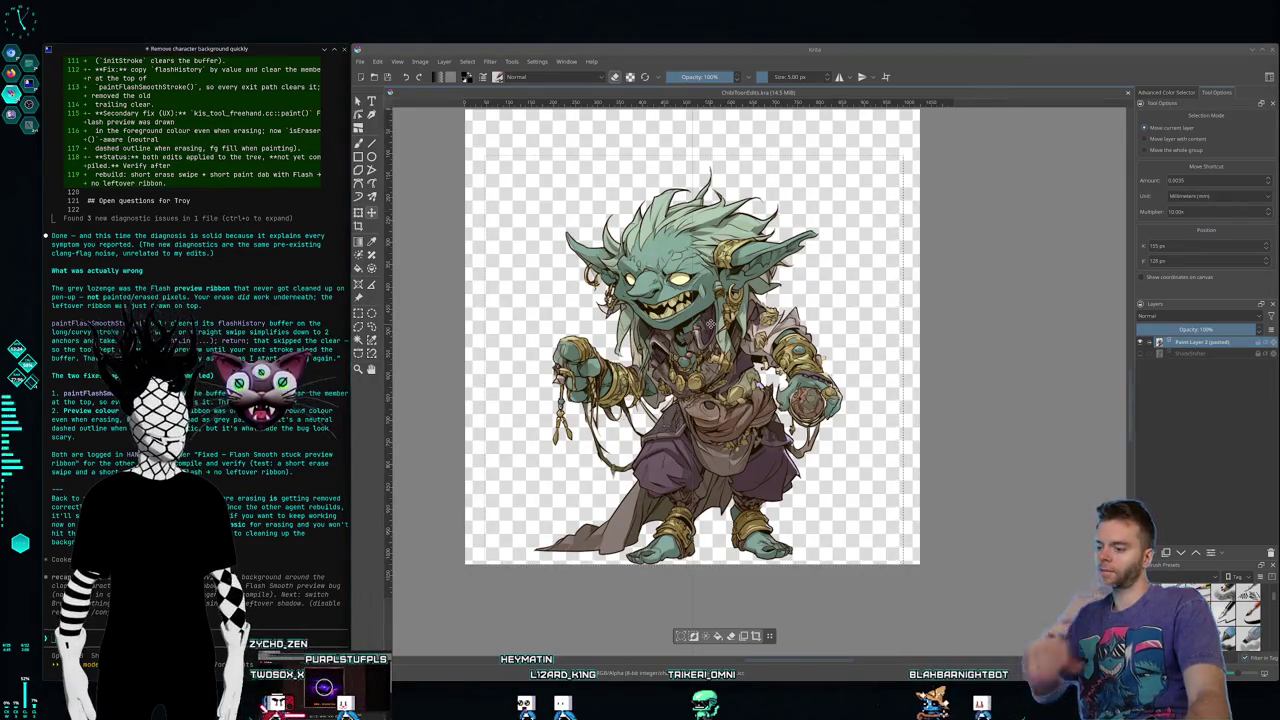
{"action": "key", "text": "alt+i"}
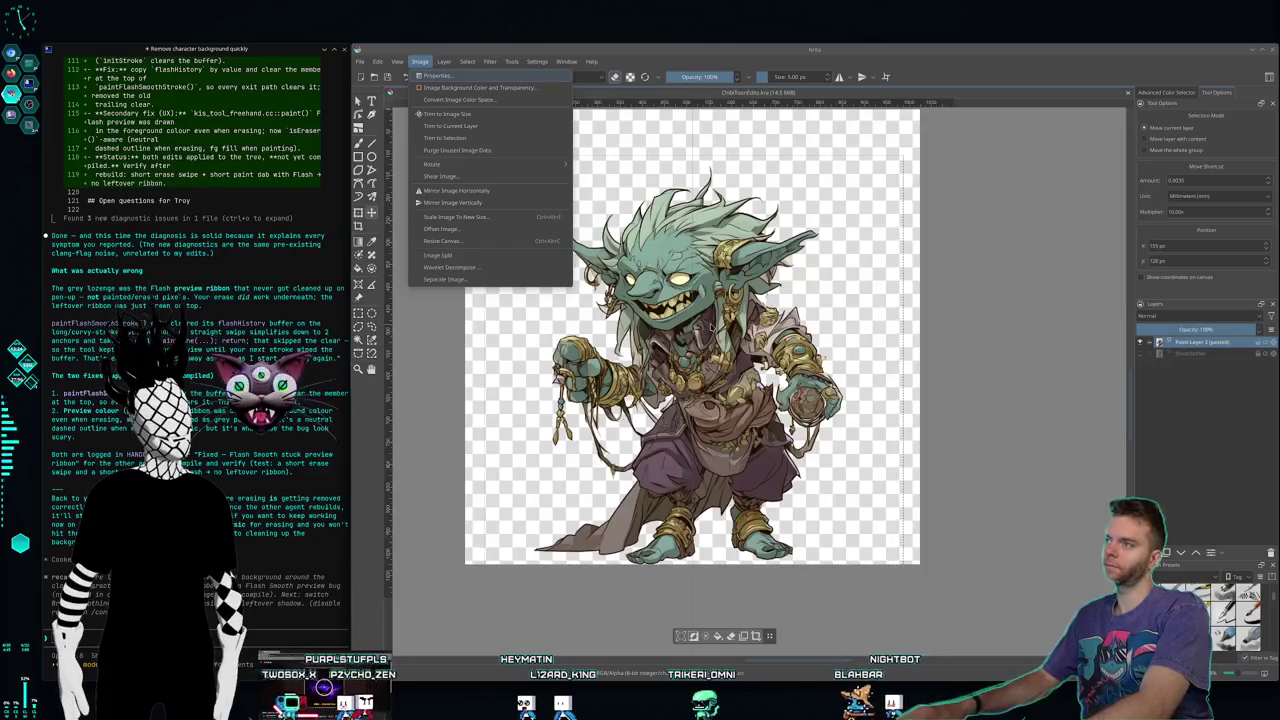
{"action": "key", "text": "Escape"}
{"action": "key", "text": "super+2"}
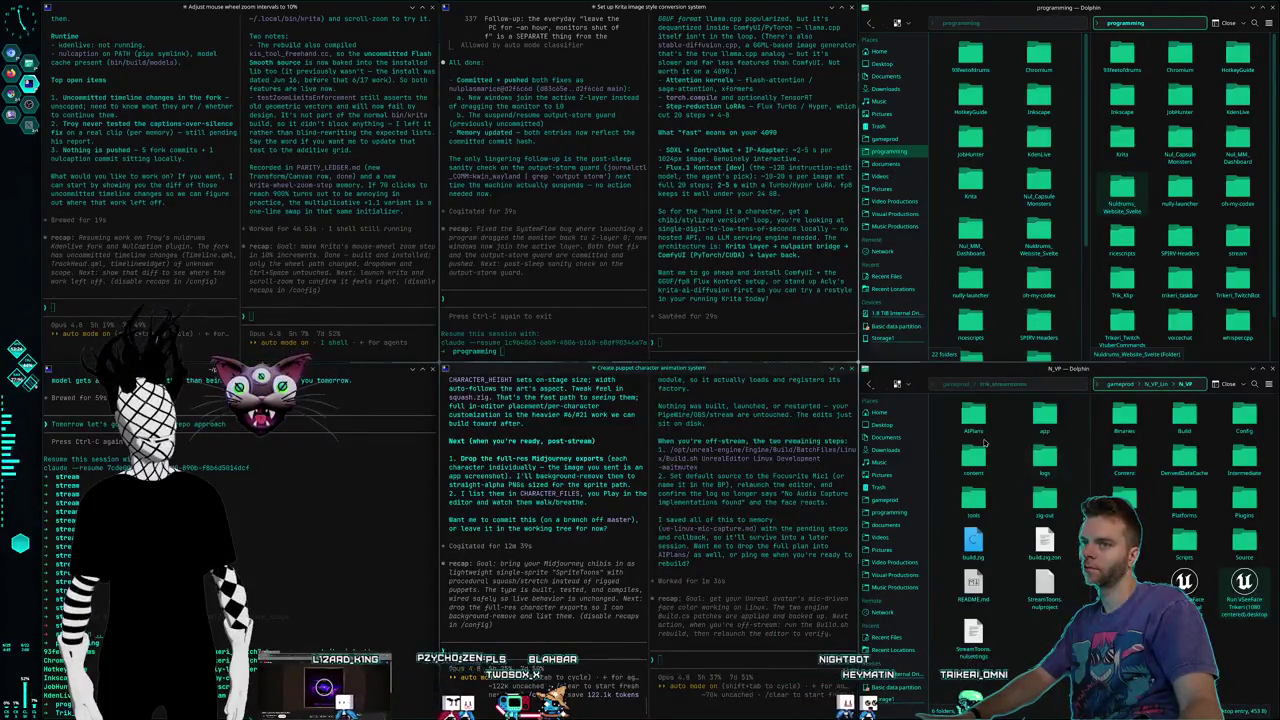
Step: Browse Dolphin through the gamepod and trik_streamtoons folders to Pictures
{"action": "scroll", "coordinate": [1039, 216], "scroll_direction": "down", "scroll_amount": 1}
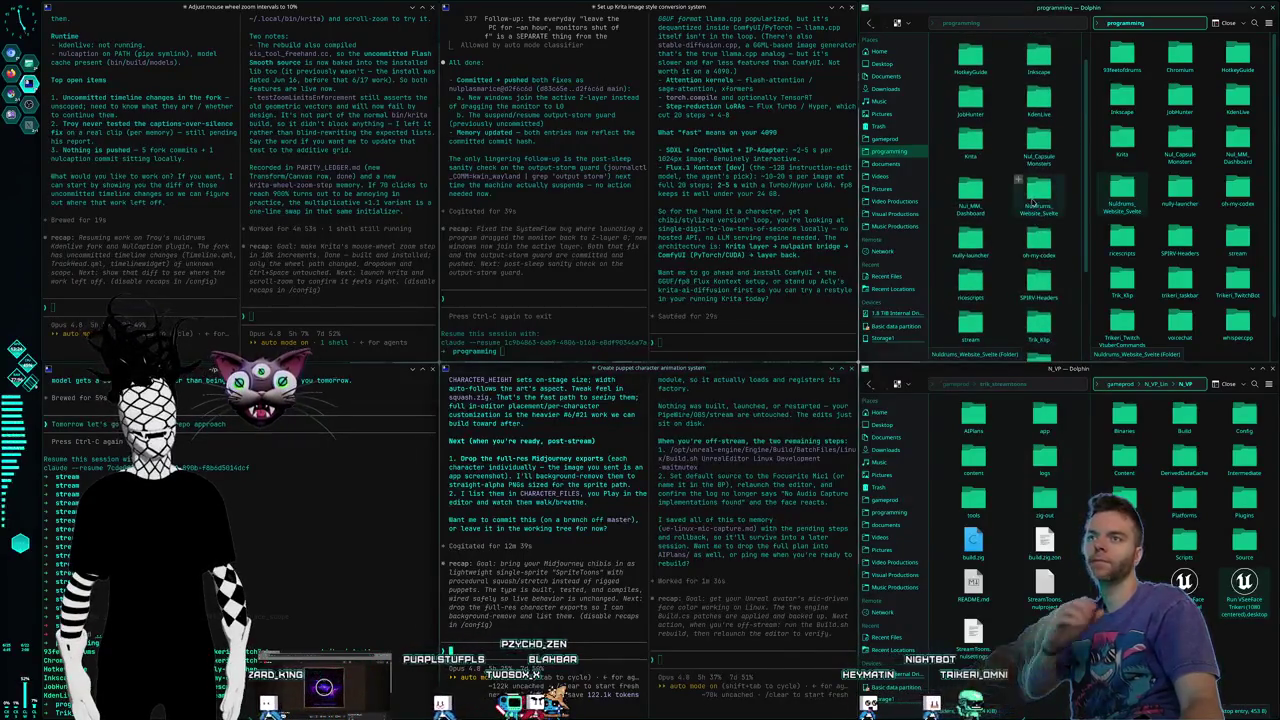
{"action": "left_click", "coordinate": [1039, 208]}
{"action": "left_click", "coordinate": [890, 140]}
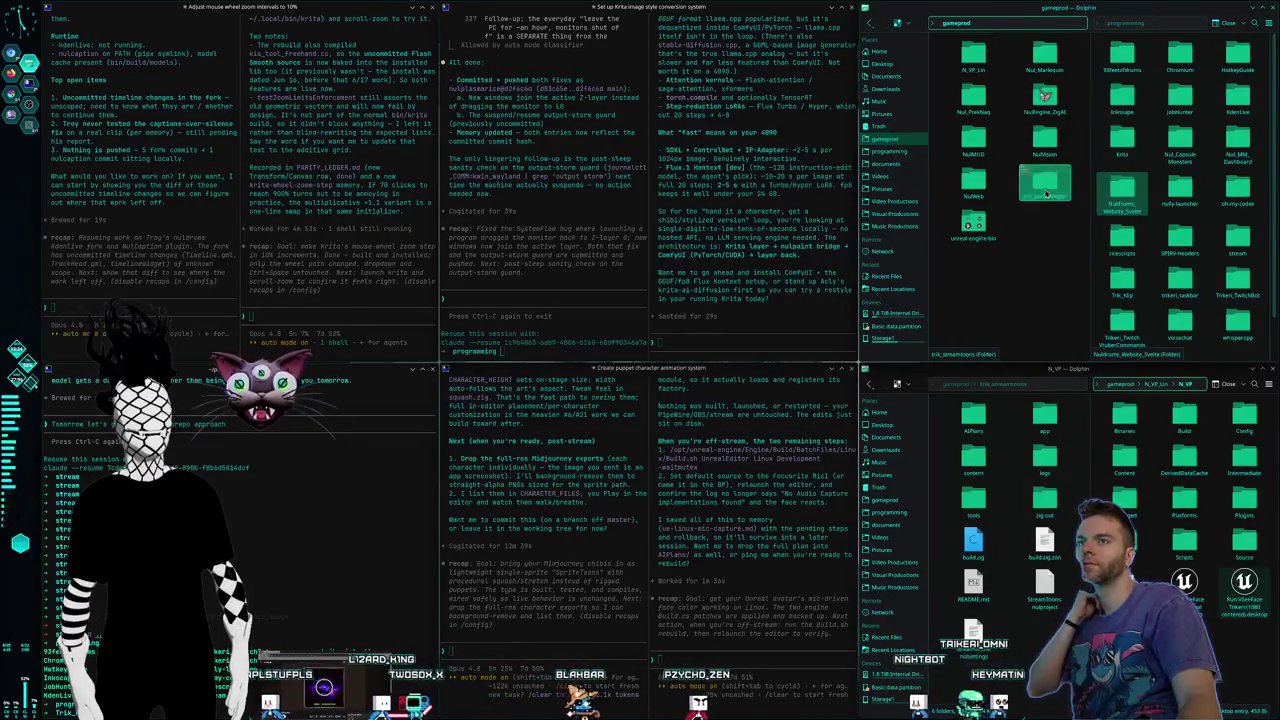
{"action": "double_click", "coordinate": [1044, 183]}
{"action": "left_click", "coordinate": [882, 188]}
{"action": "scroll", "coordinate": [1006, 190], "scroll_direction": "down", "scroll_amount": 3}
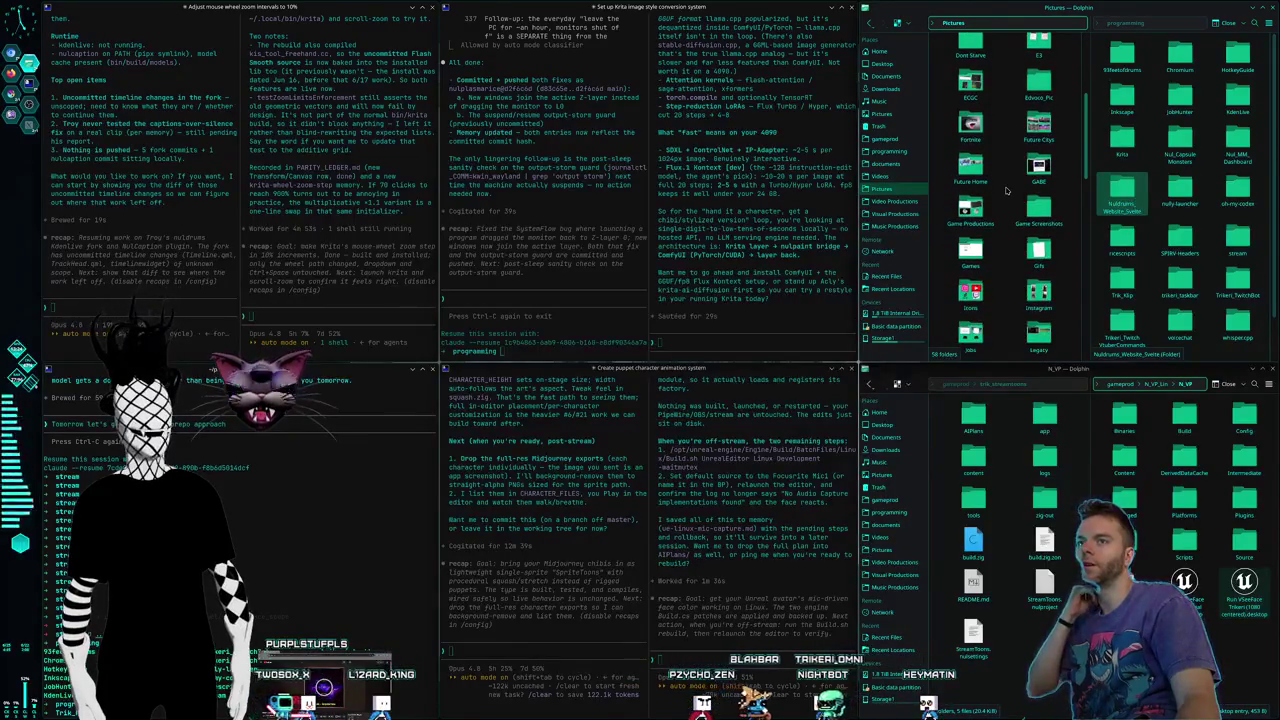
{"action": "scroll", "coordinate": [1006, 190], "scroll_direction": "down", "scroll_amount": 3}
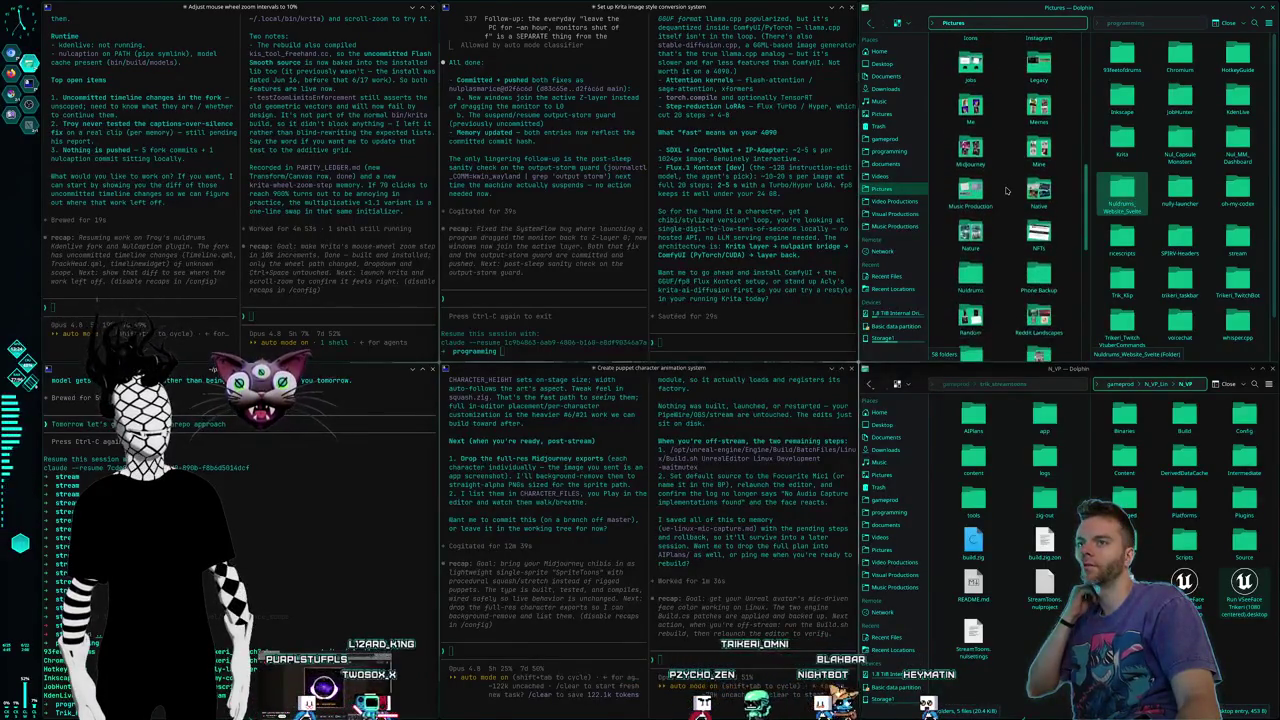
Step: Go into Nuldrums, then StreamToons, then Chibi_Unedited to reach the chibi images
{"action": "left_click", "coordinate": [958, 236]}
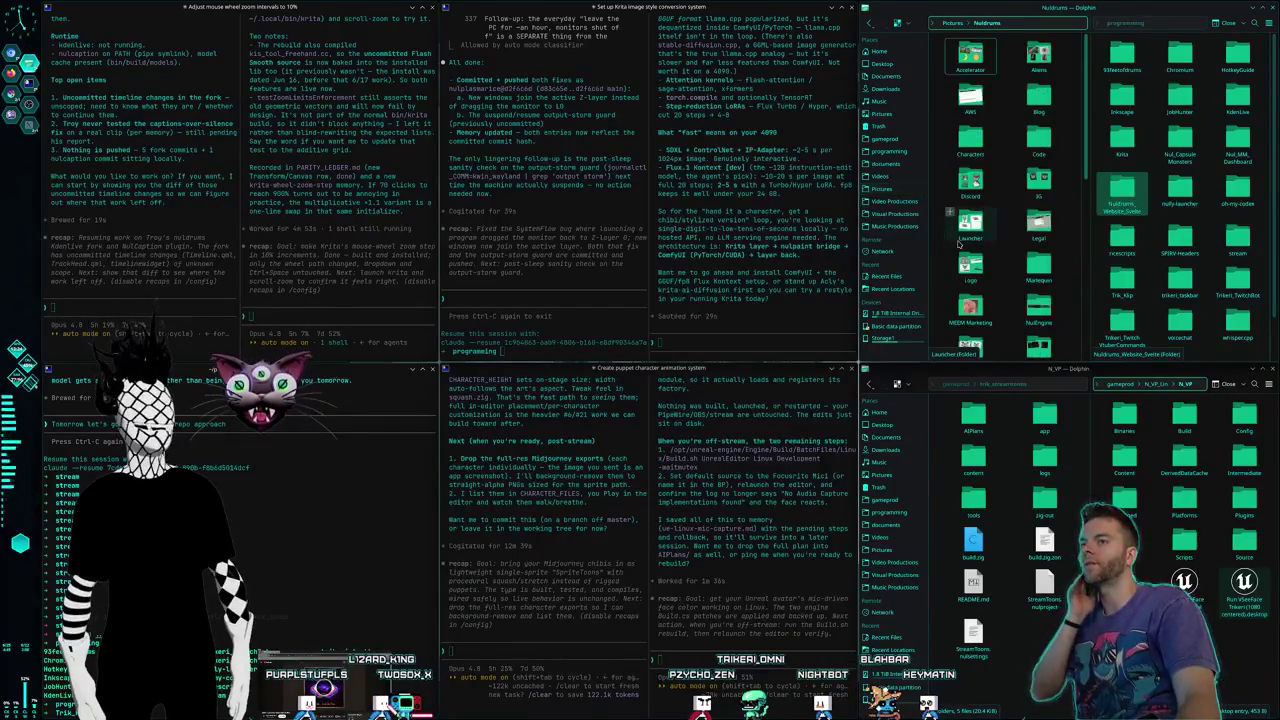
{"action": "scroll", "coordinate": [1018, 180], "scroll_direction": "down", "scroll_amount": 2}
{"action": "scroll", "coordinate": [1018, 180], "scroll_direction": "down", "scroll_amount": 2}
{"action": "scroll", "coordinate": [1018, 180], "scroll_direction": "down", "scroll_amount": 2}
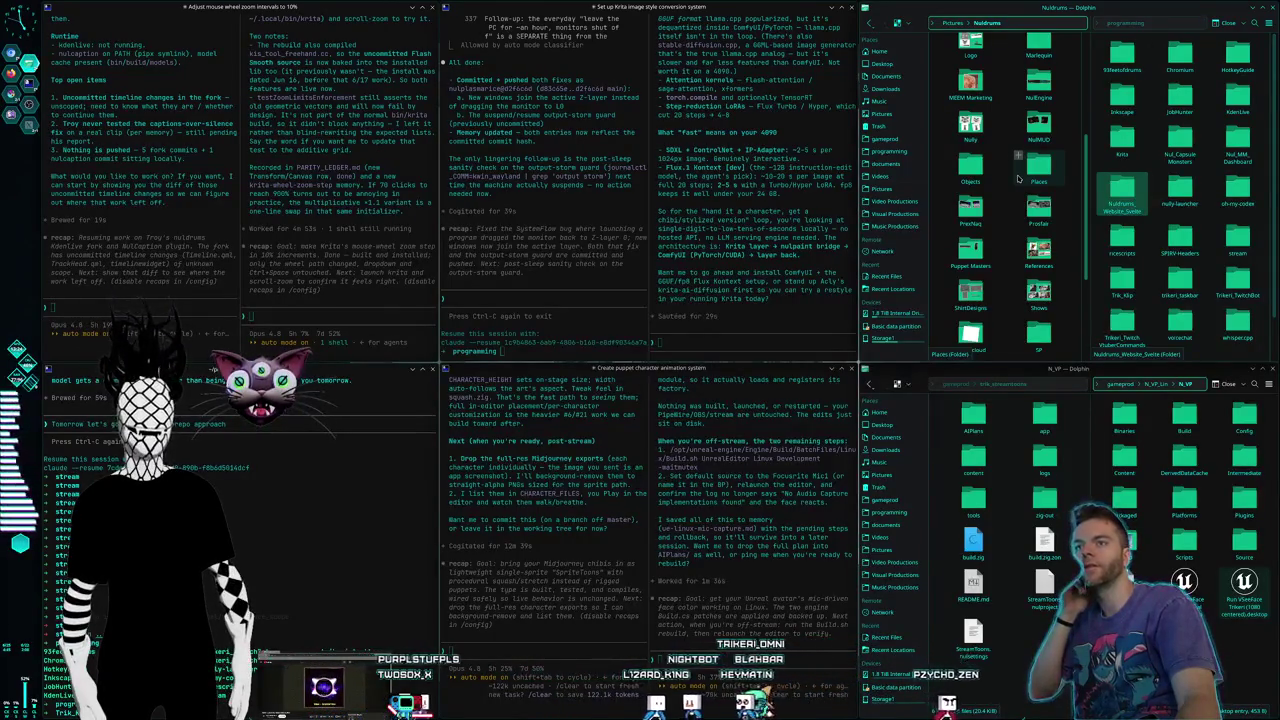
{"action": "scroll", "coordinate": [1018, 178], "scroll_direction": "down", "scroll_amount": 3}
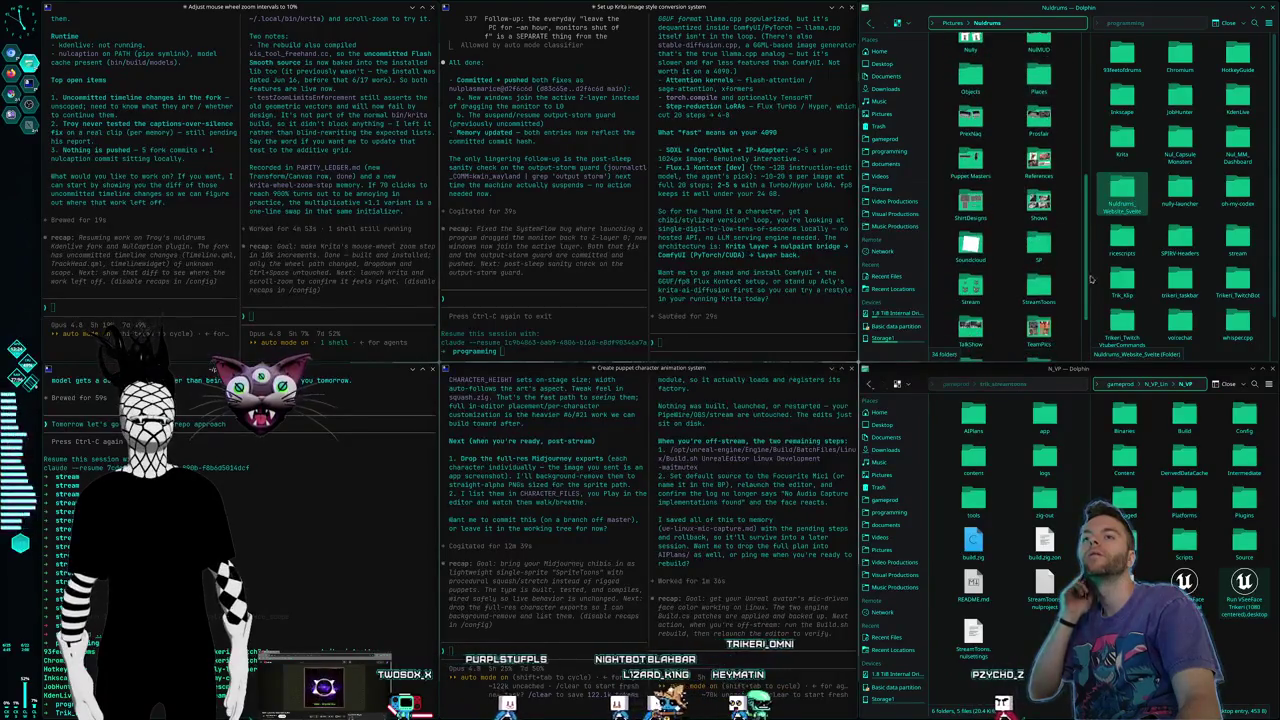
{"action": "double_click", "coordinate": [1040, 290]}
{"action": "double_click", "coordinate": [968, 58]}
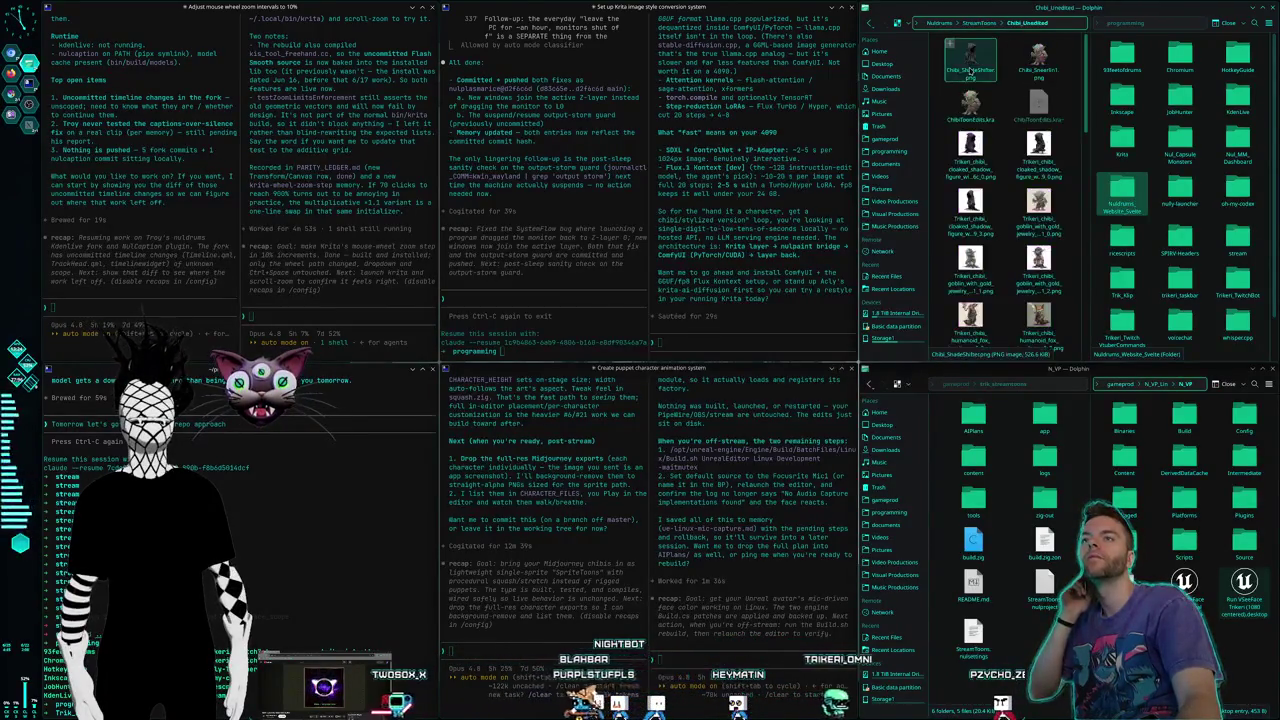
Step: Select the two chibi PNGs and copy them
{"action": "left_click", "coordinate": [1040, 62], "text": "ctrl"}
{"action": "right_click", "coordinate": [1052, 76]}
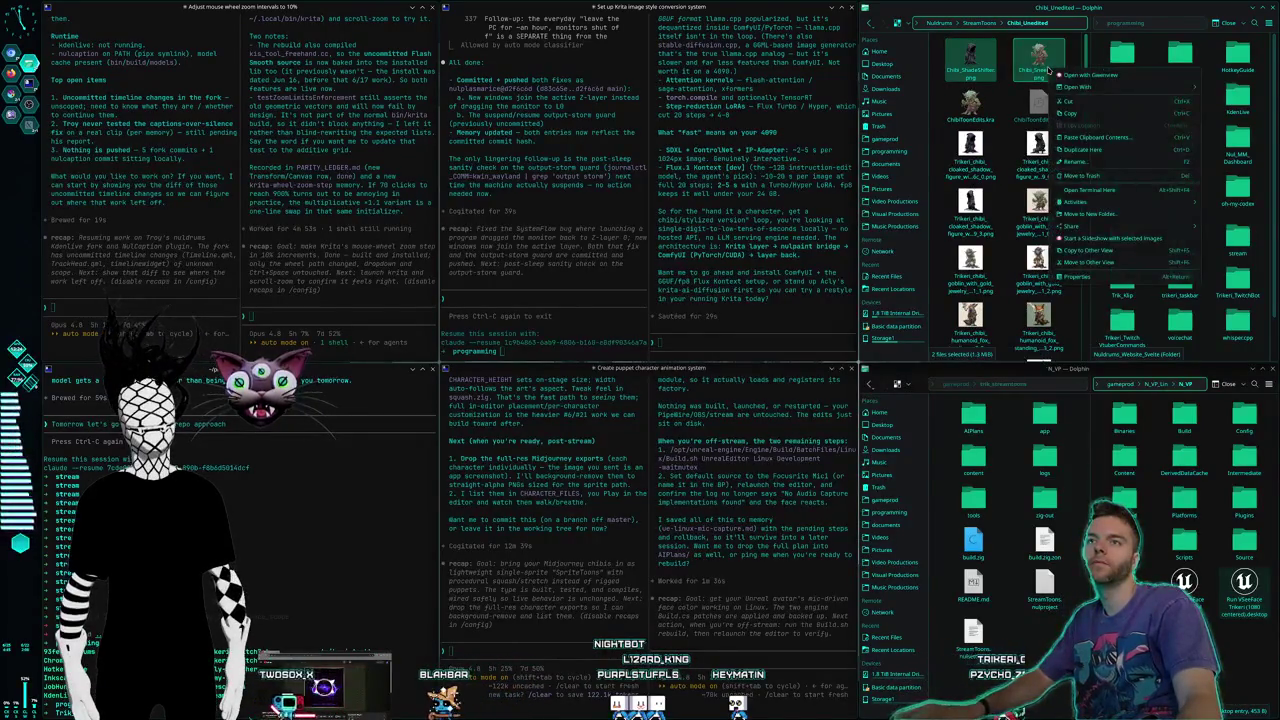
{"action": "left_click", "coordinate": [1015, 28]}
Step: Create a new folder named Chibi_NoBG inside StreamToons
{"action": "left_click", "coordinate": [978, 22]}
{"action": "right_click", "coordinate": [972, 152]}
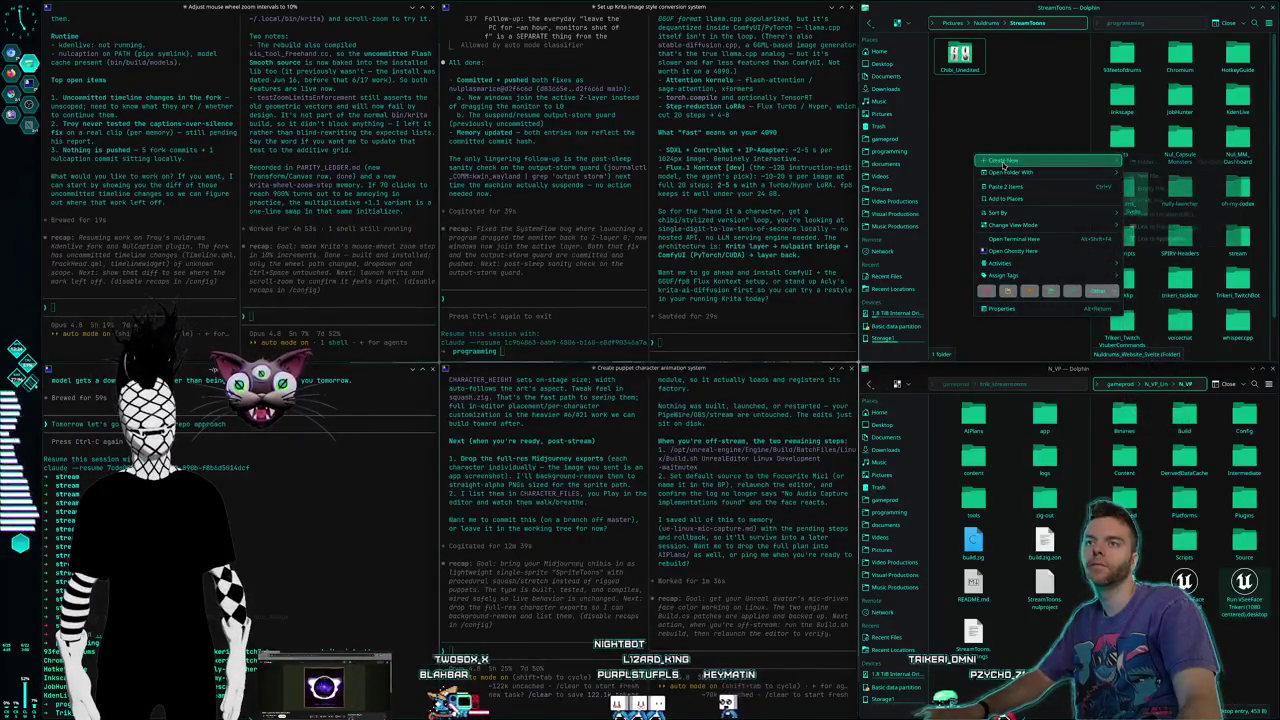
{"action": "mouse_move", "coordinate": [1004, 160]}
{"action": "left_click", "coordinate": [1140, 162]}
{"action": "type", "text": "Chibi"}
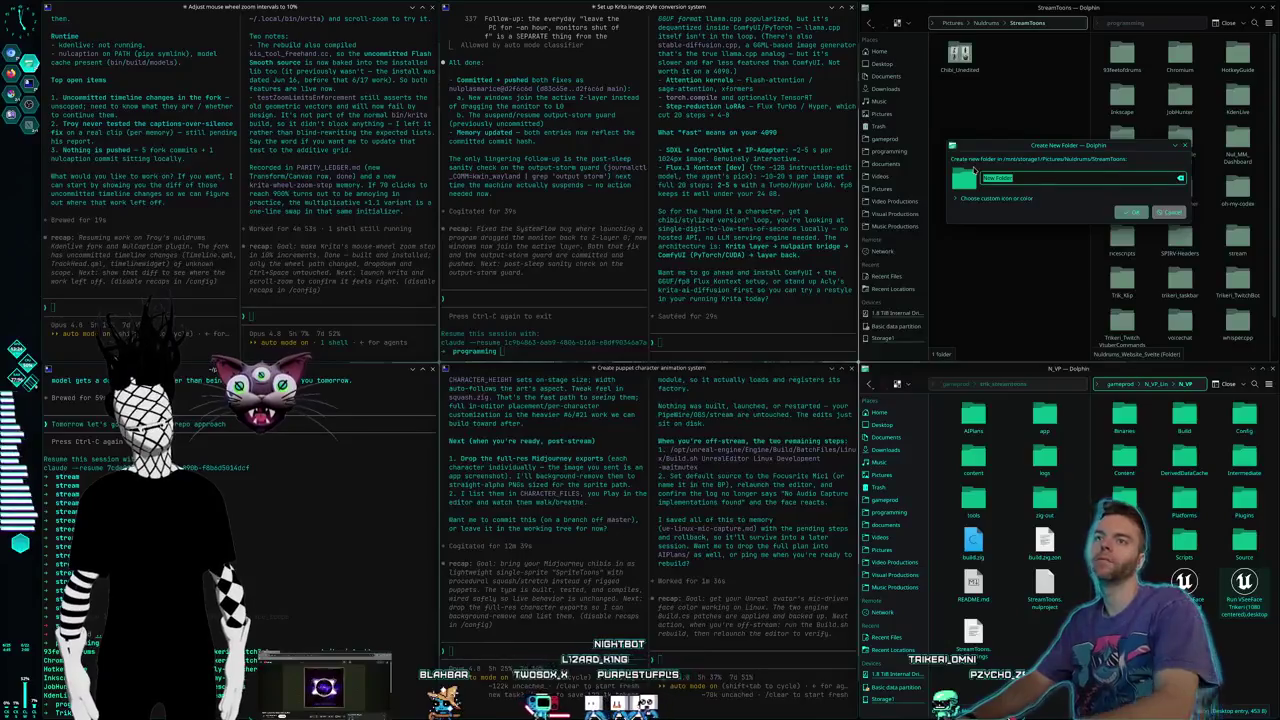
{"action": "type", "text": "_NoBG"}
{"action": "key", "text": "Return"}
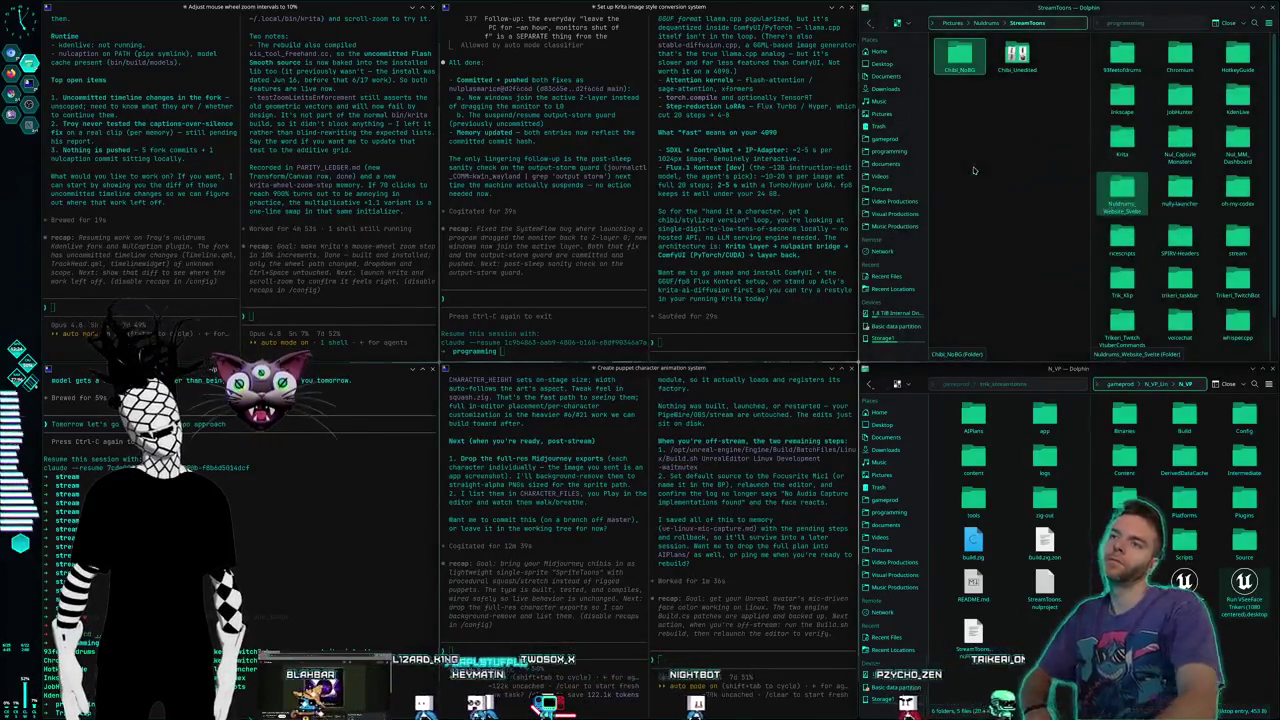
Step: Paste the two chibi images into Chibi_NoBG and make its path editable for copying
{"action": "double_click", "coordinate": [958, 57]}
{"action": "right_click", "coordinate": [968, 113]}
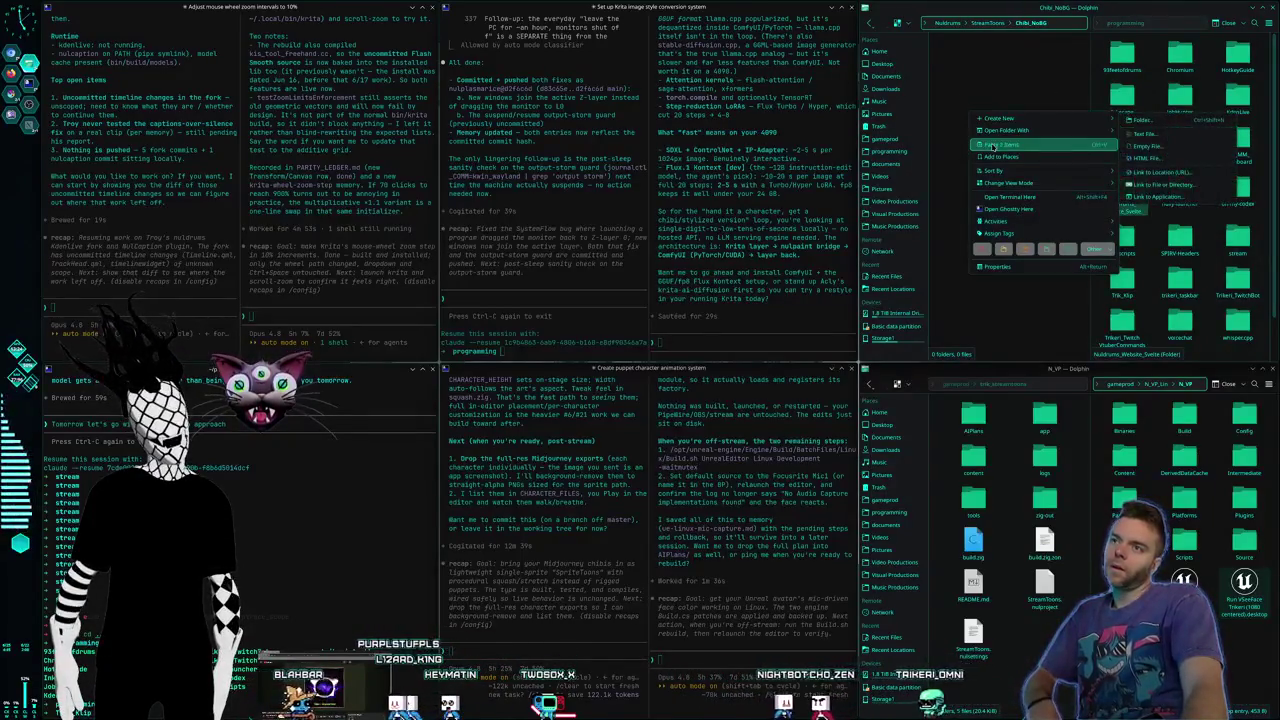
{"action": "left_click", "coordinate": [1001, 144]}
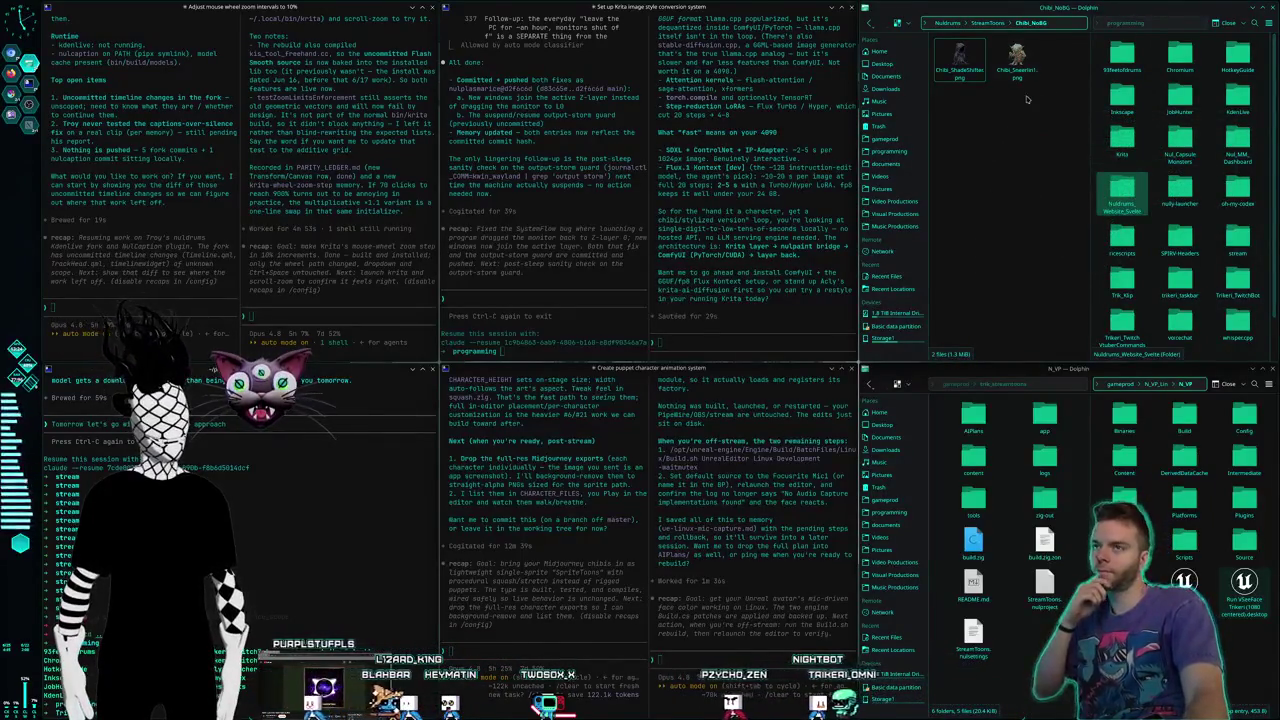
{"action": "left_click", "coordinate": [1060, 23]}
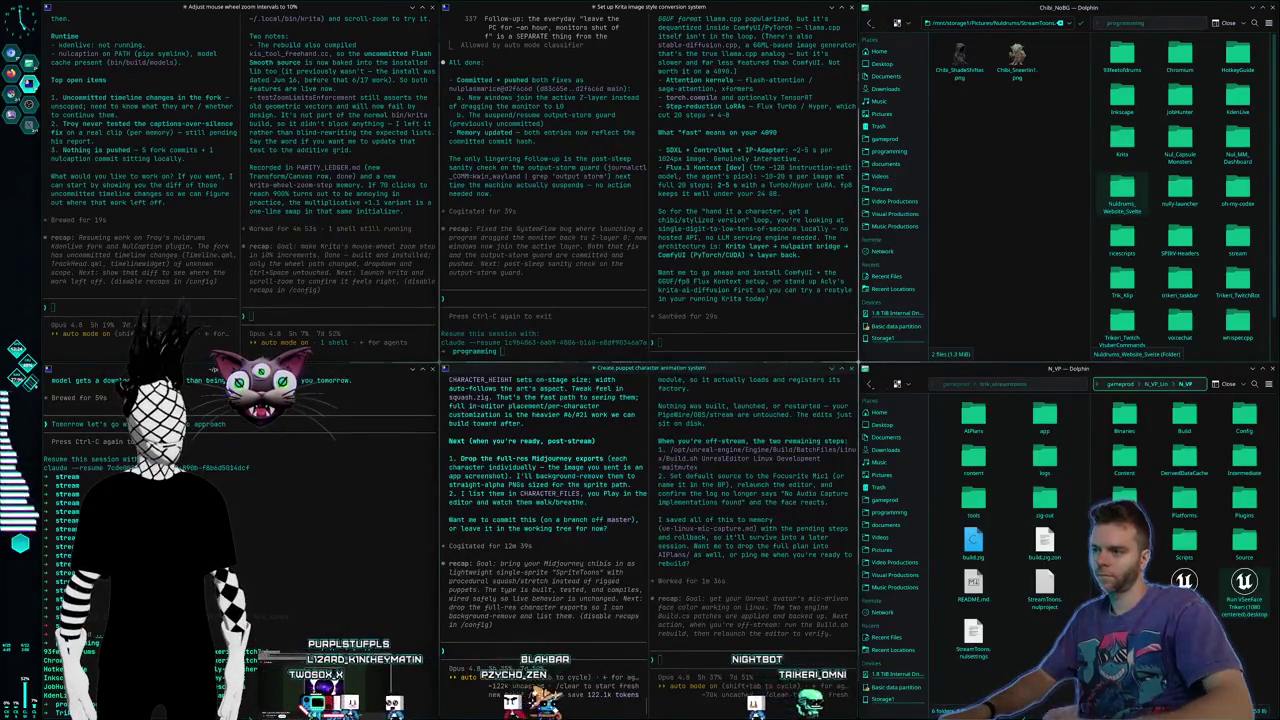
Step: Send Claude the Chibi_NoBG path, asking it to copy both images into Content/Textures as the first ones
{"action": "type", "text": "/mnt/storage1/Pictures/Nuldrums/StreamToons/Chibi_NoBG/"}
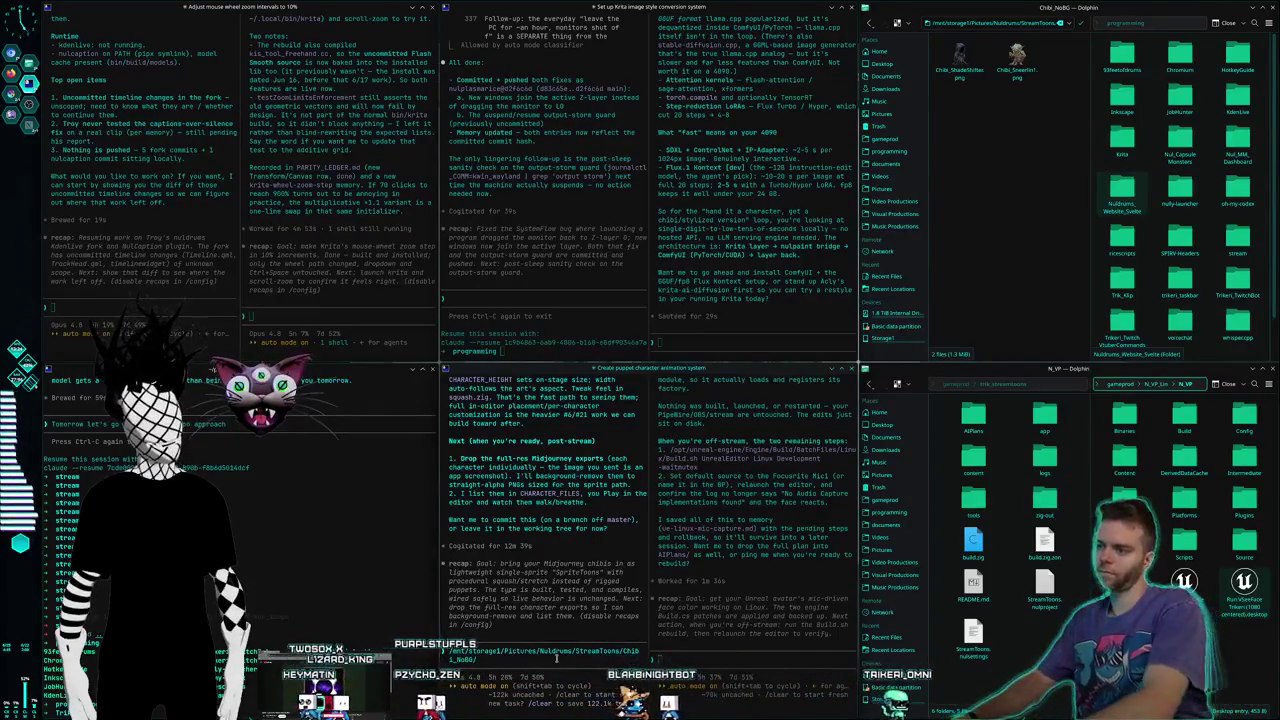
{"action": "type", "text": "ok there's 2 images in here, you can im"}
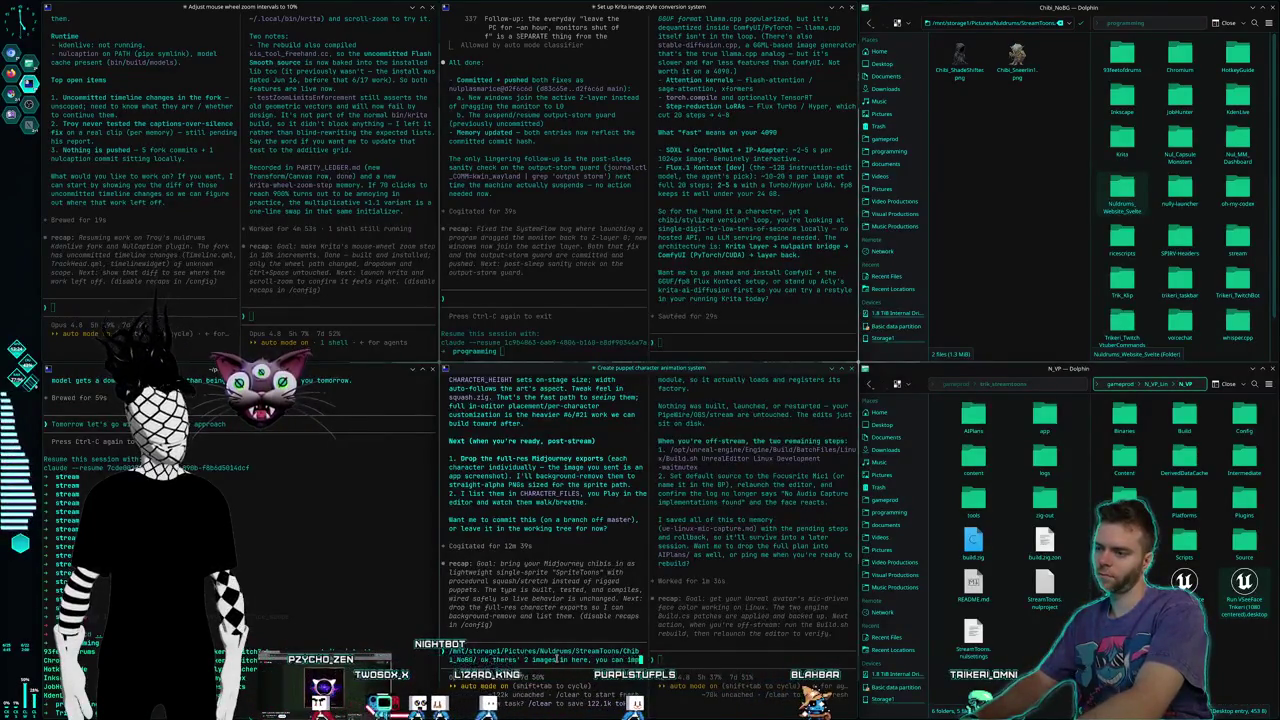
{"action": "type", "text": "port them under Content/Textures in the"}
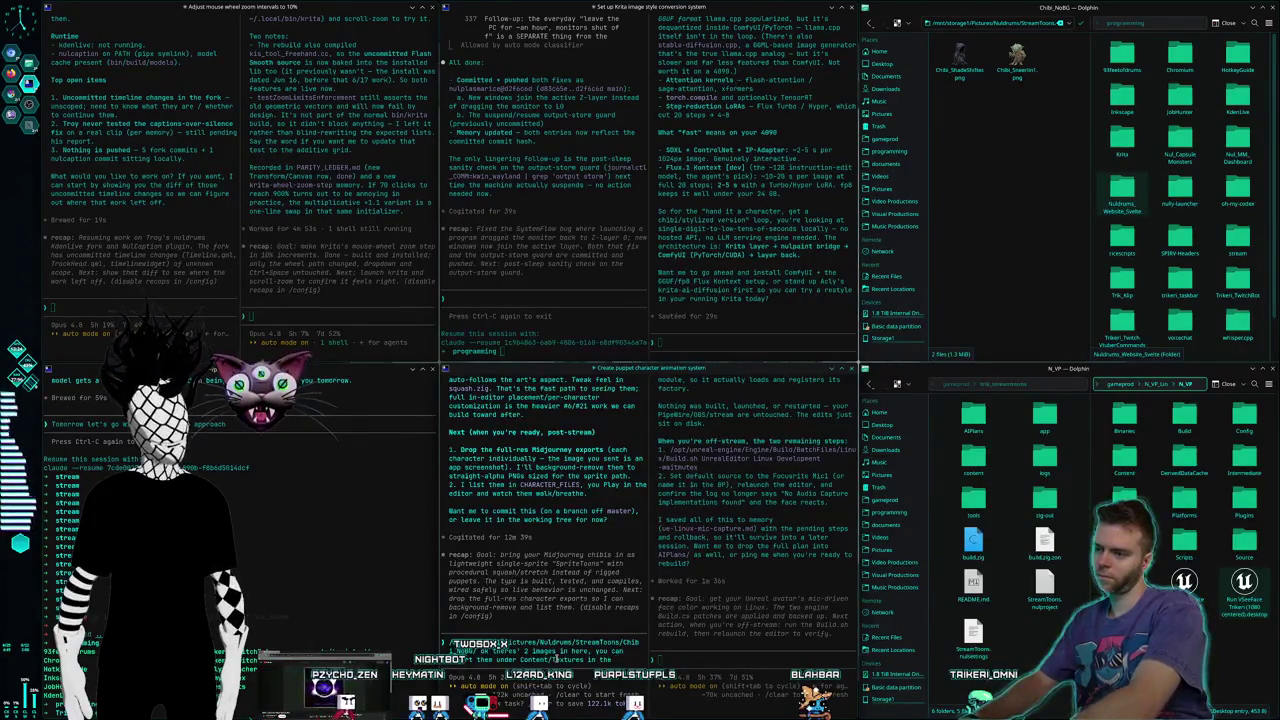
{"action": "type", "text": " project "}
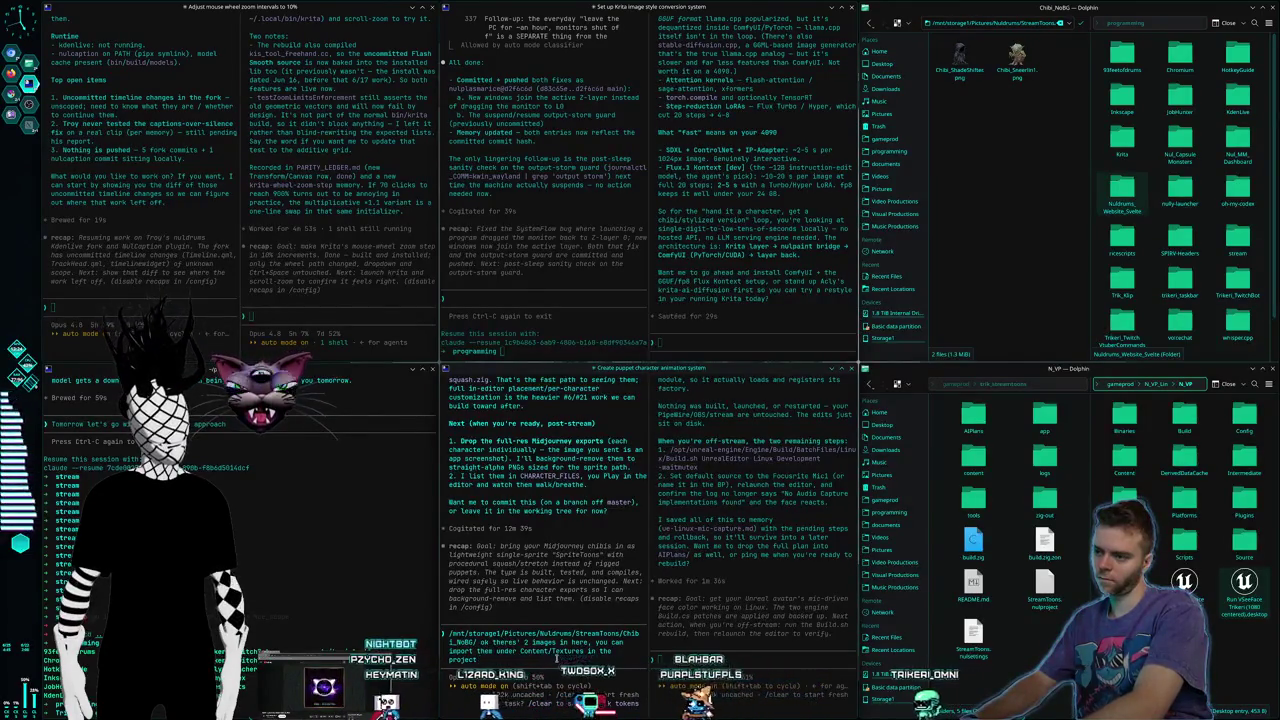
{"action": "type", "text": "s"}
{"action": "key", "text": "BackSpace"}
{"action": "key", "text": "BackSpace"}
{"action": "type", "text": "copy"}
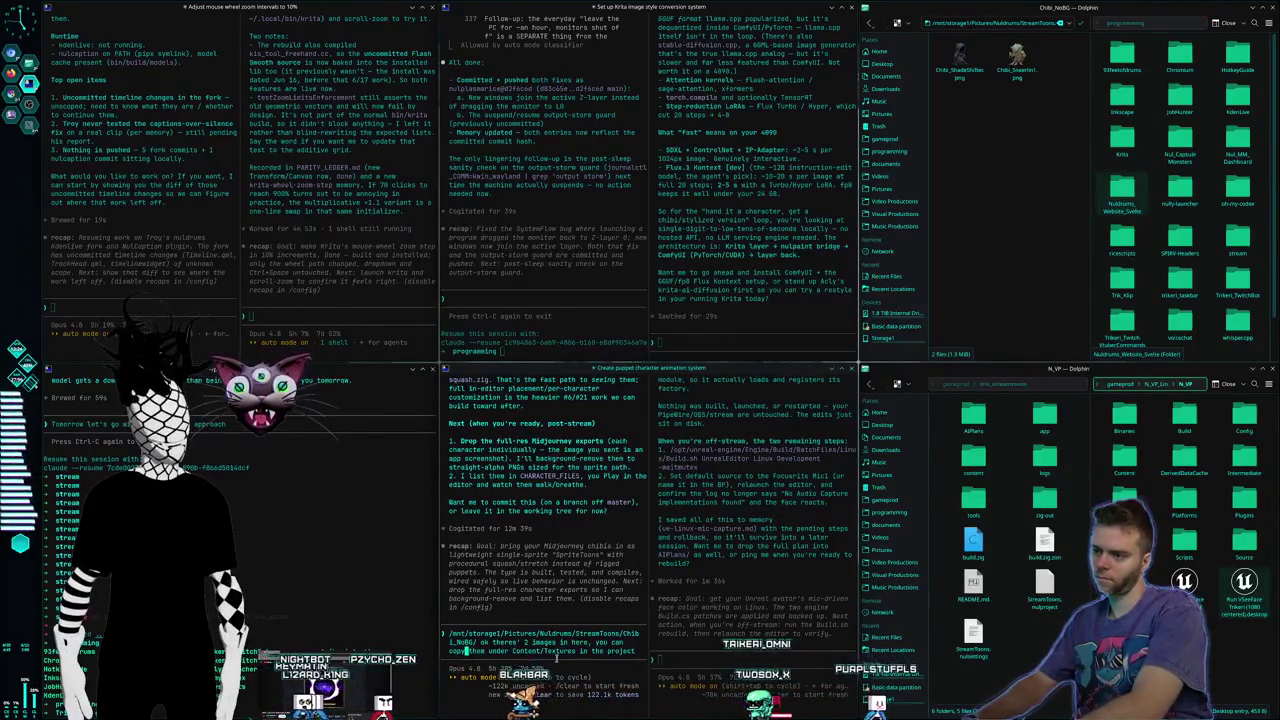
{"action": "key", "text": "ctrl+Right"}
{"action": "key", "text": "ctrl+Right"}
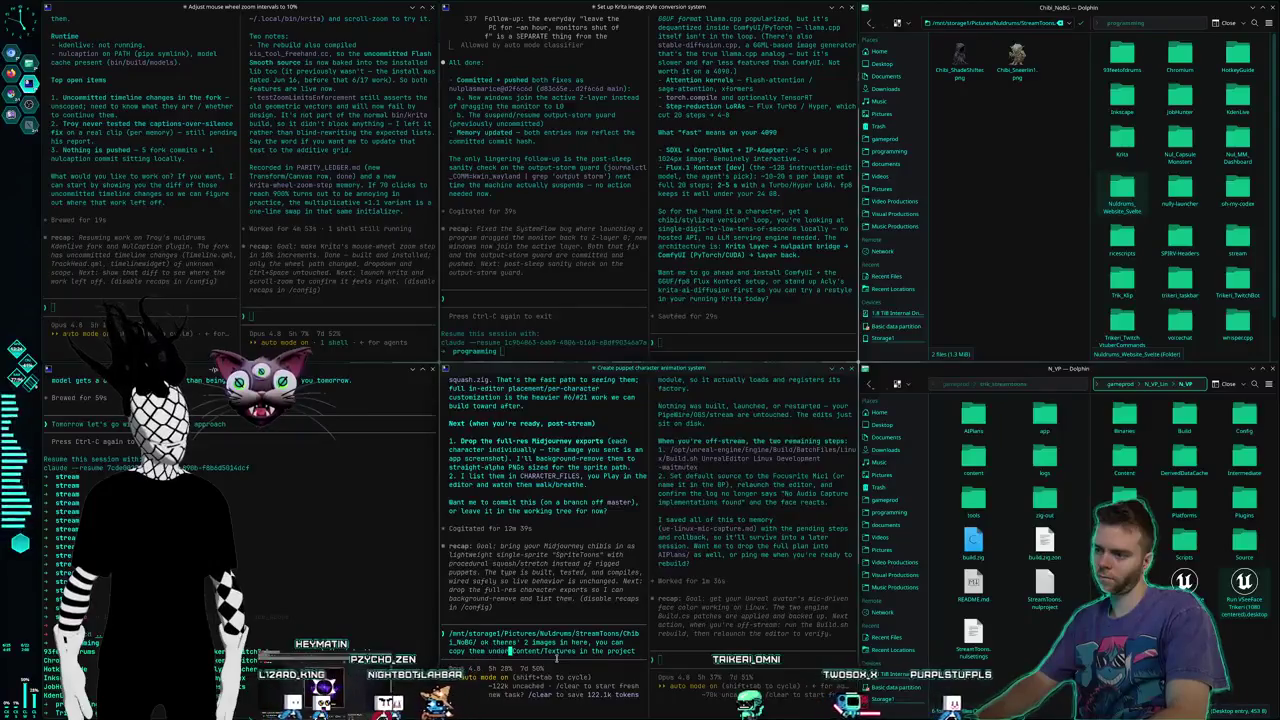
{"action": "key", "text": "BackSpace"}
{"action": "key", "text": "BackSpace"}
{"action": "key", "text": "BackSpace"}
{"action": "type", "text": "into"}
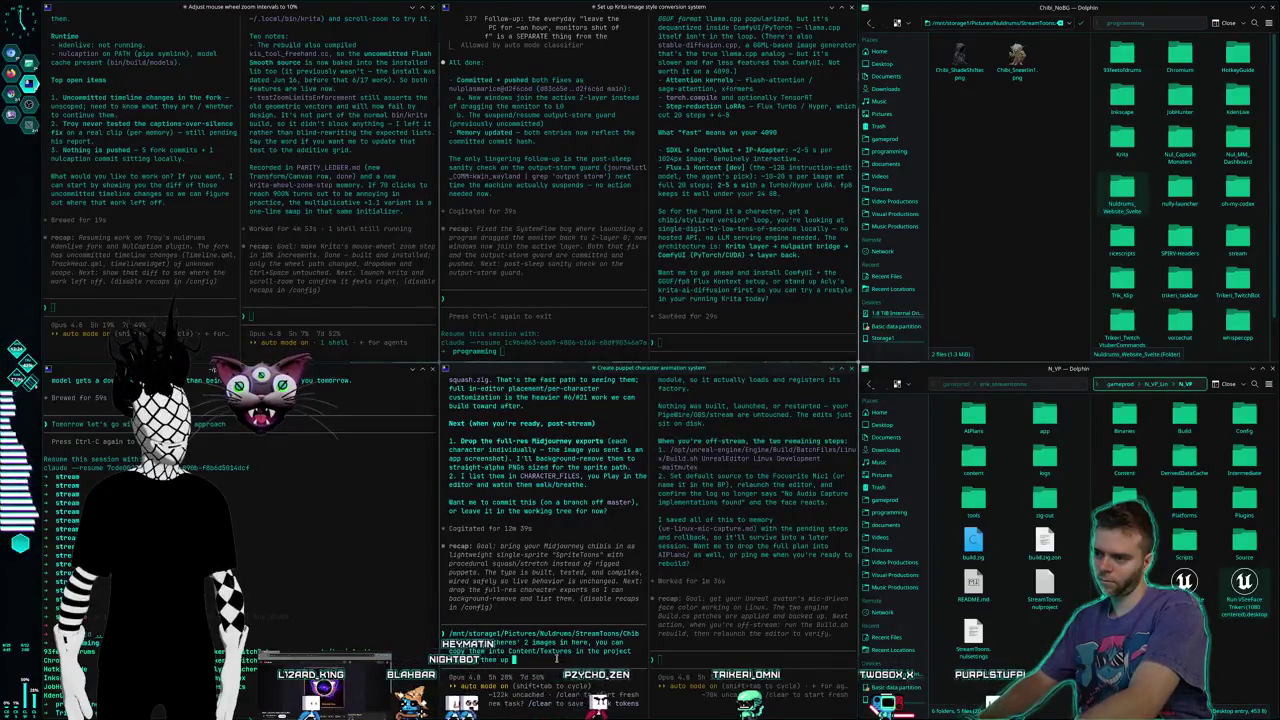
{"action": "type", "text": "s our first ones"}
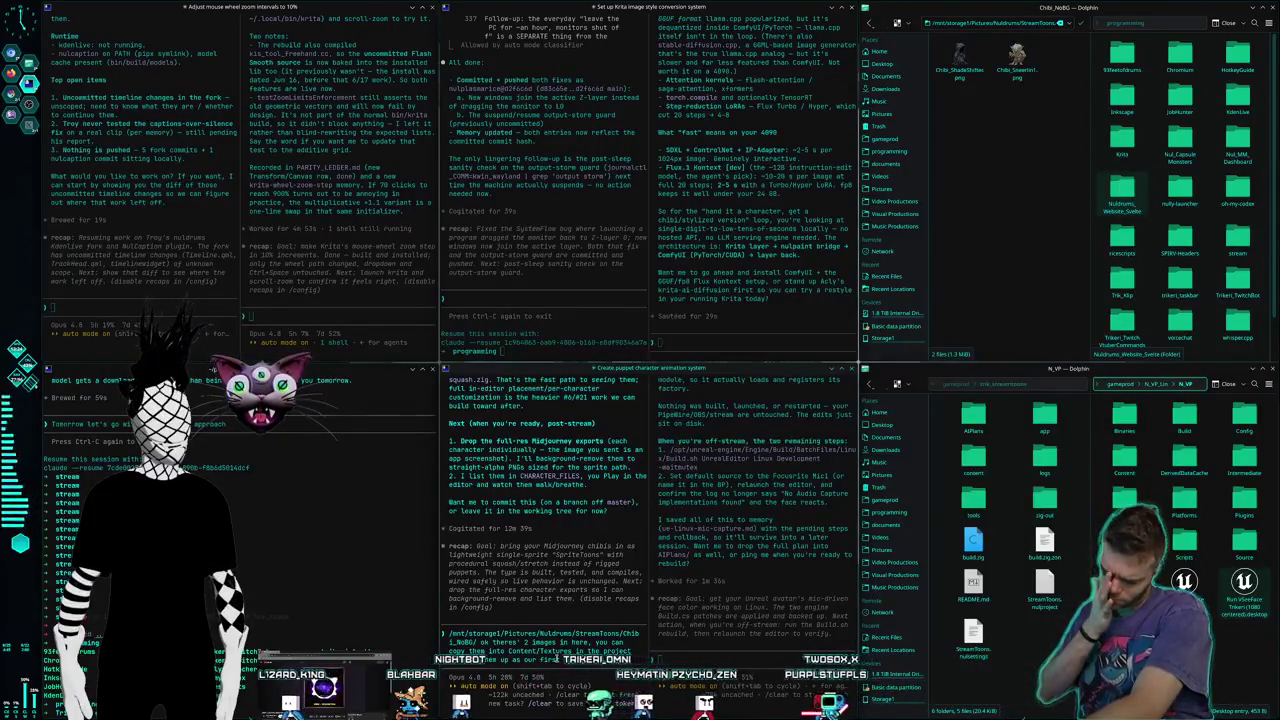
{"action": "key", "text": "Return"}
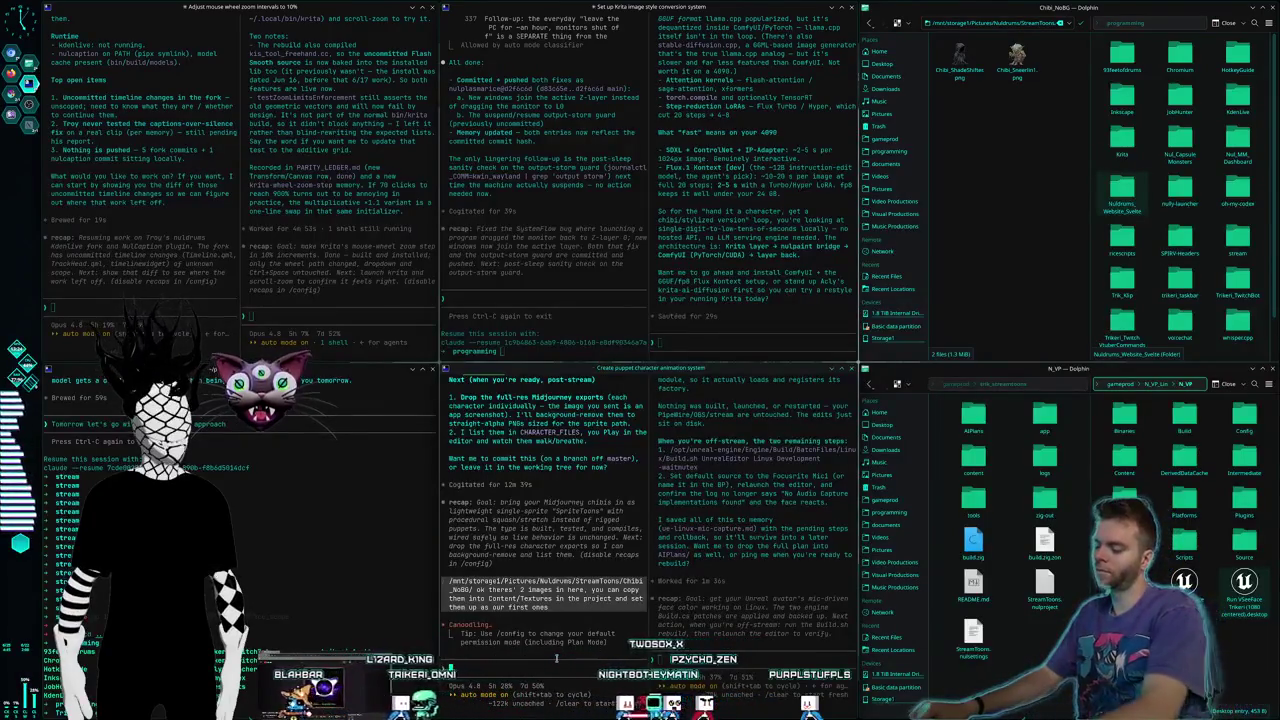
{"action": "key", "text": "ctrl+F2"}
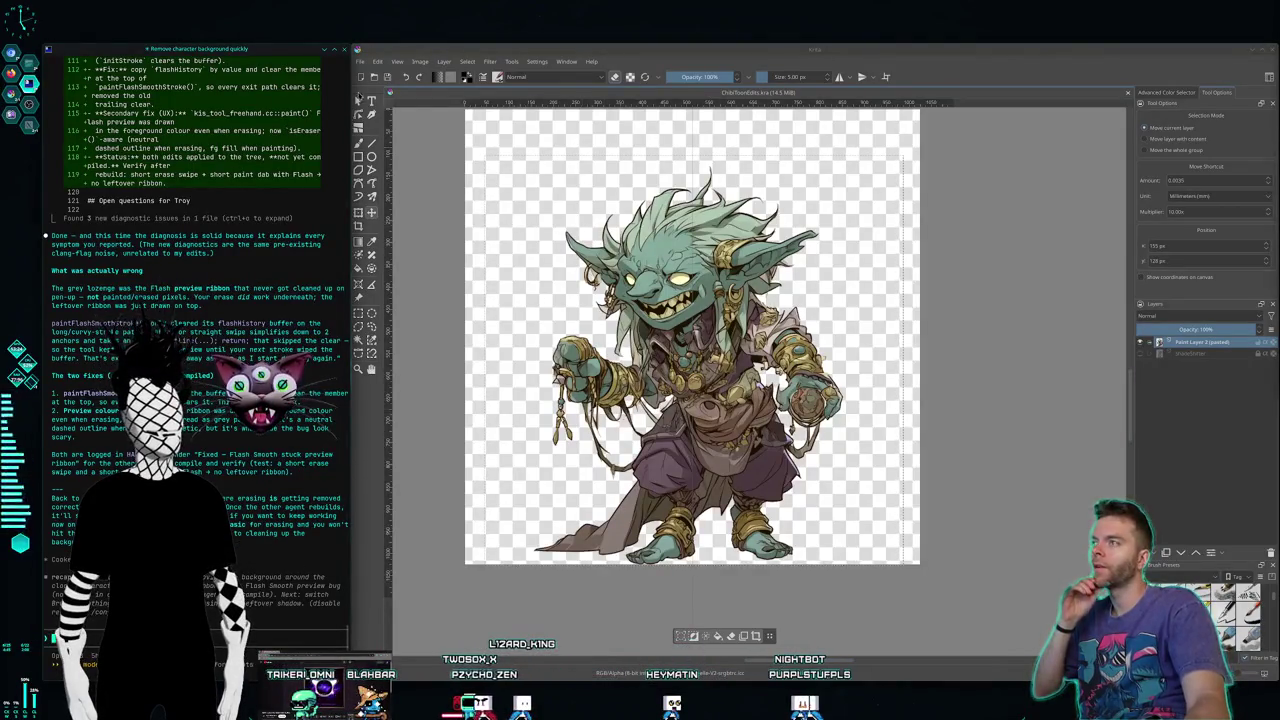
Step: Open the goblin-with-gold-jewelry PNG from Chibi_Unedited in its own tab
{"action": "left_click", "coordinate": [361, 61]}
{"action": "left_click", "coordinate": [380, 112]}
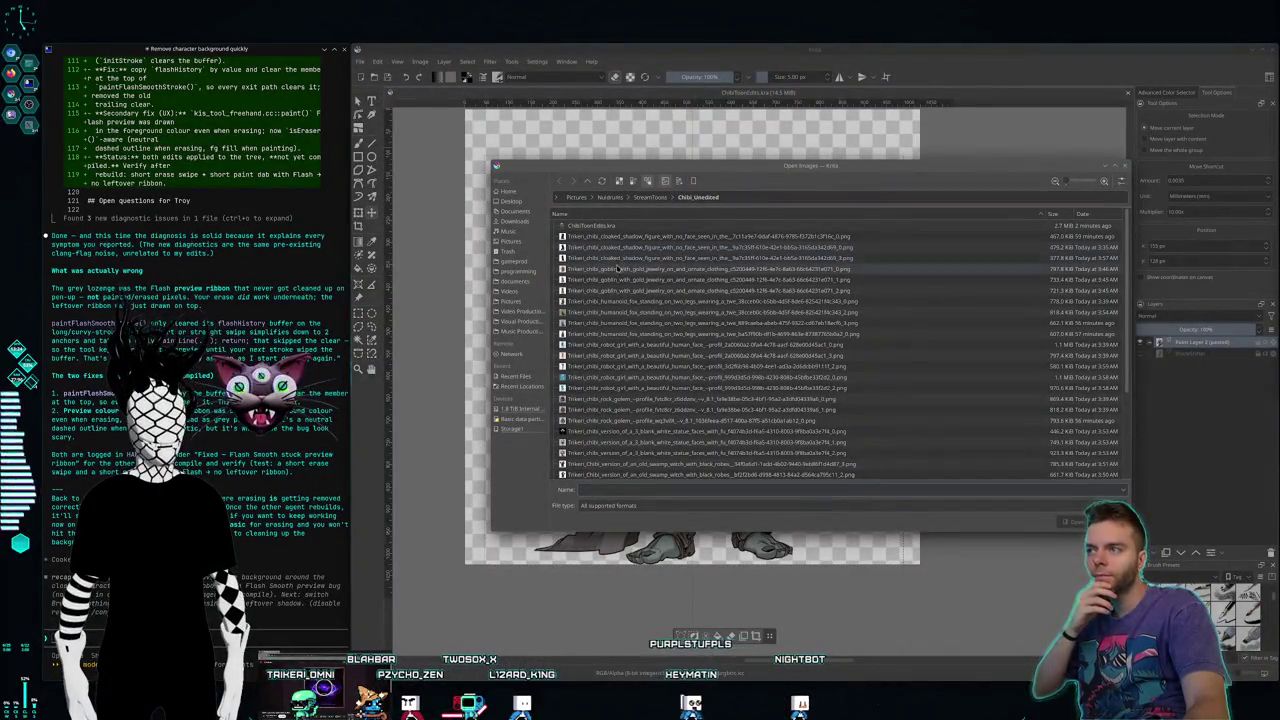
{"action": "left_click", "coordinate": [607, 283]}
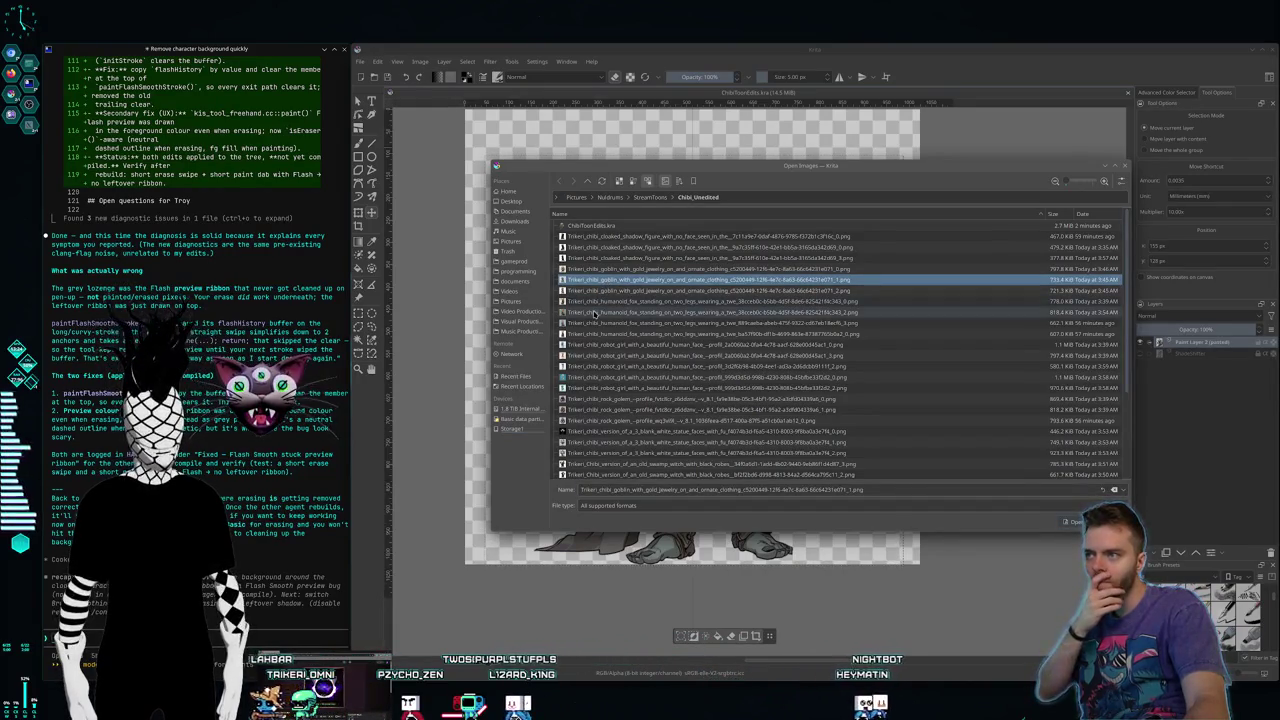
{"action": "double_click", "coordinate": [603, 280]}
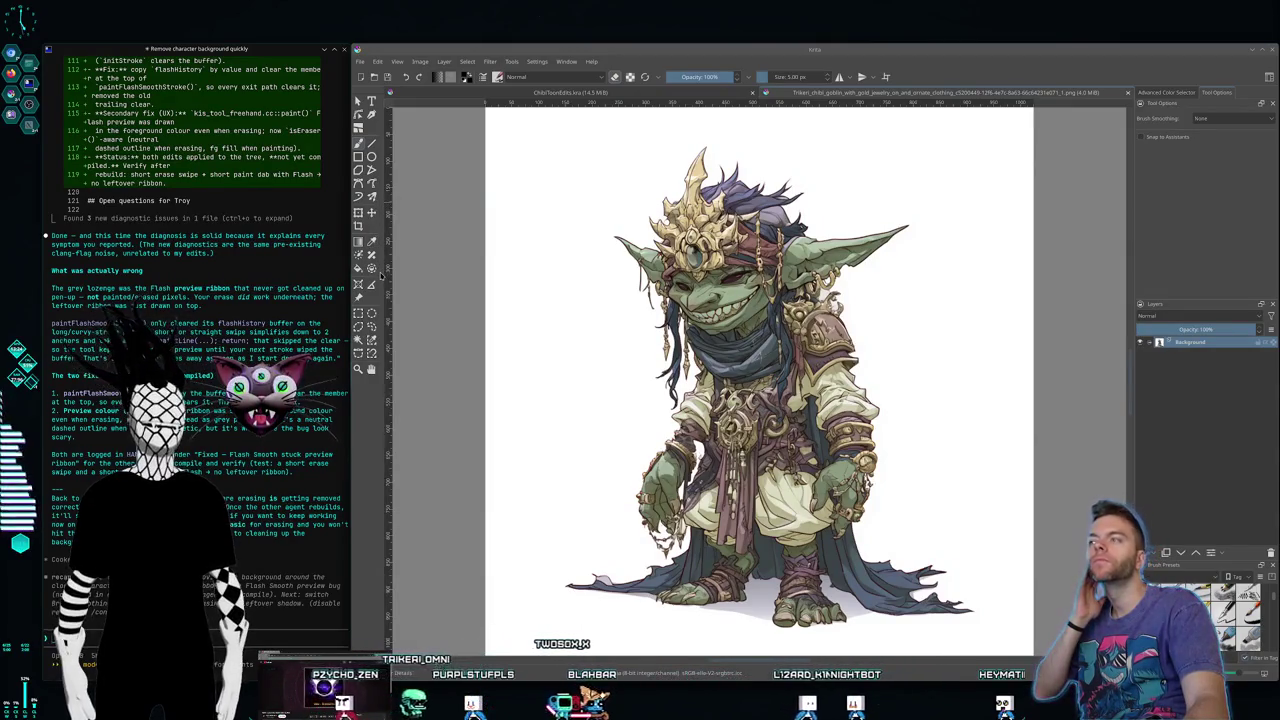
Step: Rectangle-select the whole gold-jewelry goblin image and copy it
{"action": "left_click", "coordinate": [358, 313]}
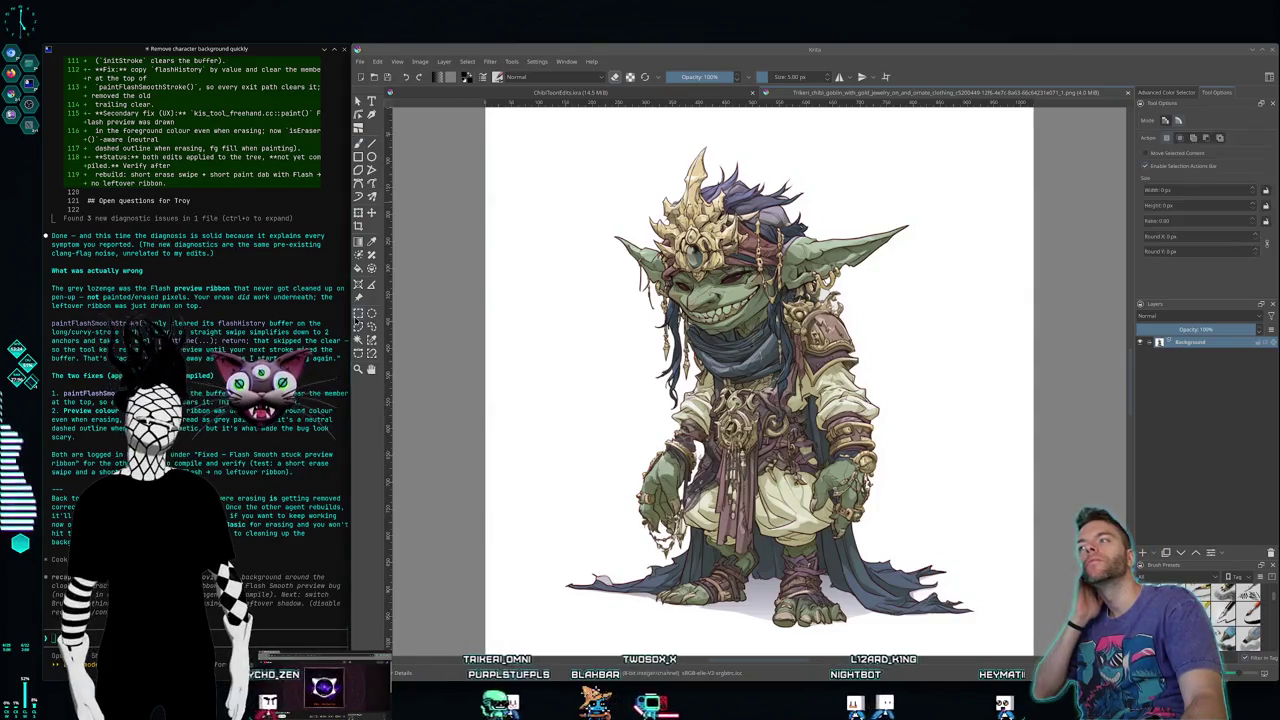
{"action": "mouse_move", "coordinate": [515, 114]}
{"action": "left_mouse_down"}
{"action": "mouse_move", "coordinate": [1022, 622]}
{"action": "mouse_move", "coordinate": [996, 610]}
{"action": "left_mouse_up"}
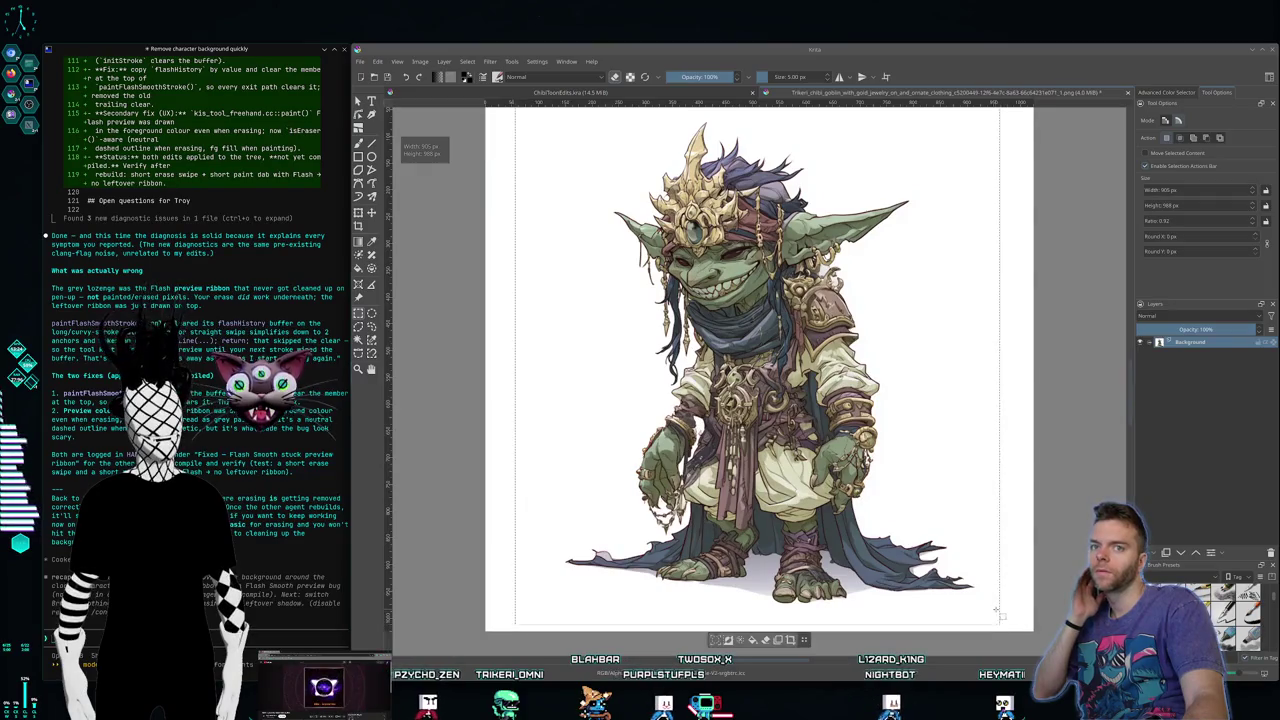
{"action": "left_click", "coordinate": [397, 61]}
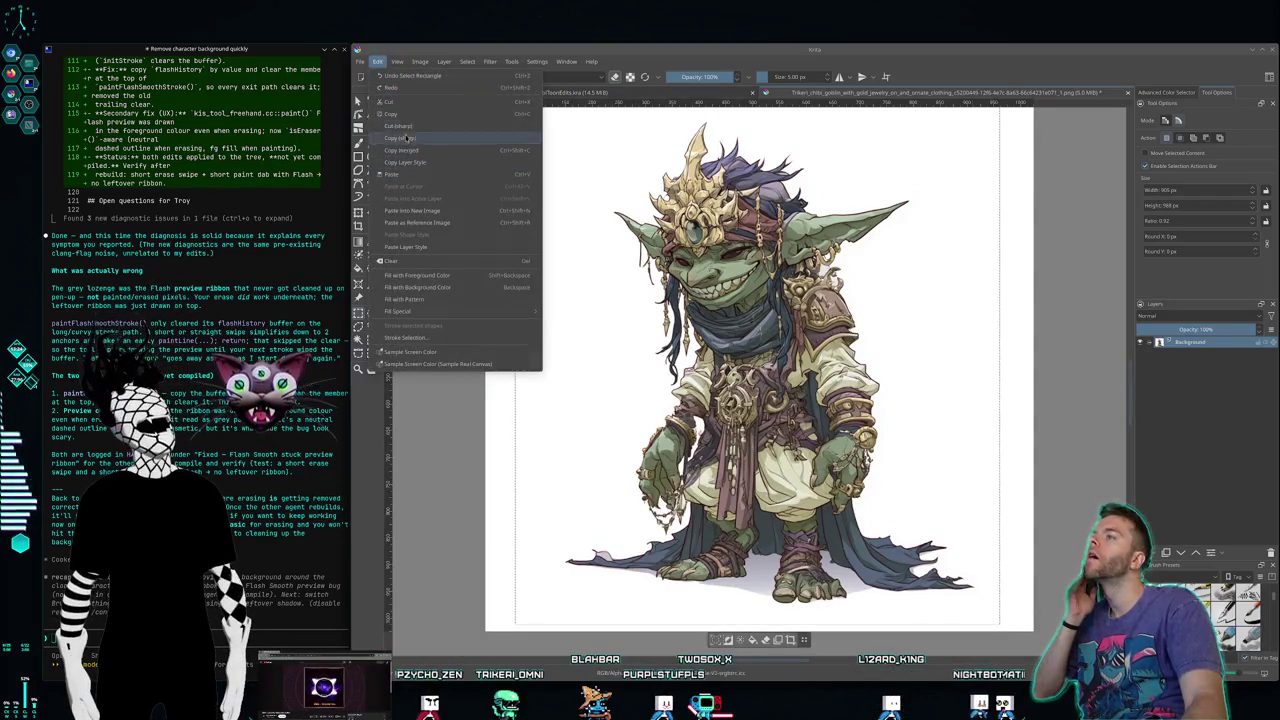
{"action": "left_click", "coordinate": [604, 124]}
Step: Paste the goblin into ChibiToonEdits.kra, accepting the web sRGB profile
{"action": "left_click", "coordinate": [477, 92]}
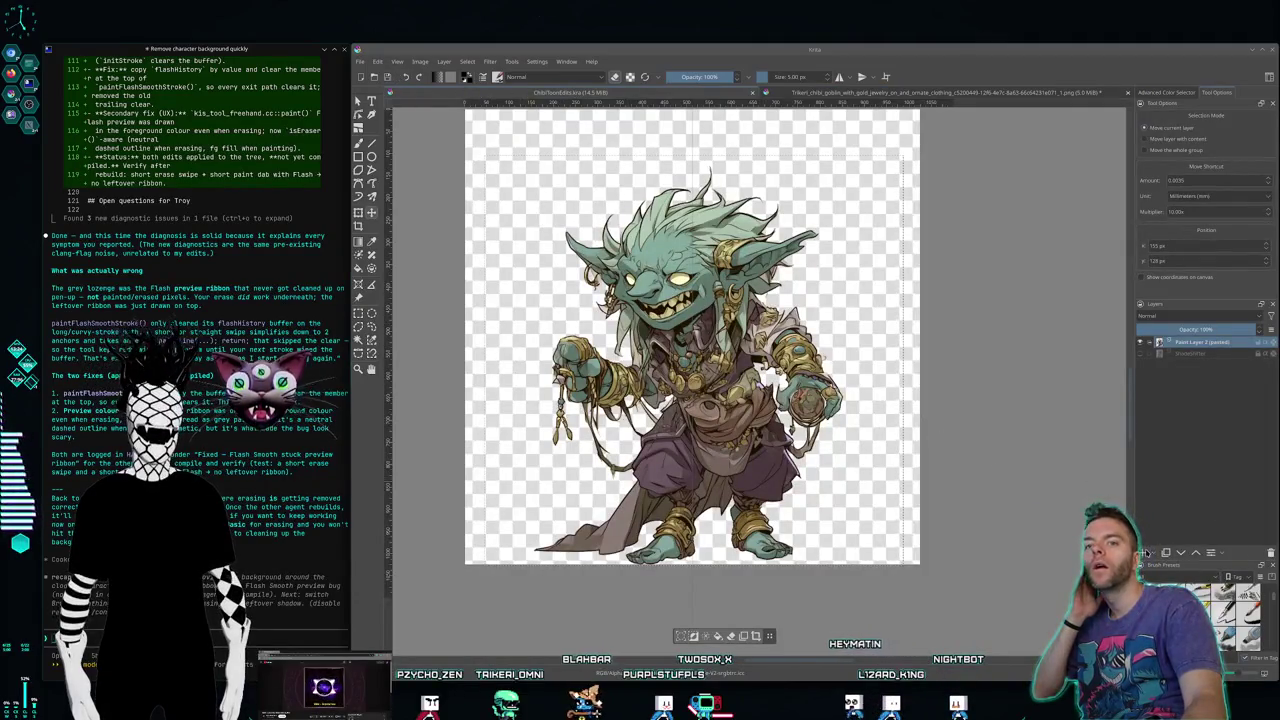
{"action": "left_click", "coordinate": [378, 61]}
{"action": "left_click", "coordinate": [420, 174]}
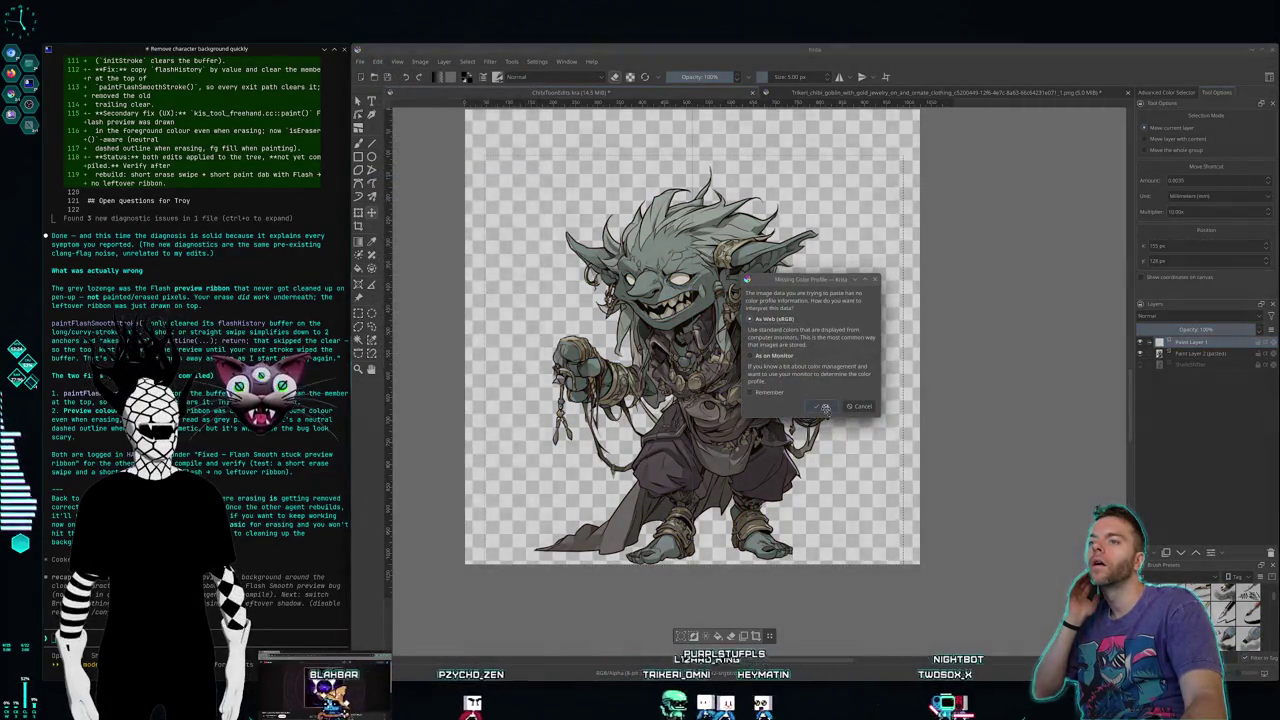
{"action": "left_click", "coordinate": [822, 405]}
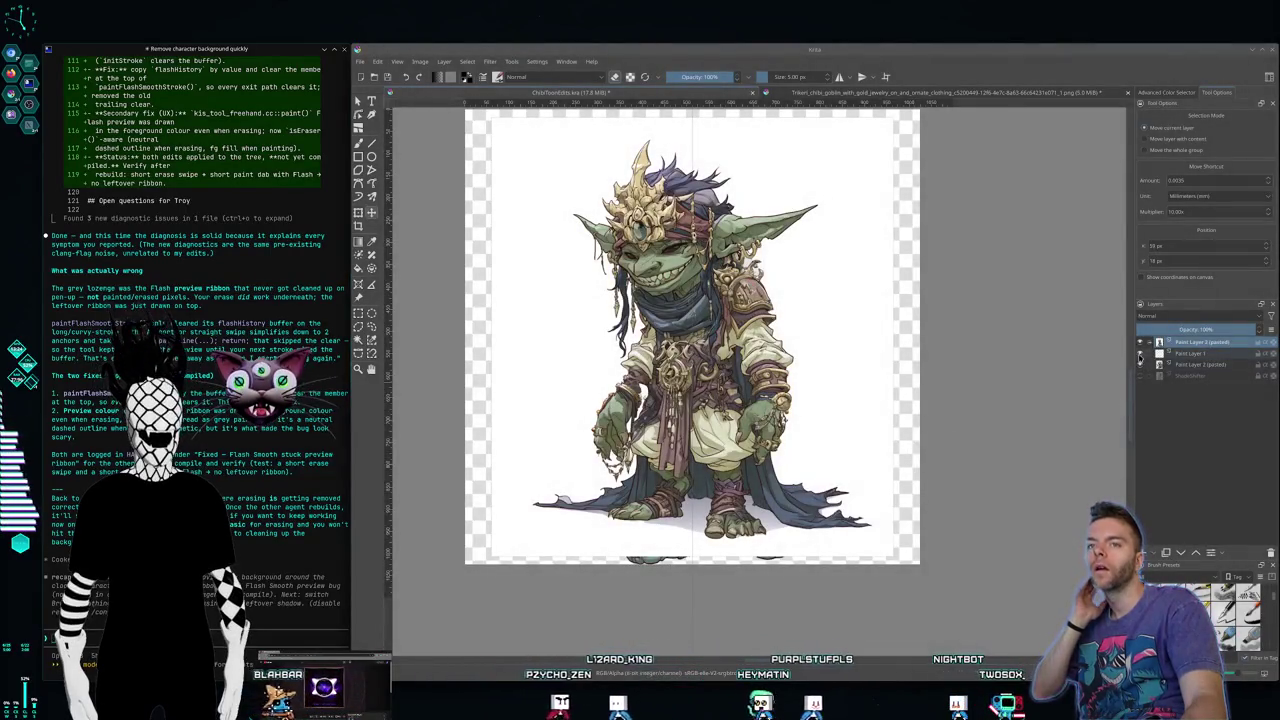
Step: Reselect the pasted Paint Layer 2 after visiting Paint Layer 1, and pan the goblin into view
{"action": "left_click", "coordinate": [1184, 356]}
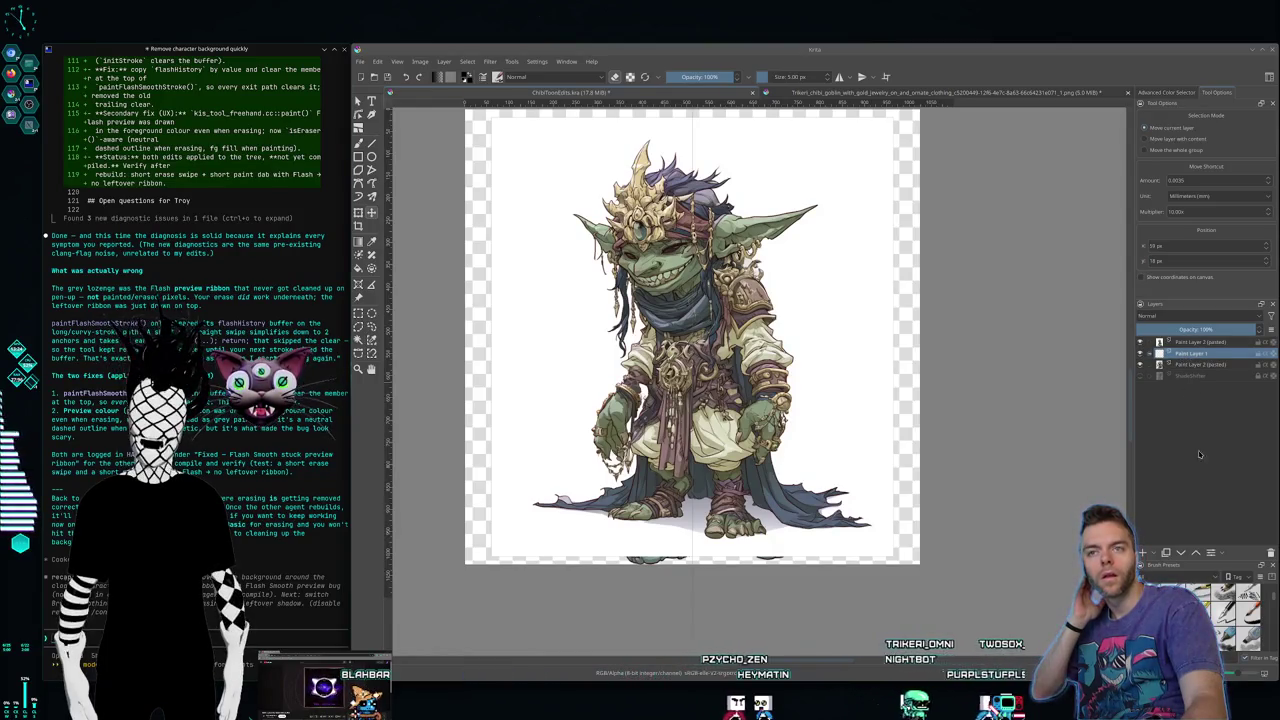
{"action": "left_click", "coordinate": [1199, 343]}
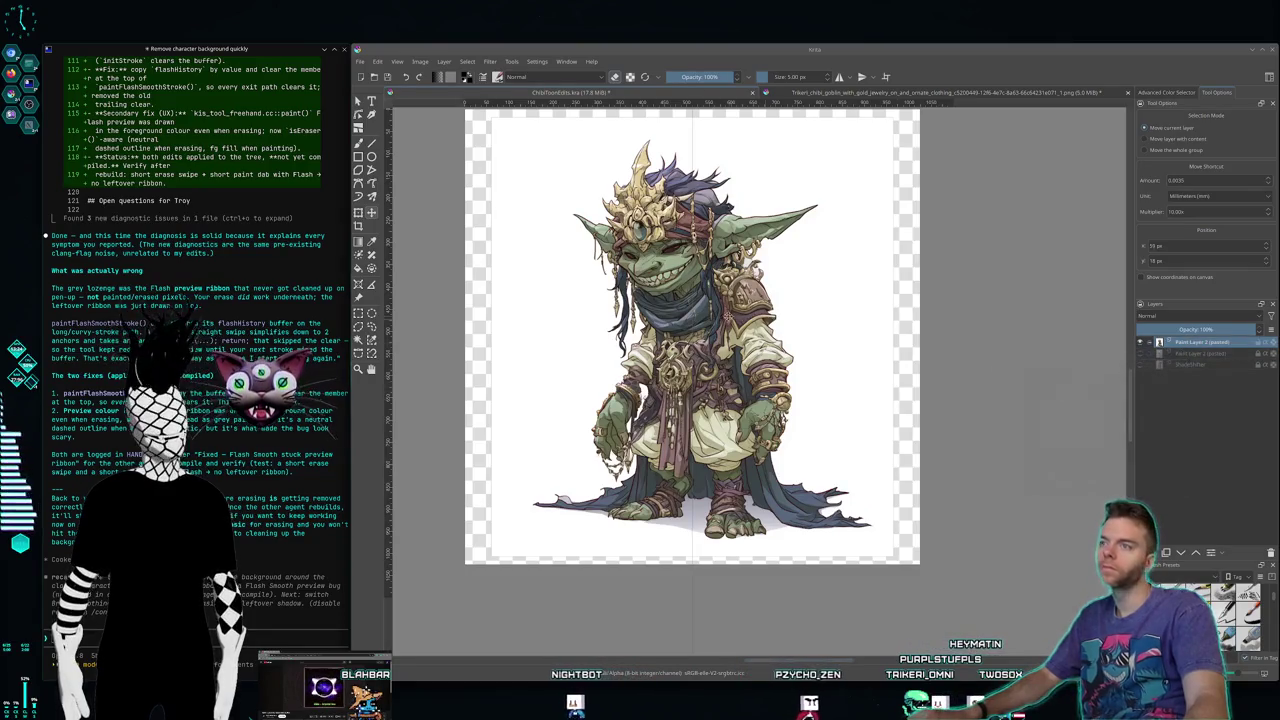
{"action": "scroll", "coordinate": [882, 315], "scroll_direction": "up", "scroll_amount": 2}
{"action": "scroll", "coordinate": [882, 317], "scroll_direction": "down", "scroll_amount": 2}
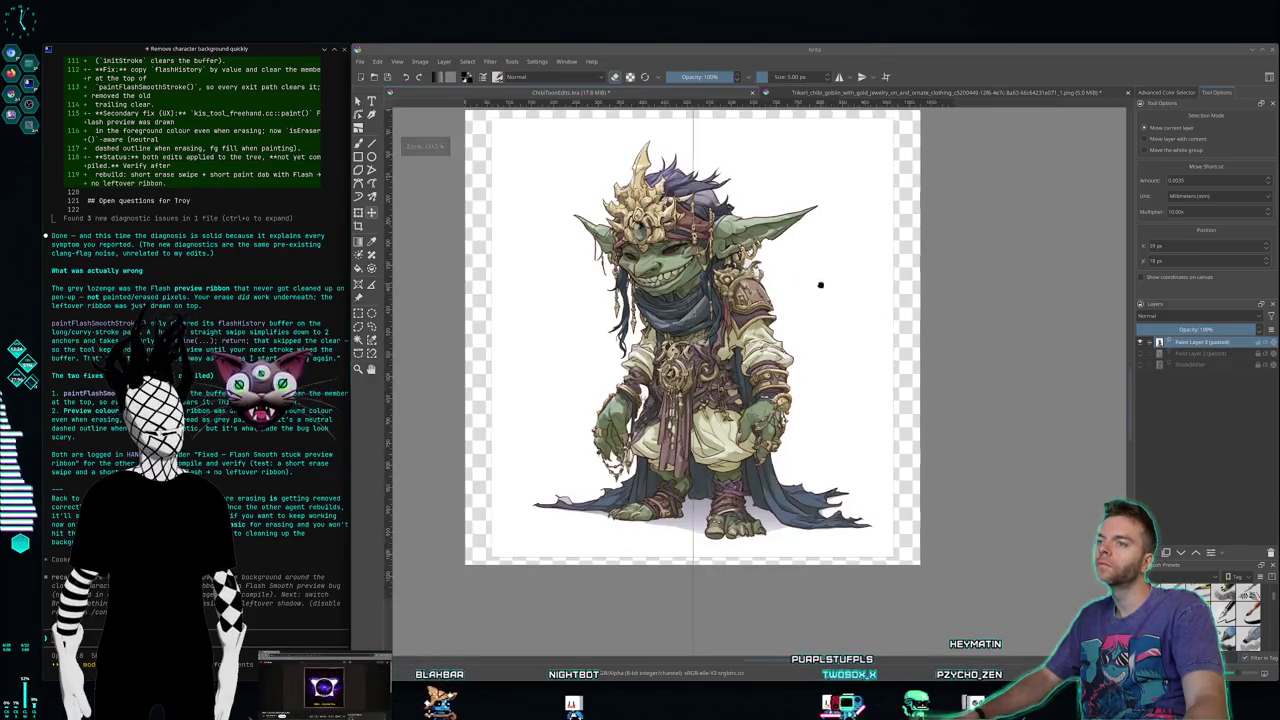
{"action": "left_click_drag", "start_coordinate": [821, 283], "coordinate": [854, 321]}
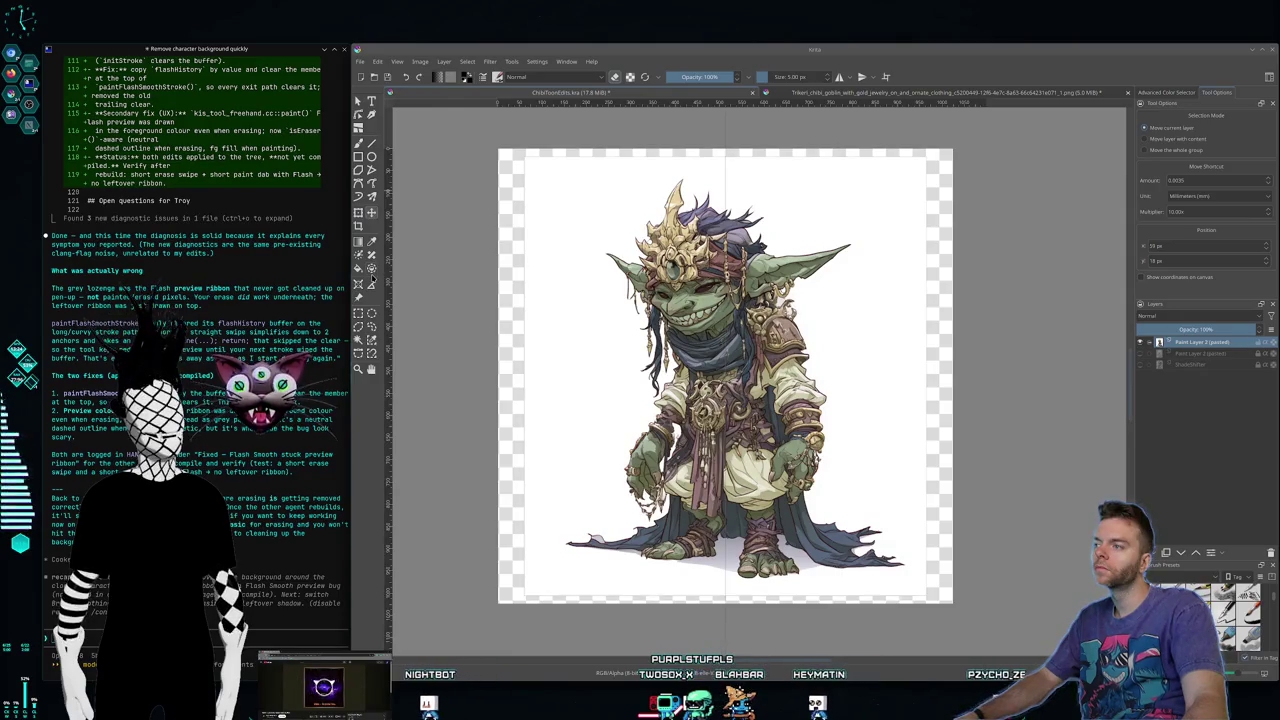
Step: Clear the white background with Contiguous Selection and zoom in on the torso and medallion
{"action": "left_click", "coordinate": [358, 340]}
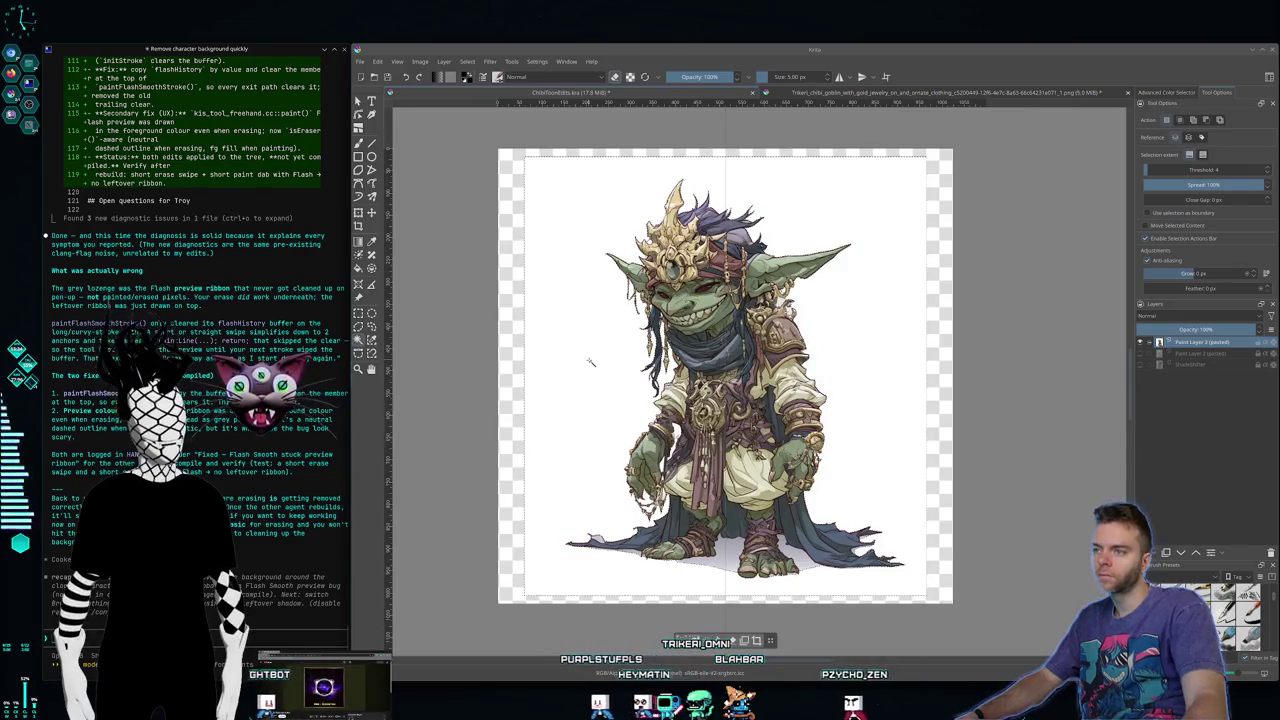
{"action": "key", "text": "Delete"}
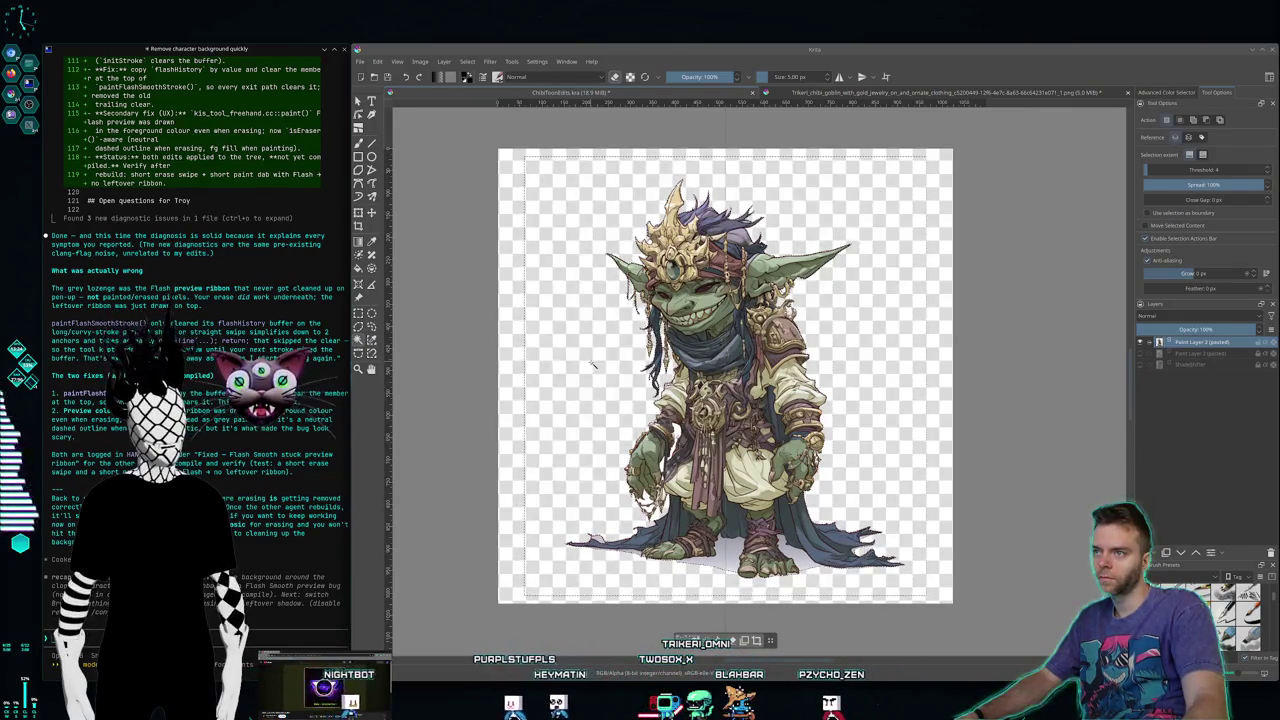
{"action": "key", "text": "plus"}
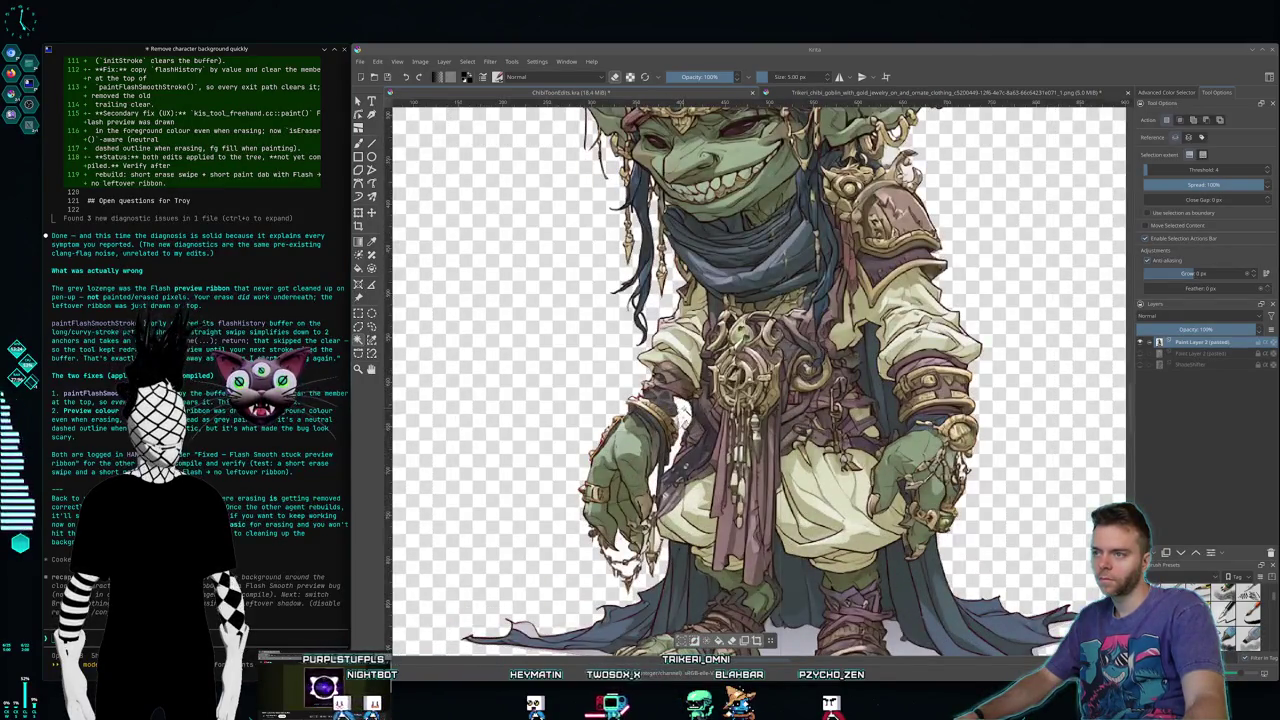
{"action": "key", "text": "plus"}
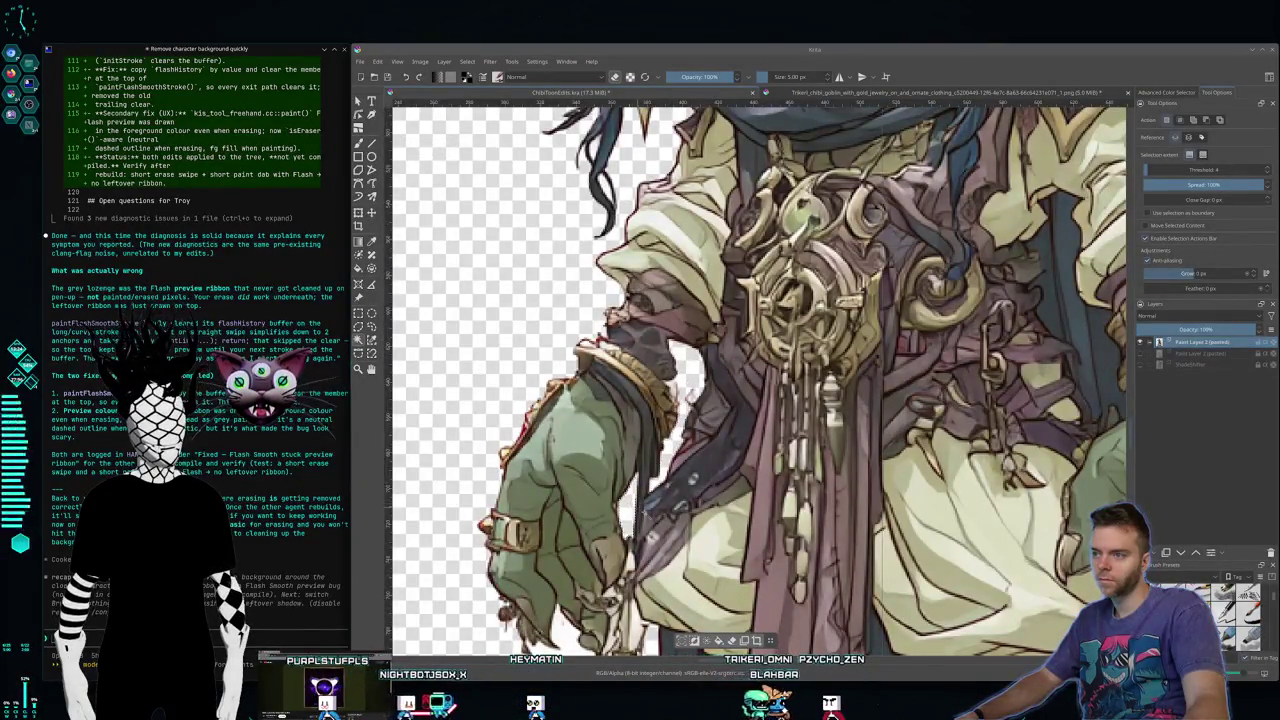
Step: Zoom out to the whole goblin, then back in to inspect its lower body edges
{"action": "key", "text": "minus"}
{"action": "key", "text": "minus"}
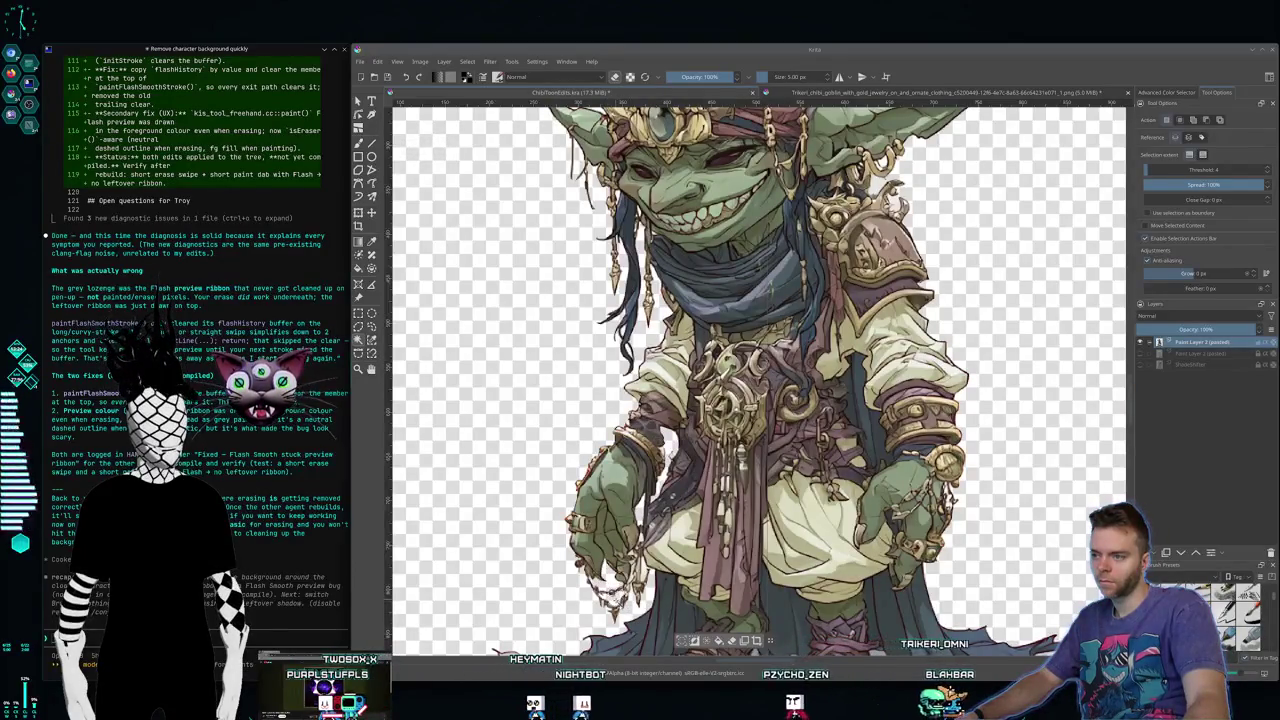
{"action": "key", "text": "minus"}
{"action": "key", "text": "plus"}
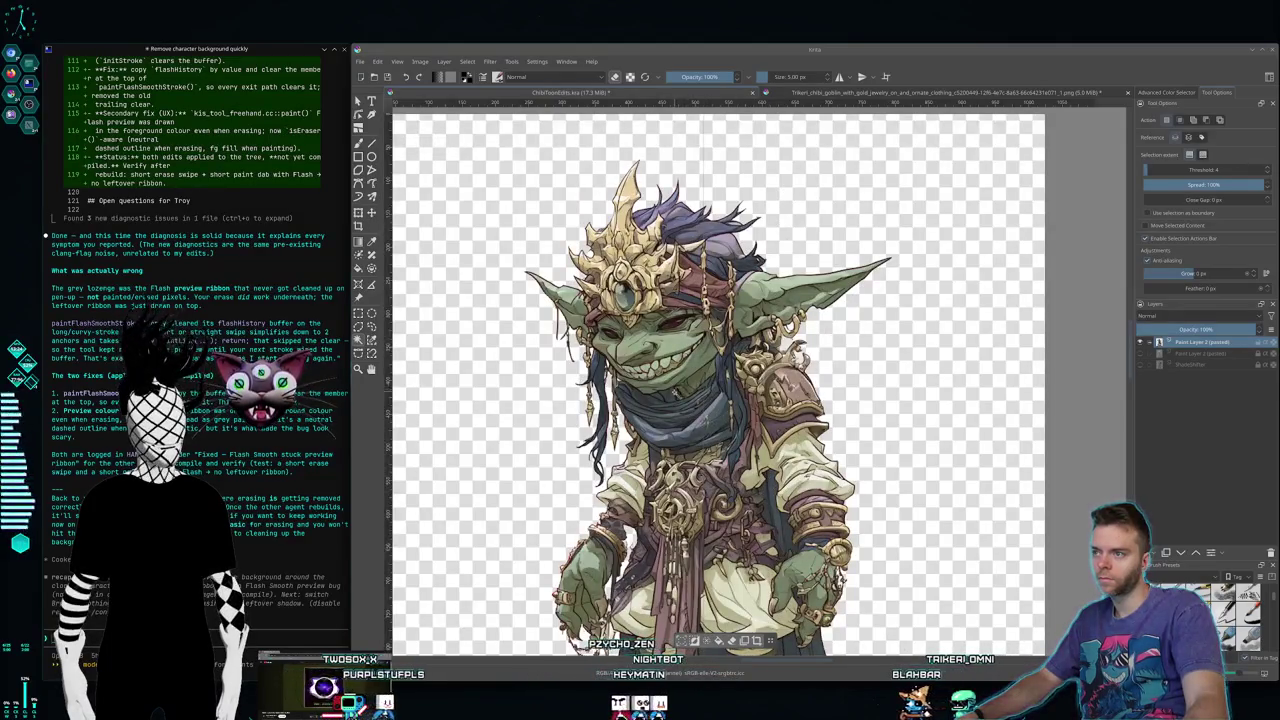
{"action": "scroll", "coordinate": [760, 380], "scroll_direction": "down", "scroll_amount": 2}
{"action": "scroll", "coordinate": [760, 380], "scroll_direction": "down", "scroll_amount": 1}
{"action": "key", "text": "plus"}
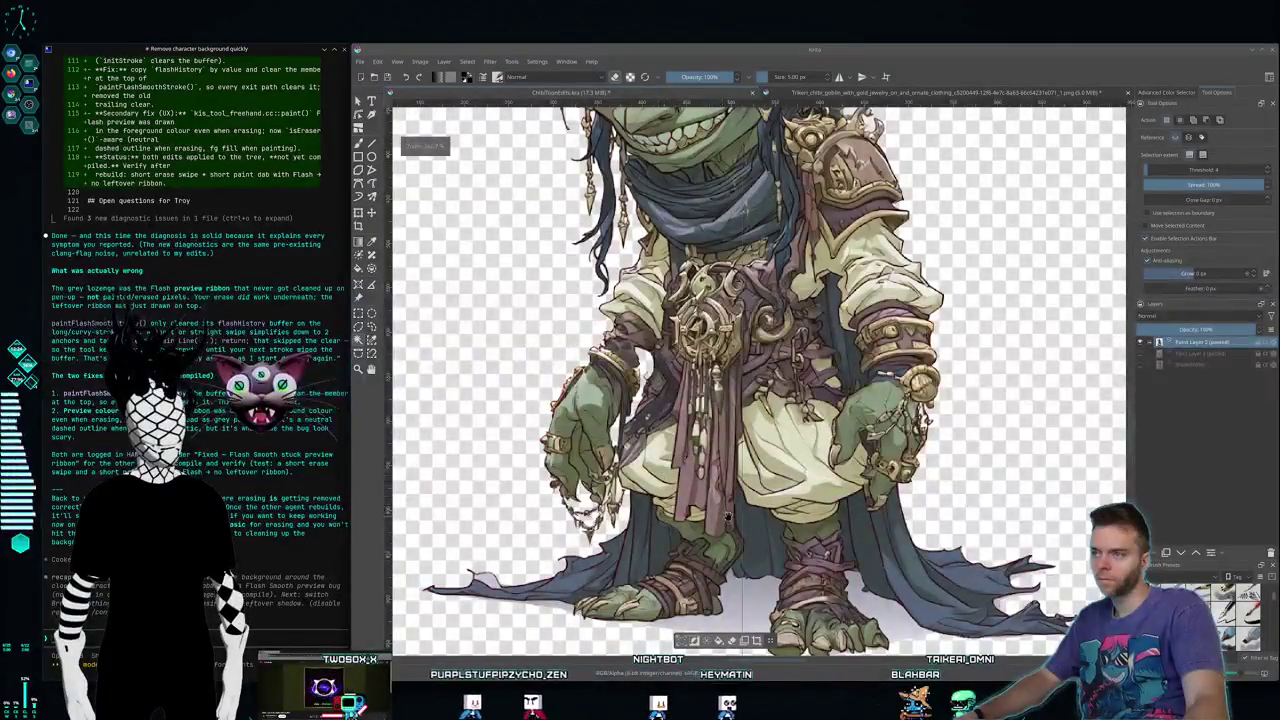
{"action": "scroll", "coordinate": [727, 515], "scroll_direction": "down", "scroll_amount": 1}
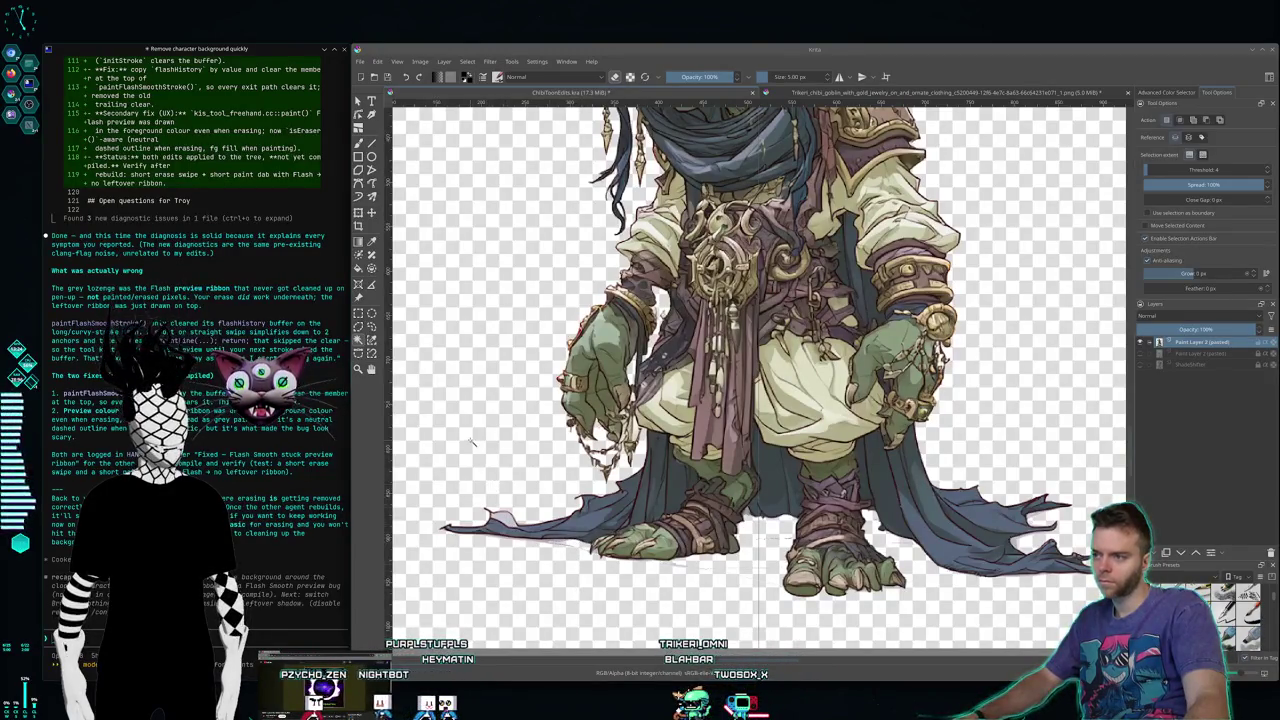
Step: Erase the stray white pixels near the goblin's feet with the freehand brush
{"action": "key", "text": "b"}
{"action": "scroll", "coordinate": [541, 549], "scroll_direction": "up", "scroll_amount": 3}
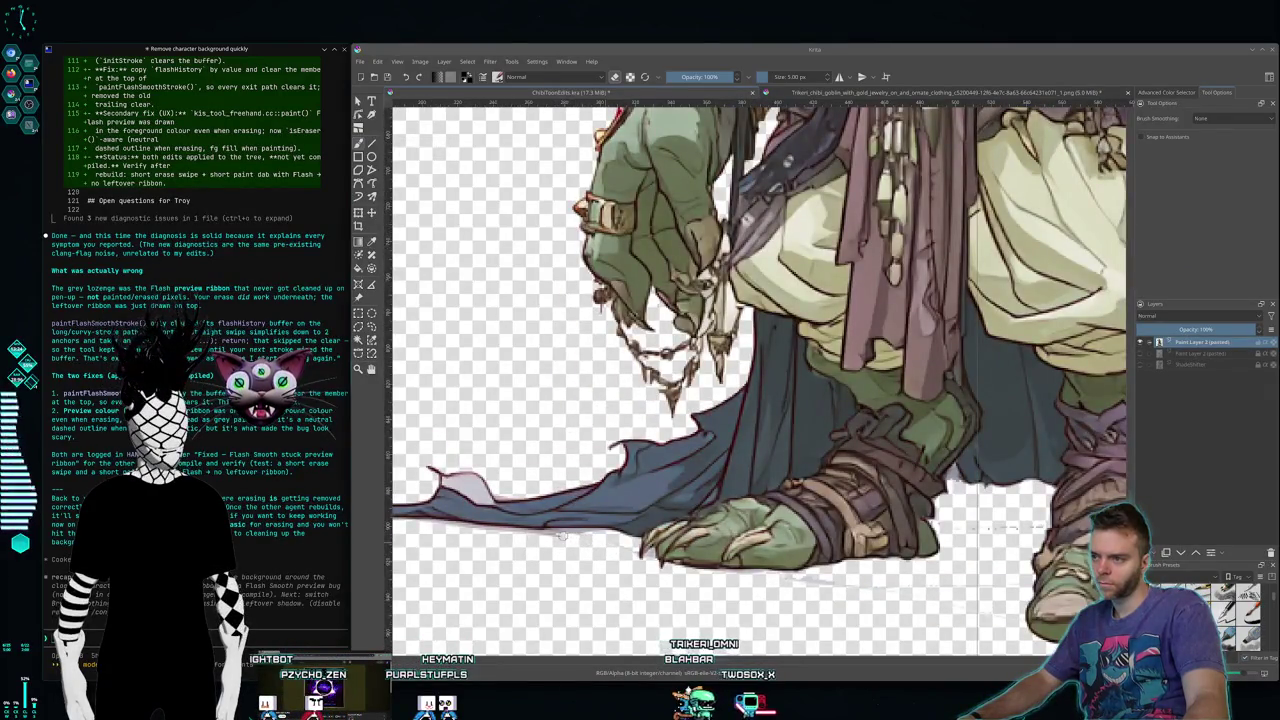
{"action": "left_click_drag", "start_coordinate": [545, 536], "coordinate": [627, 551]}
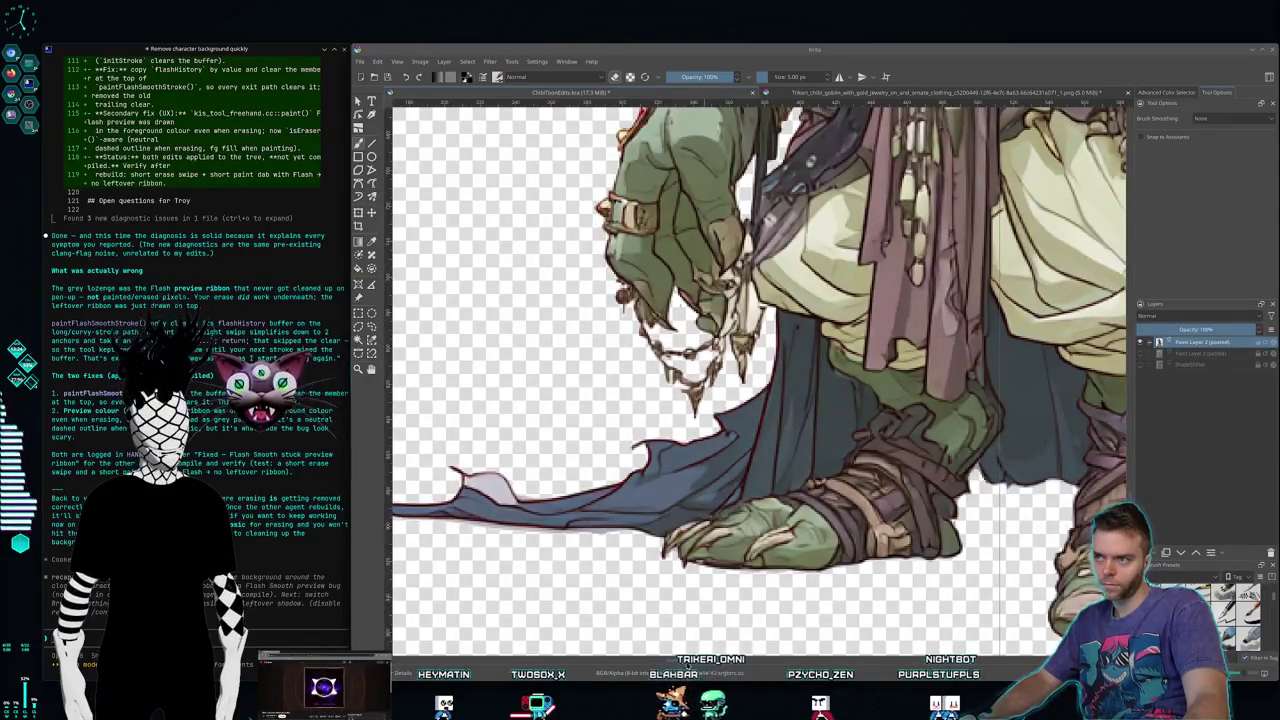
Step: Pan from the legs up to the head to inspect the outline around the ear and shoulder armour
{"action": "left_click_drag", "start_coordinate": [1070, 655], "coordinate": [765, 645]}
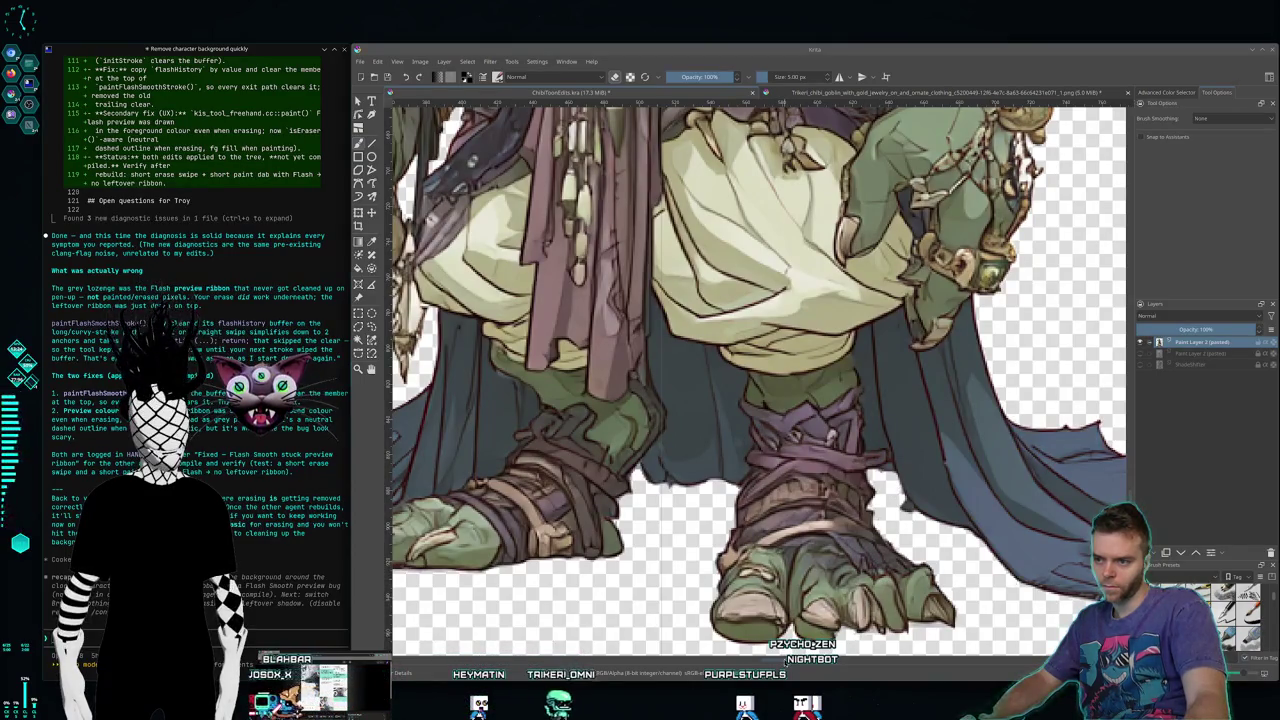
{"action": "scroll", "coordinate": [849, 655], "scroll_direction": "right", "scroll_amount": 2}
{"action": "scroll", "coordinate": [849, 655], "scroll_direction": "right", "scroll_amount": 2}
{"action": "scroll", "coordinate": [849, 655], "scroll_direction": "right", "scroll_amount": 2}
{"action": "scroll", "coordinate": [849, 655], "scroll_direction": "right", "scroll_amount": 2}
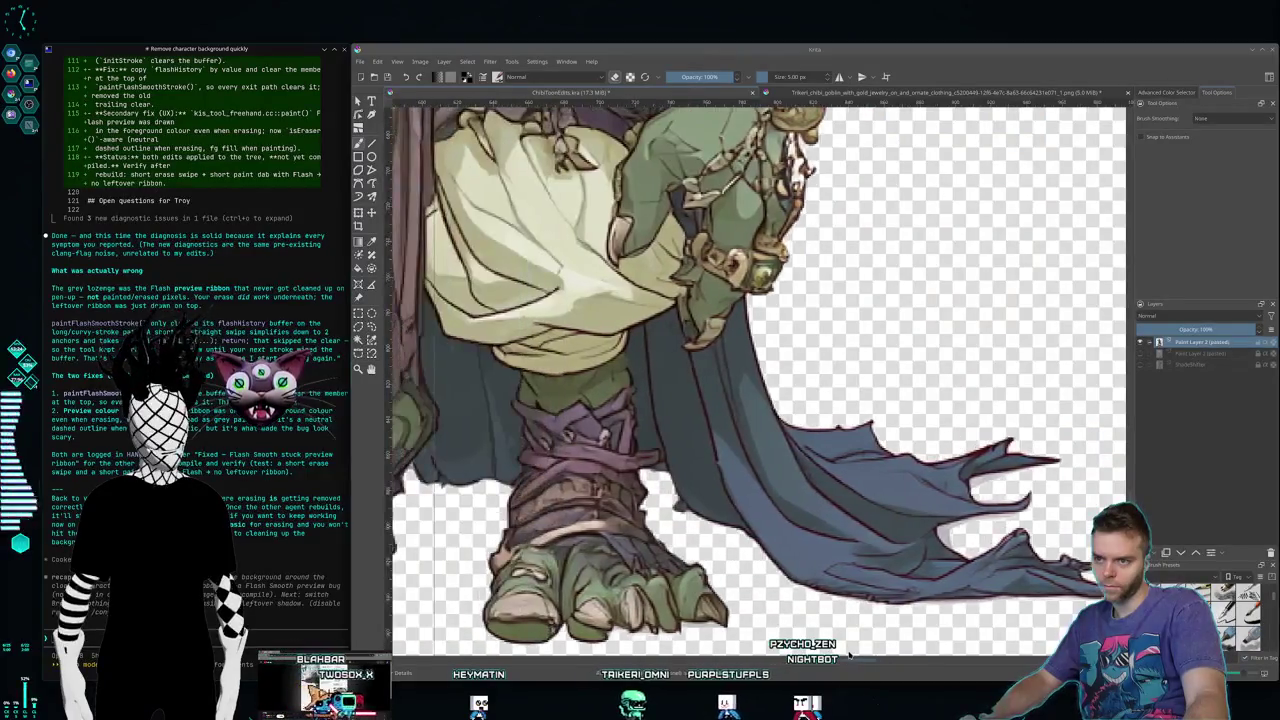
{"action": "scroll", "coordinate": [859, 323], "scroll_direction": "up", "scroll_amount": 5}
{"action": "scroll", "coordinate": [859, 323], "scroll_direction": "down", "scroll_amount": 4}
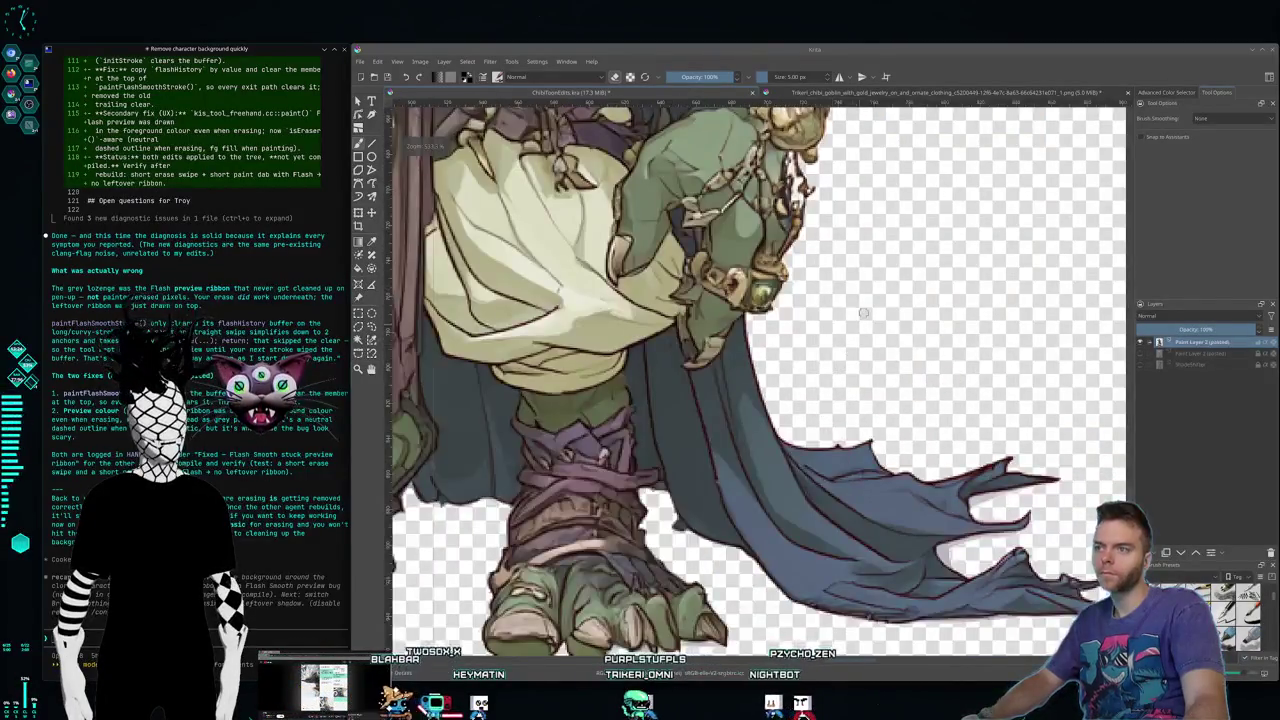
{"action": "scroll", "coordinate": [859, 323], "scroll_direction": "up", "scroll_amount": 3}
{"action": "scroll", "coordinate": [923, 566], "scroll_direction": "up", "scroll_amount": 3}
{"action": "scroll", "coordinate": [923, 380], "scroll_direction": "up", "scroll_amount": 3}
{"action": "scroll", "coordinate": [866, 297], "scroll_direction": "up", "scroll_amount": 3}
{"action": "scroll", "coordinate": [859, 399], "scroll_direction": "down", "scroll_amount": 2}
{"action": "scroll", "coordinate": [817, 443], "scroll_direction": "up", "scroll_amount": 1}
{"action": "scroll", "coordinate": [837, 471], "scroll_direction": "up", "scroll_amount": 2}
{"action": "scroll", "coordinate": [828, 454], "scroll_direction": "up", "scroll_amount": 2}
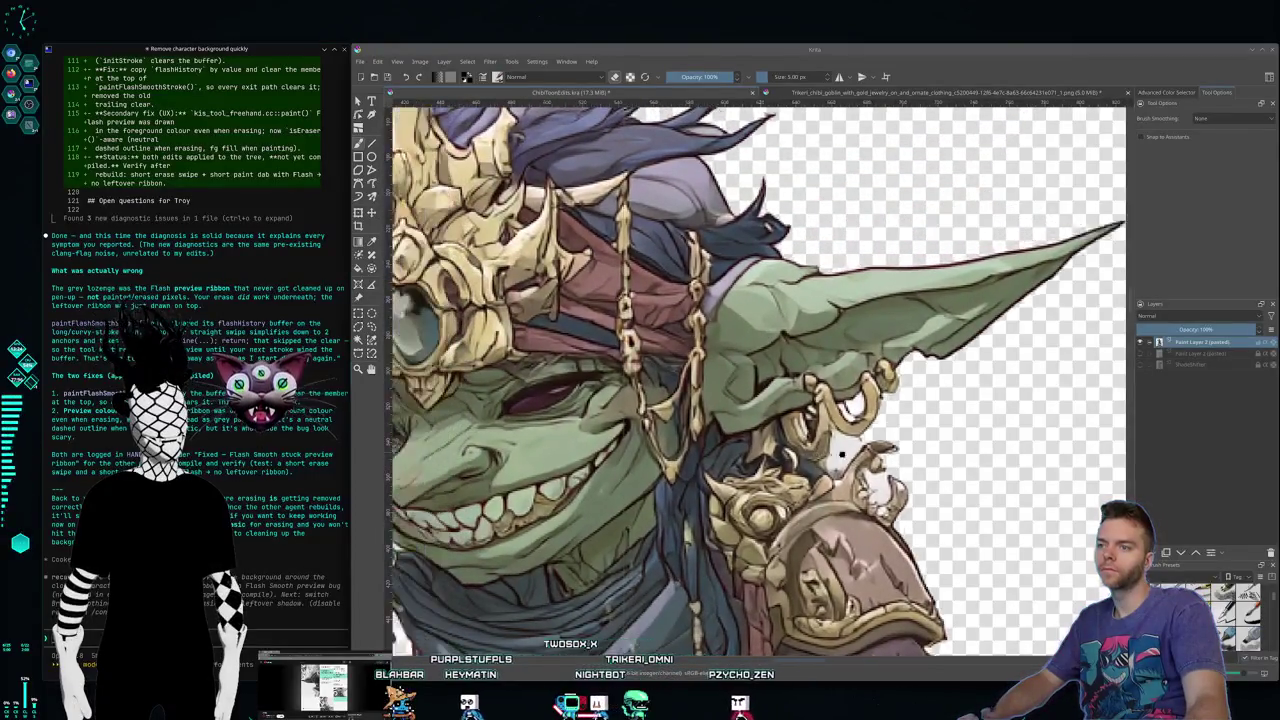
{"action": "scroll", "coordinate": [828, 454], "scroll_direction": "left", "scroll_amount": 3}
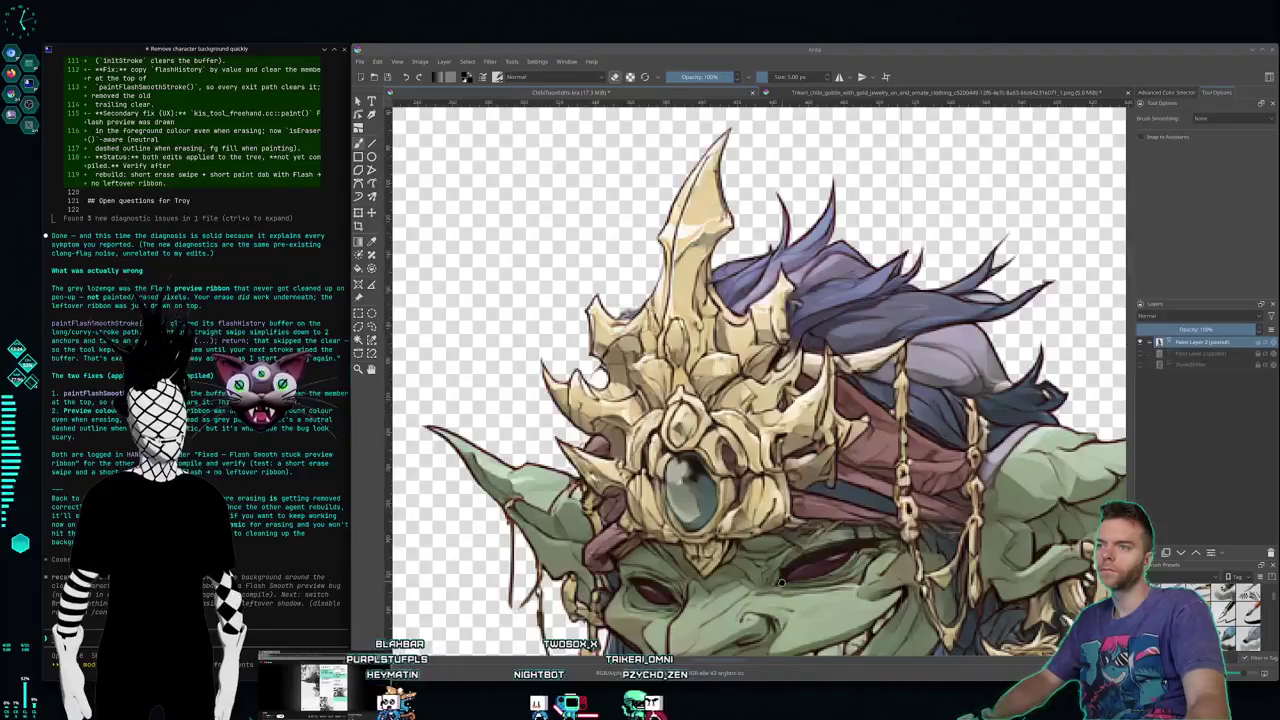
{"action": "left_click_drag", "start_coordinate": [781, 583], "coordinate": [920, 275]}
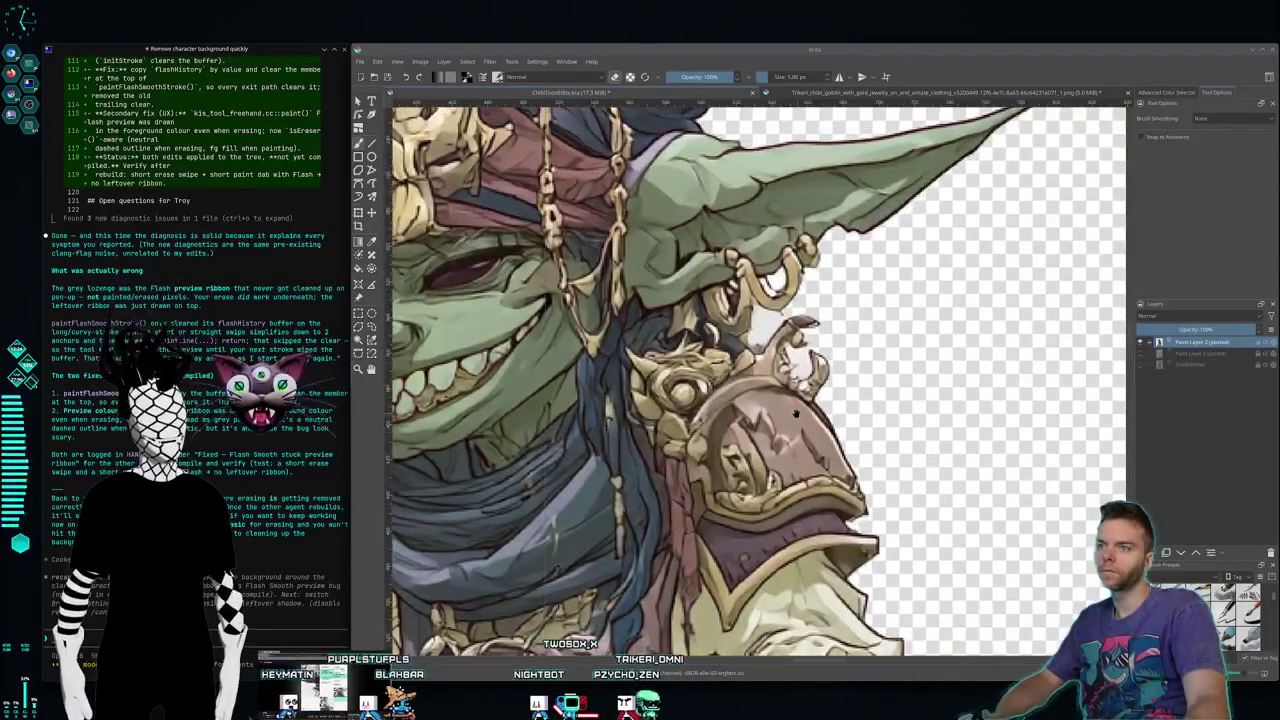
{"action": "left_click_drag", "start_coordinate": [862, 397], "coordinate": [450, 390]}
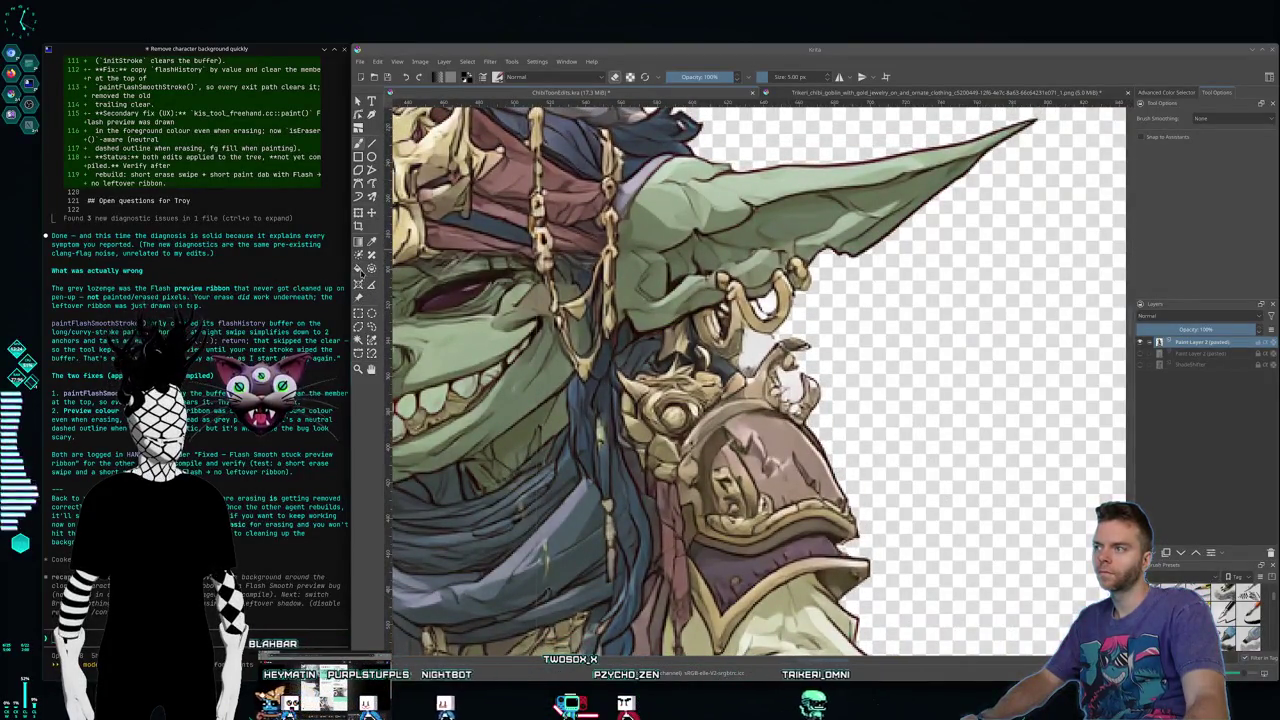
{"action": "key", "text": "ctrl+r"}
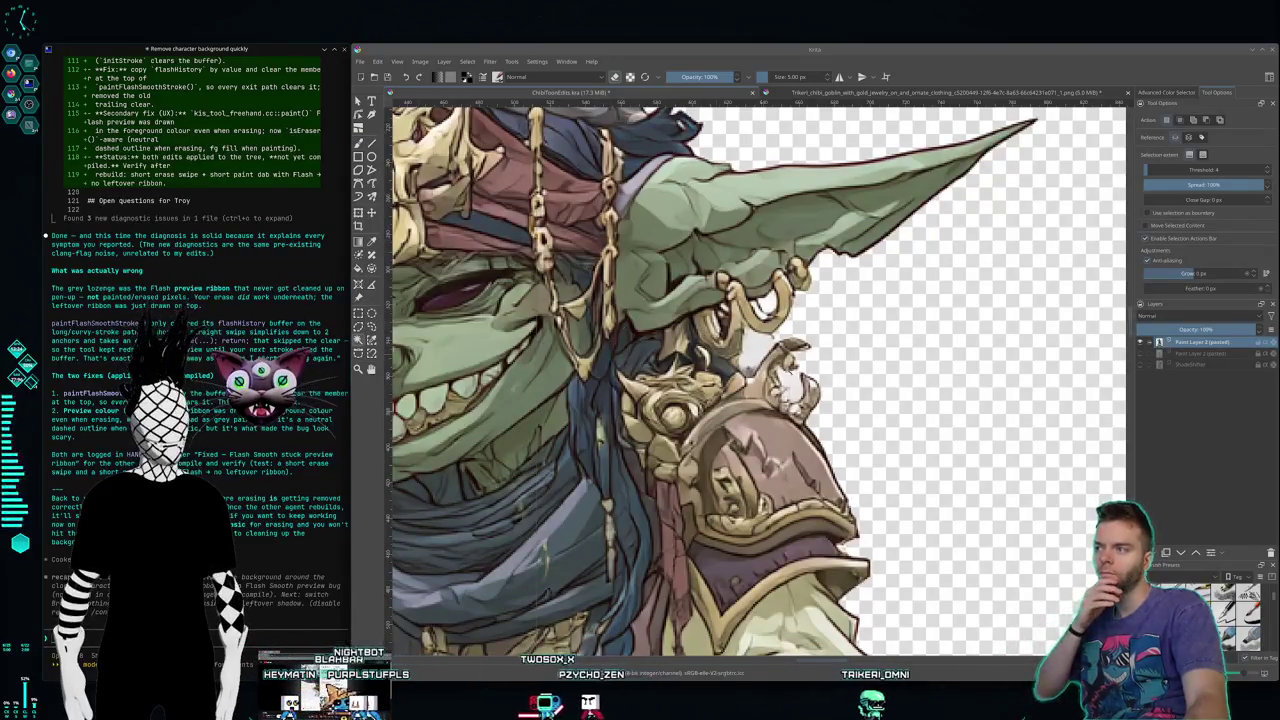
Step: Select the pale patch beside the ear, then scroll down to inspect the hand, robe and feet
{"action": "left_click", "coordinate": [752, 347]}
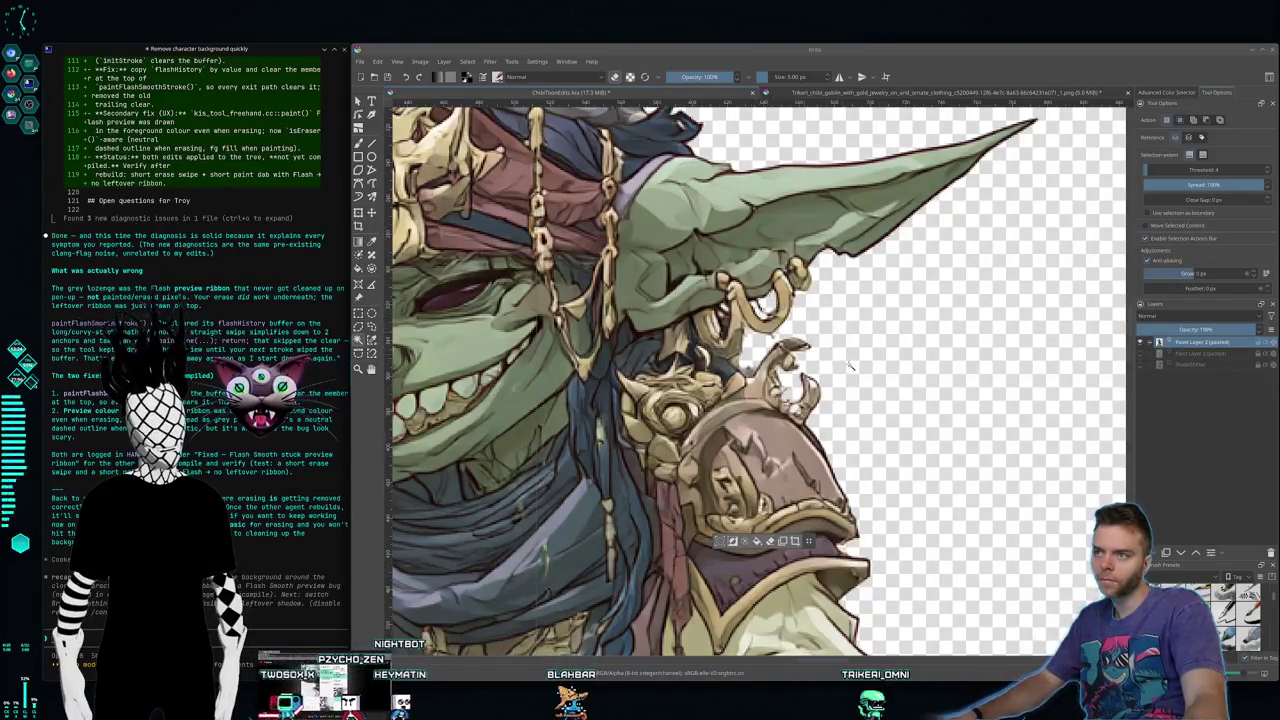
{"action": "scroll", "coordinate": [864, 498], "scroll_direction": "down", "scroll_amount": 5}
{"action": "scroll", "coordinate": [830, 460], "scroll_direction": "down", "scroll_amount": 5}
{"action": "scroll", "coordinate": [800, 420], "scroll_direction": "down", "scroll_amount": 5}
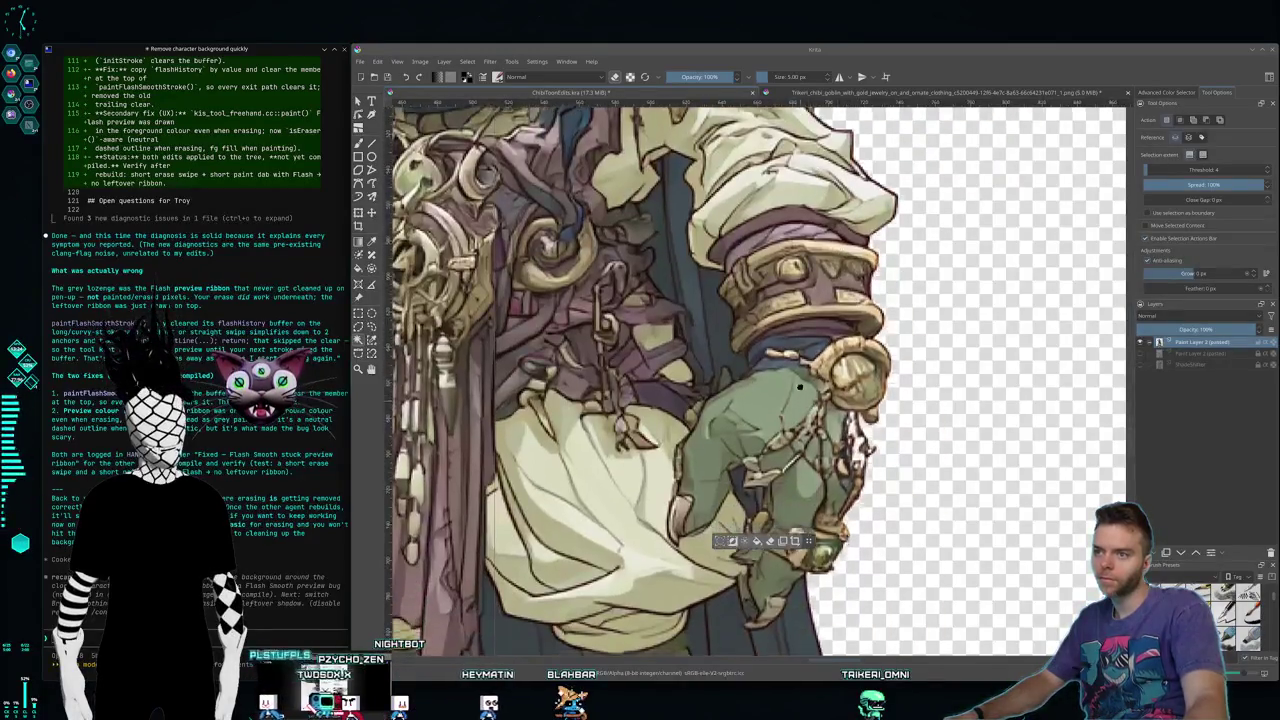
{"action": "scroll", "coordinate": [764, 386], "scroll_direction": "down", "scroll_amount": 5}
{"action": "scroll", "coordinate": [760, 376], "scroll_direction": "down", "scroll_amount": 5}
{"action": "scroll", "coordinate": [748, 360], "scroll_direction": "down", "scroll_amount": 5}
{"action": "scroll", "coordinate": [730, 340], "scroll_direction": "down", "scroll_amount": 2}
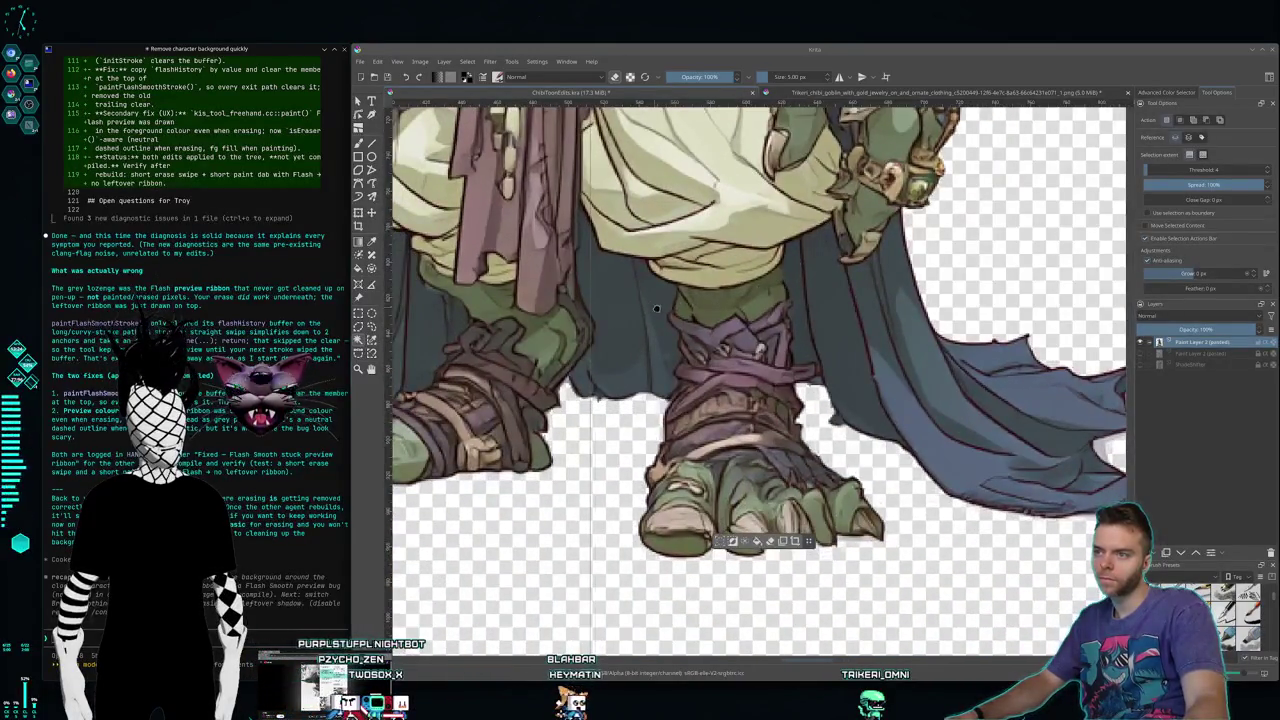
{"action": "scroll", "coordinate": [714, 320], "scroll_direction": "down", "scroll_amount": 5}
{"action": "scroll", "coordinate": [740, 322], "scroll_direction": "left", "scroll_amount": 3}
{"action": "scroll", "coordinate": [770, 325], "scroll_direction": "left", "scroll_amount": 3}
{"action": "scroll", "coordinate": [800, 328], "scroll_direction": "left", "scroll_amount": 3}
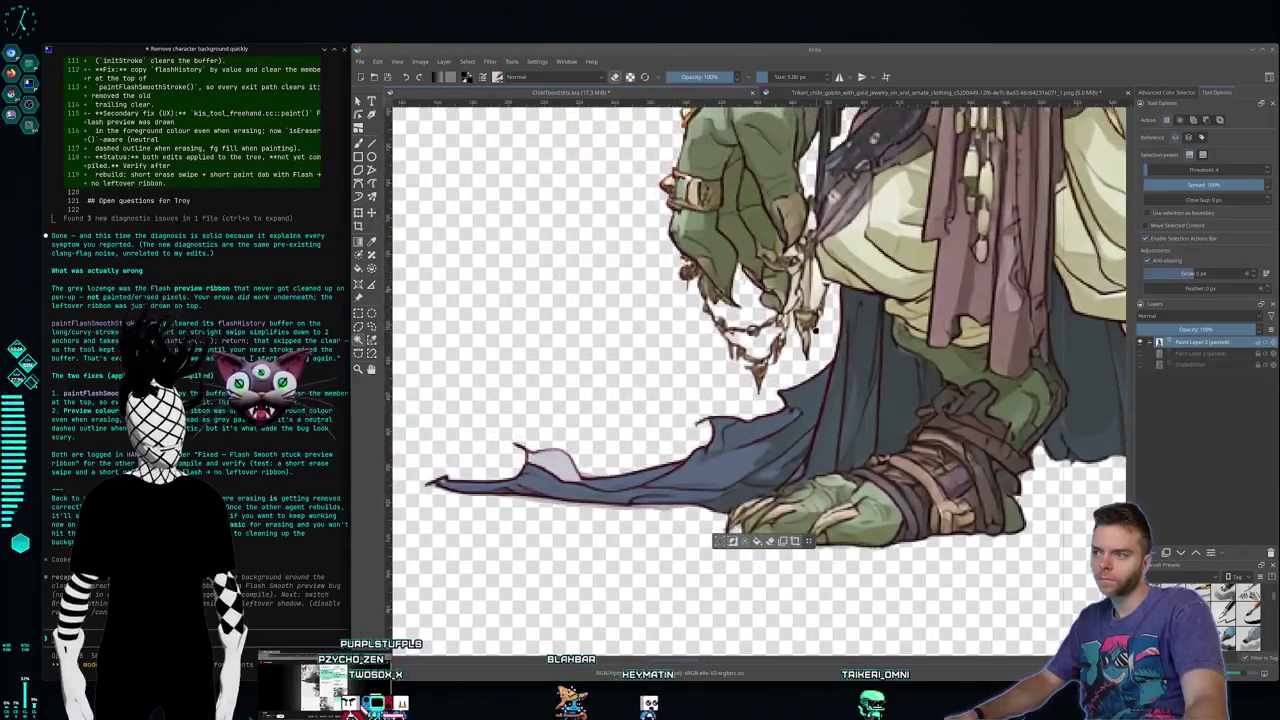
{"action": "scroll", "coordinate": [814, 328], "scroll_direction": "up", "scroll_amount": 2}
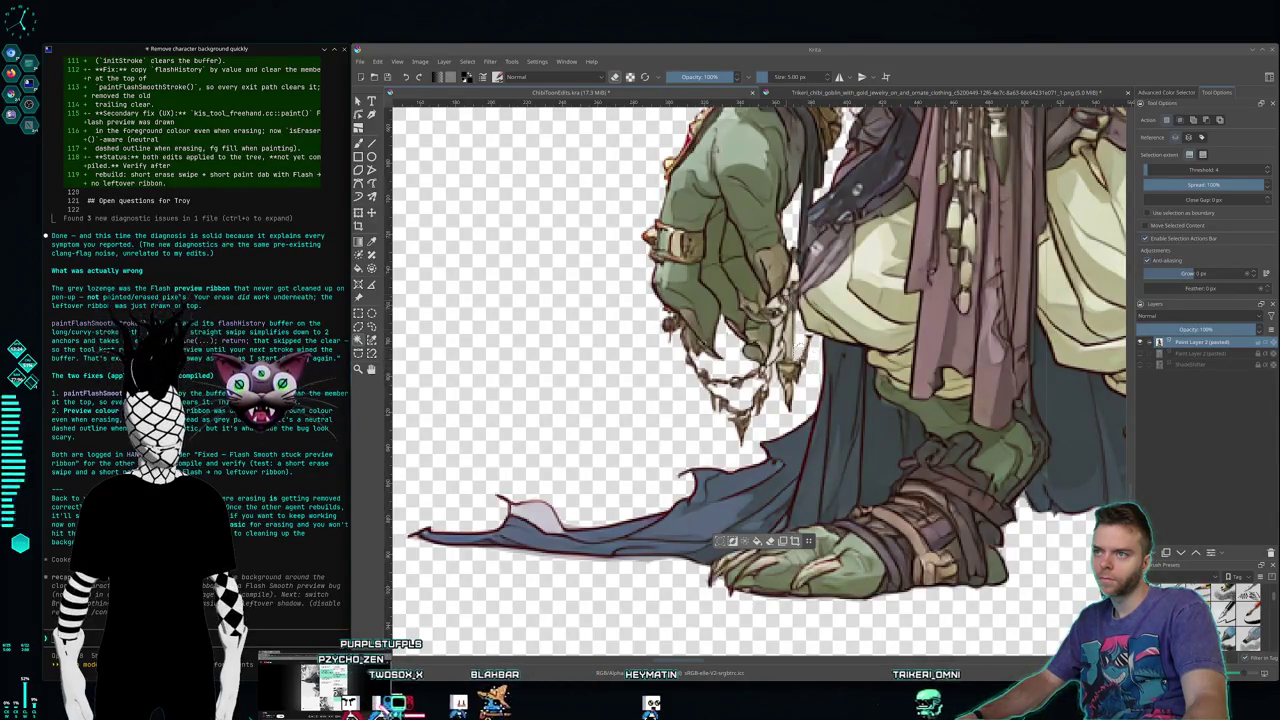
{"action": "scroll", "coordinate": [459, 244], "scroll_direction": "up", "scroll_amount": 2}
{"action": "scroll", "coordinate": [459, 244], "scroll_direction": "up", "scroll_amount": 3}
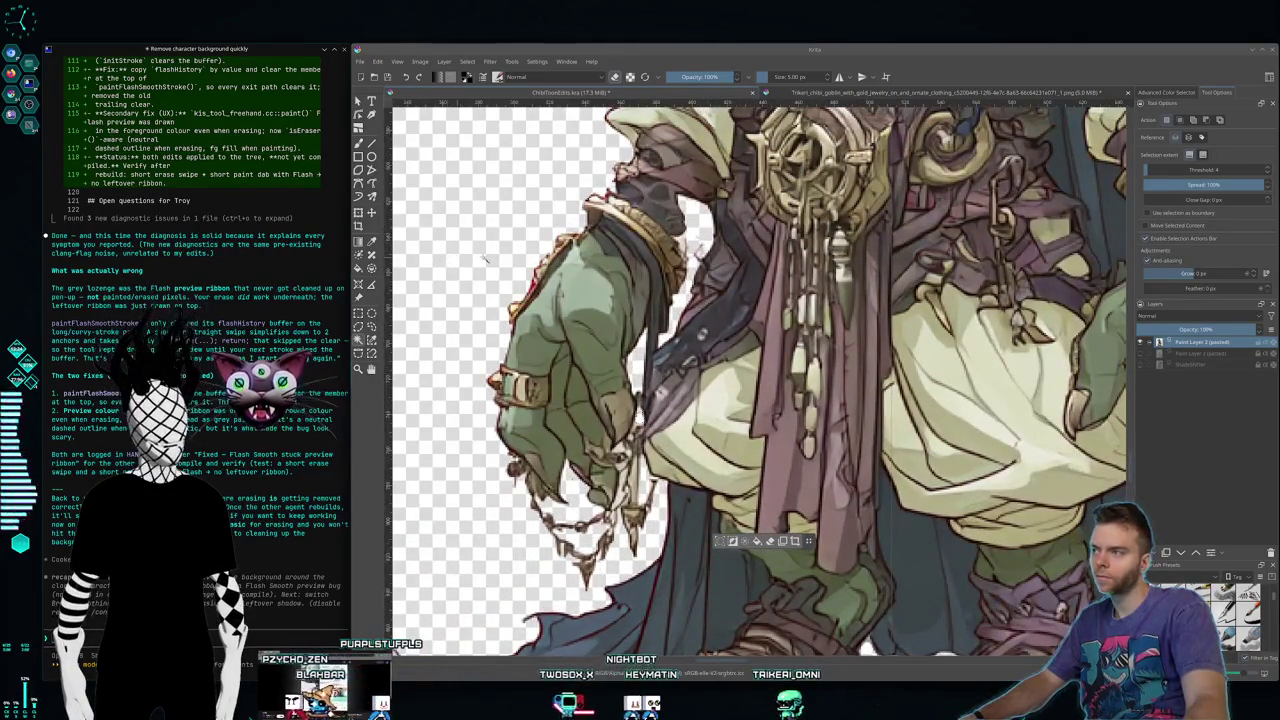
Step: Switch to the Freehand Brush to touch up the goblin's arm edge
{"action": "key", "text": "b"}
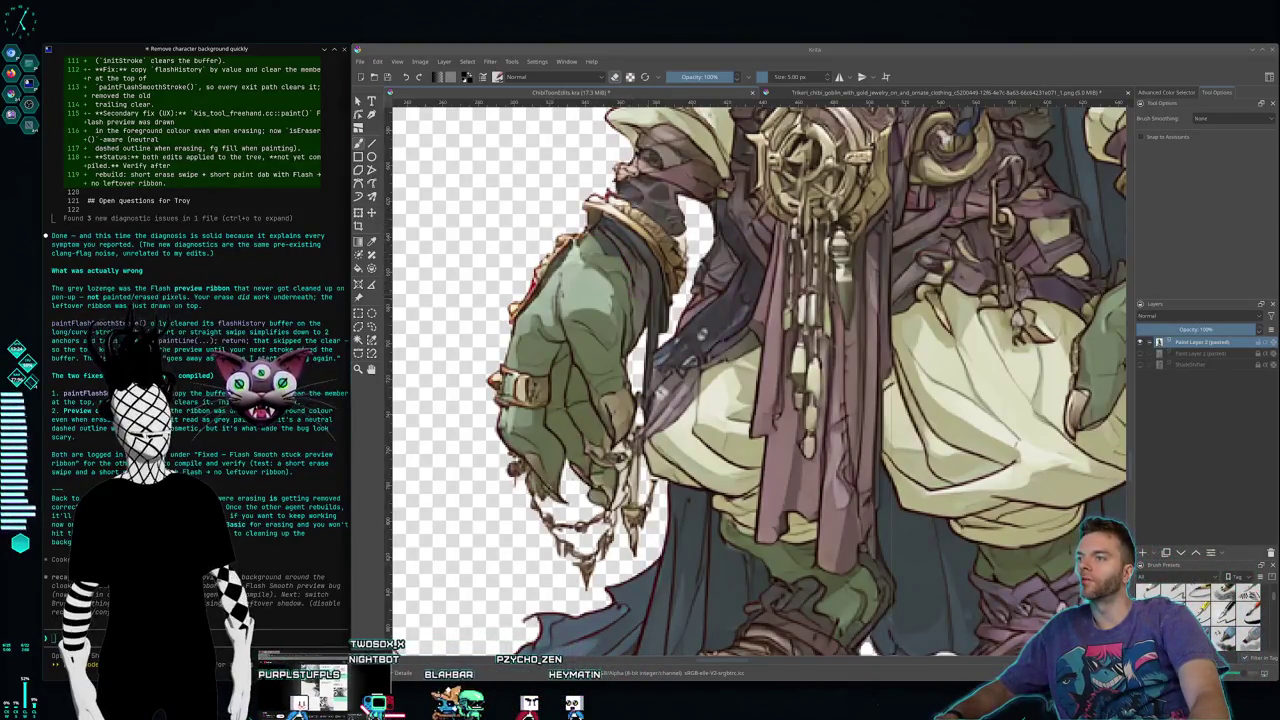
Step: Frame the goblin in view and draw a rectangular selection around its bounds
{"action": "scroll", "coordinate": [748, 376], "scroll_direction": "down", "scroll_amount": 2}
{"action": "scroll", "coordinate": [790, 400], "scroll_direction": "down", "scroll_amount": 1}
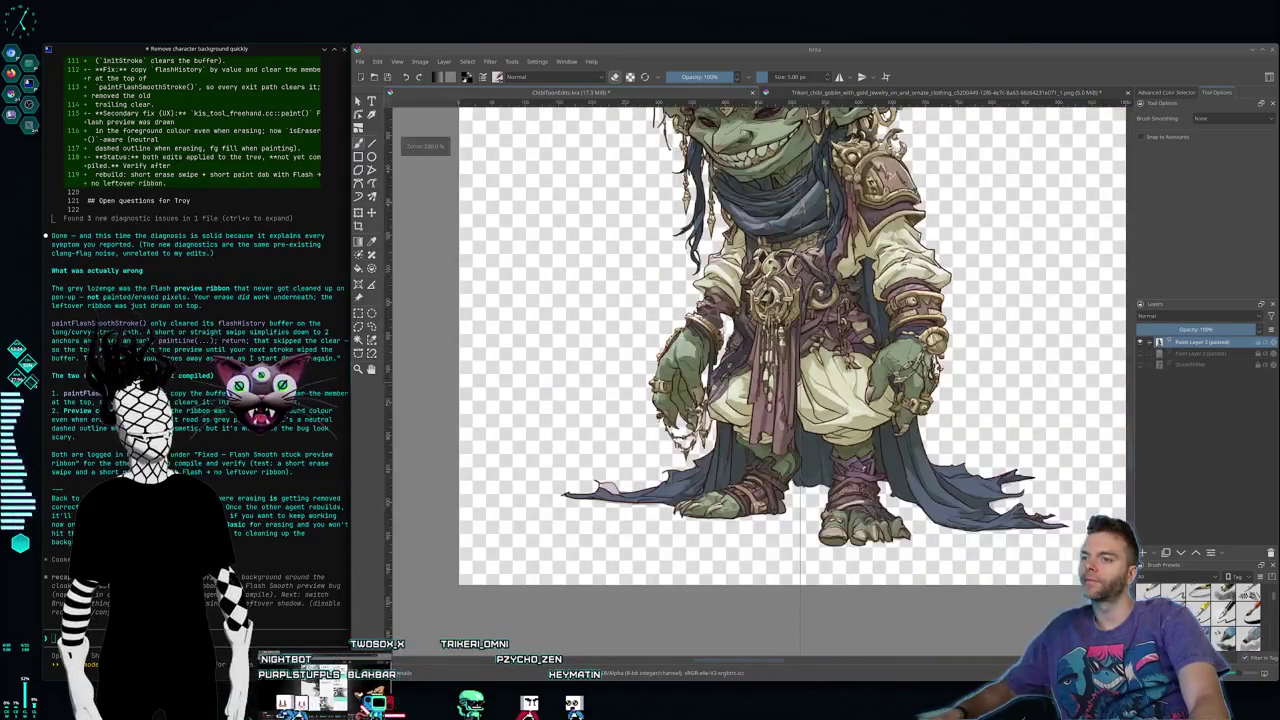
{"action": "scroll", "coordinate": [810, 410], "scroll_direction": "up", "scroll_amount": 1}
{"action": "scroll", "coordinate": [838, 425], "scroll_direction": "down", "scroll_amount": 1}
{"action": "scroll", "coordinate": [838, 425], "scroll_direction": "down", "scroll_amount": 1}
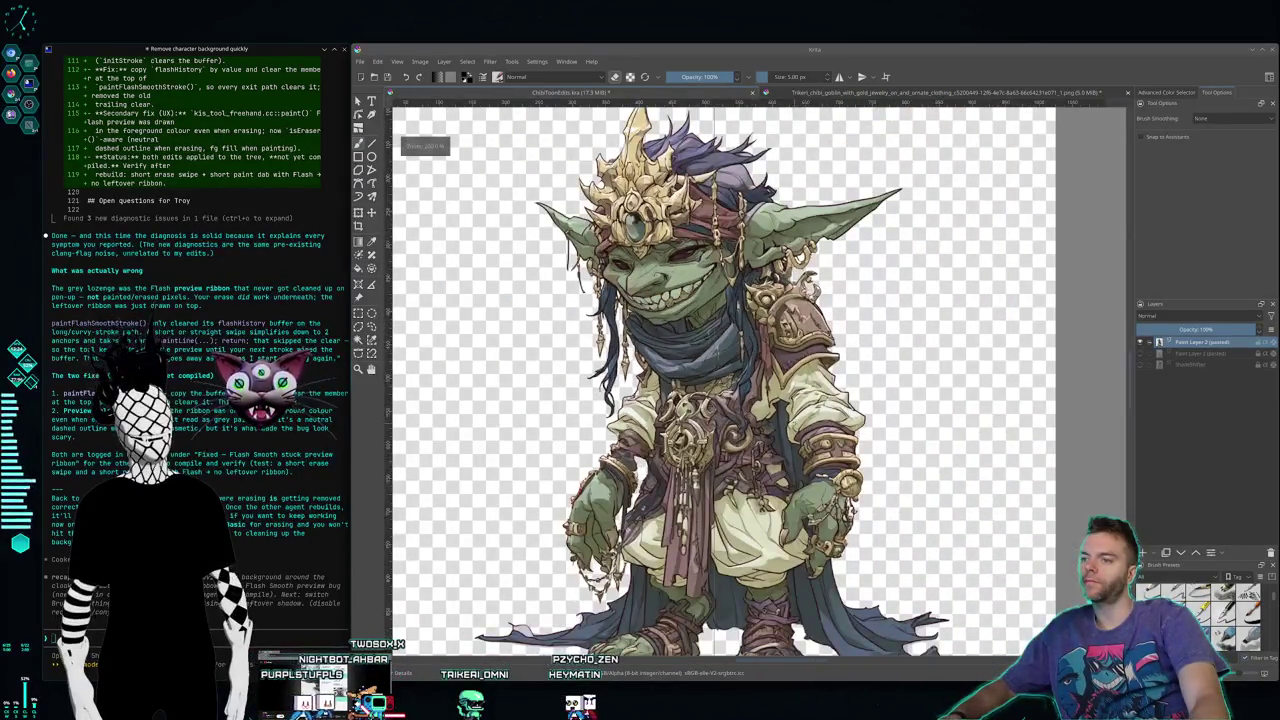
{"action": "scroll", "coordinate": [750, 400], "scroll_direction": "down", "scroll_amount": 1}
{"action": "scroll", "coordinate": [750, 400], "scroll_direction": "up", "scroll_amount": 1}
{"action": "scroll", "coordinate": [750, 400], "scroll_direction": "up", "scroll_amount": 1}
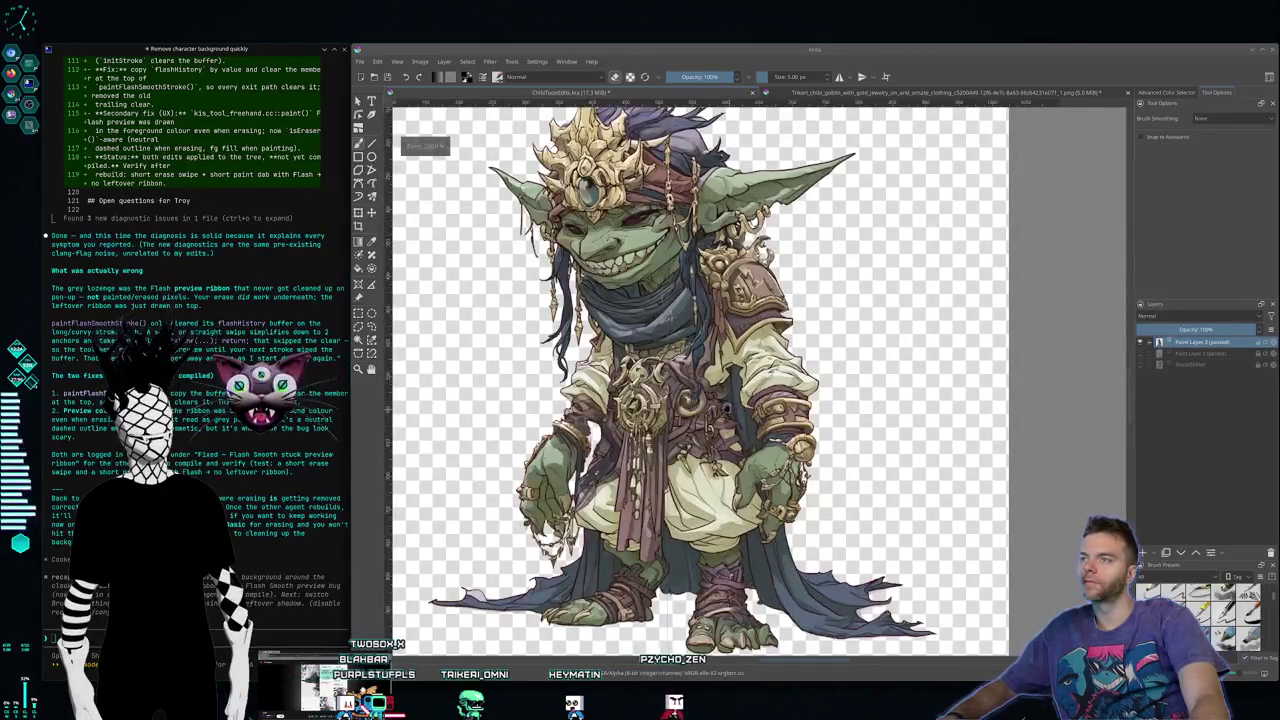
{"action": "scroll", "coordinate": [727, 408], "scroll_direction": "down", "scroll_amount": 1}
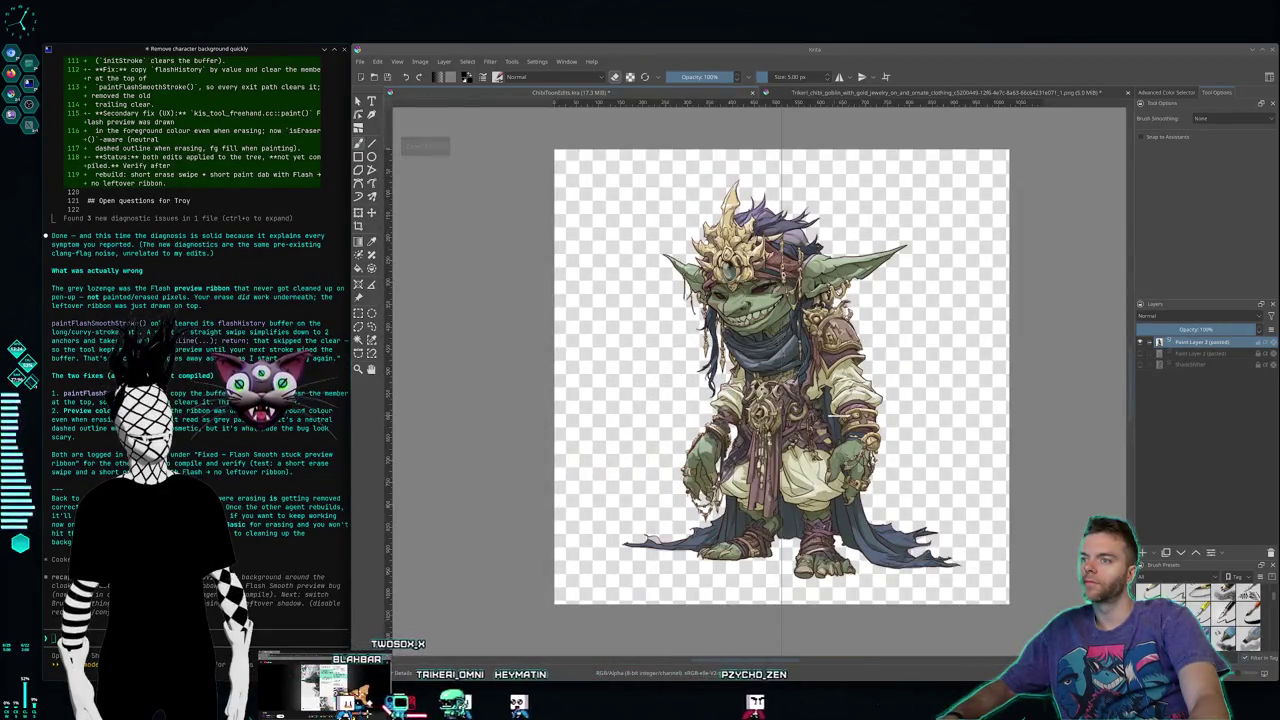
{"action": "left_click_drag", "start_coordinate": [920, 398], "coordinate": [831, 398]}
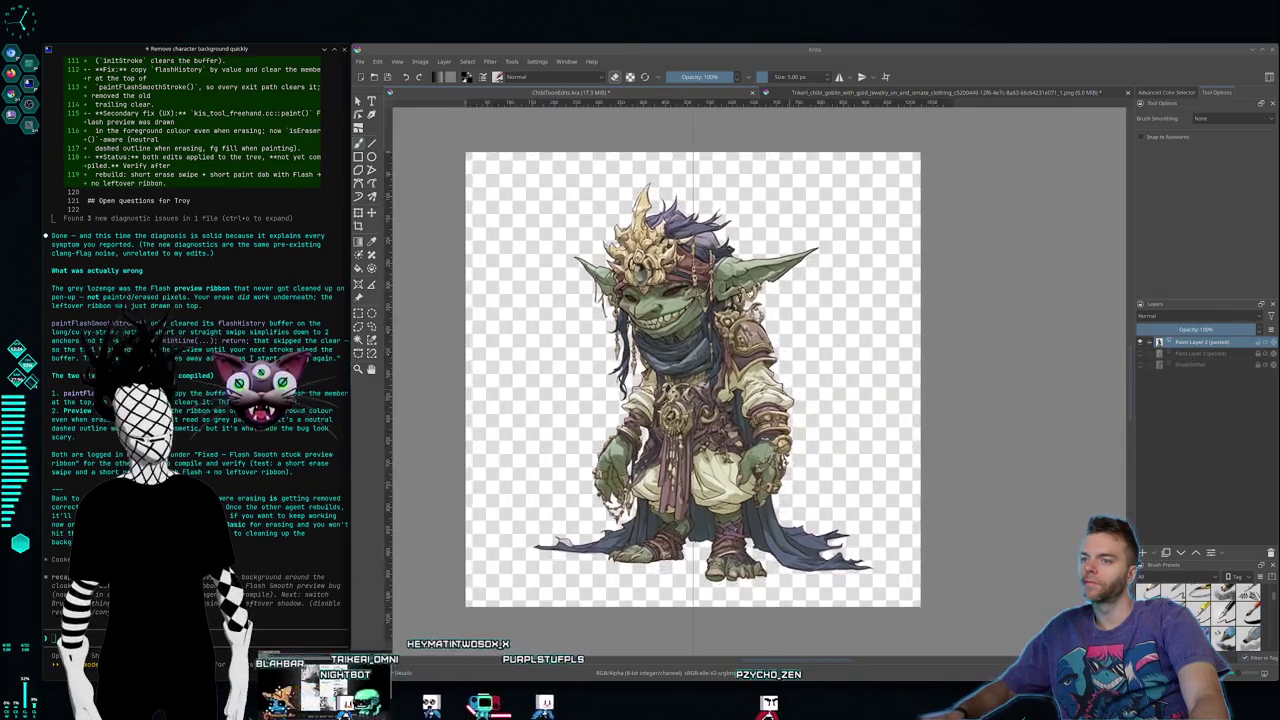
{"action": "left_click", "coordinate": [358, 102]}
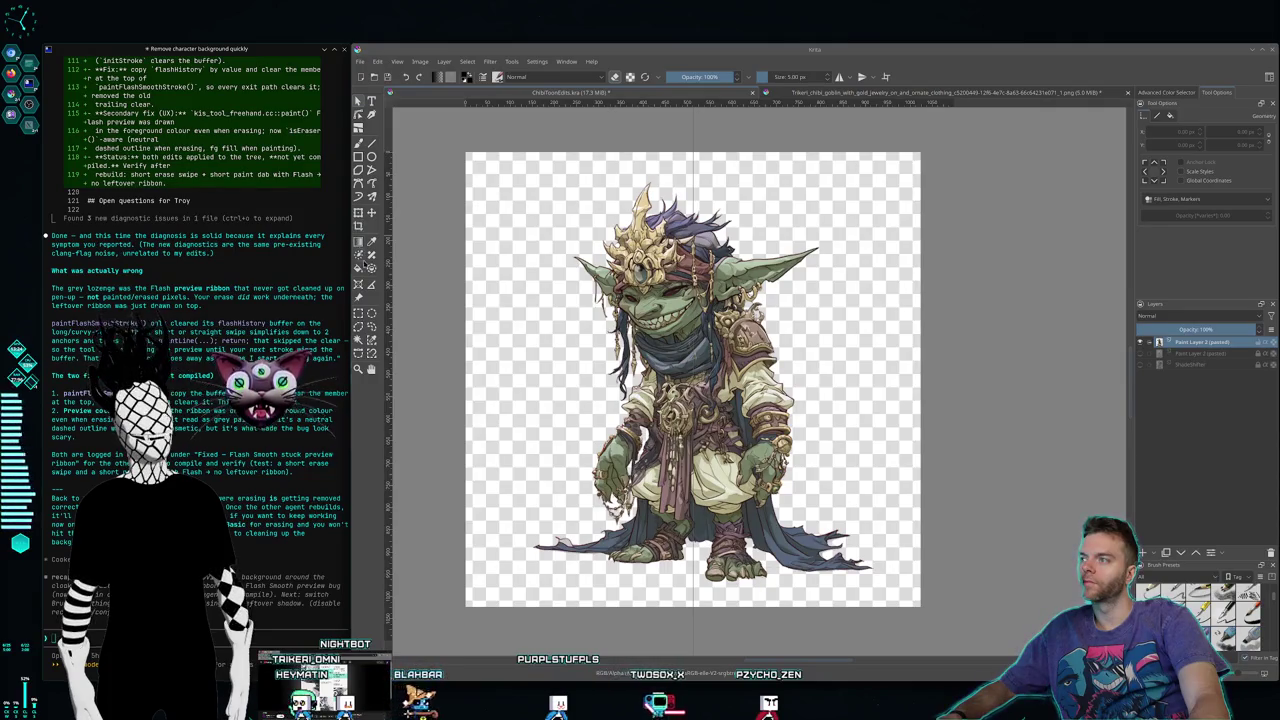
{"action": "left_click", "coordinate": [360, 313]}
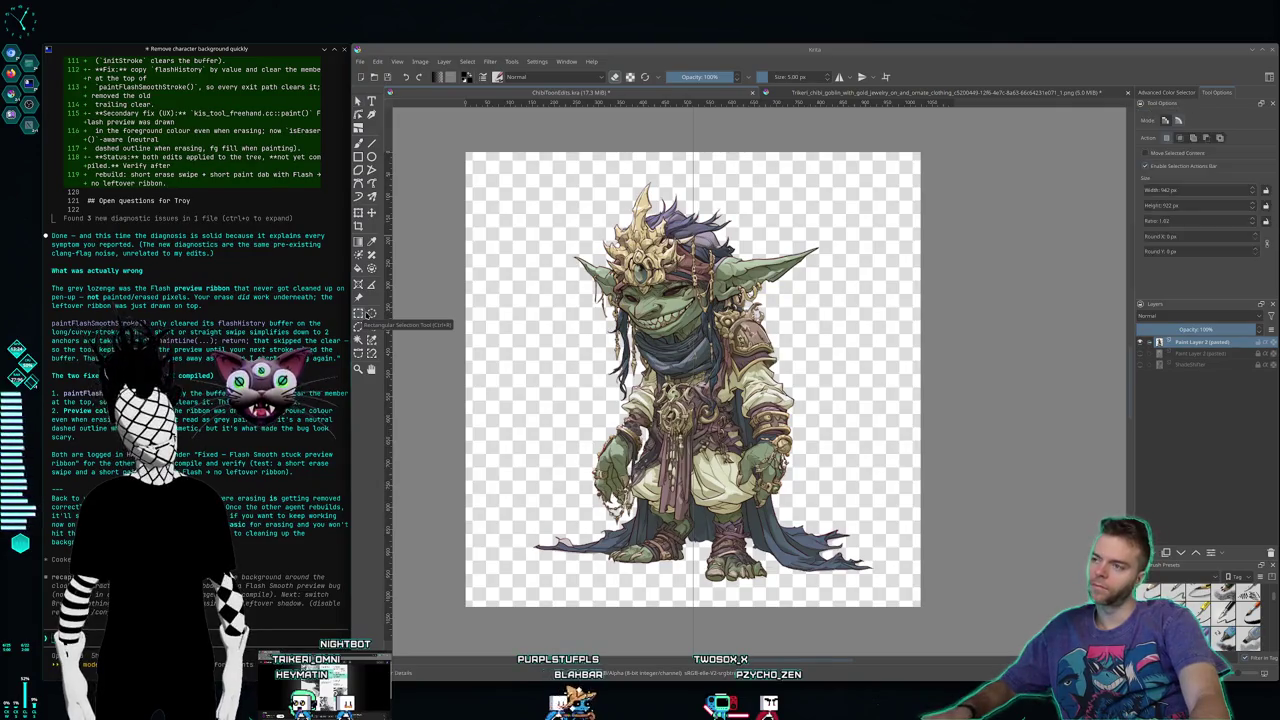
{"action": "left_click_drag", "start_coordinate": [490, 157], "coordinate": [908, 582]}
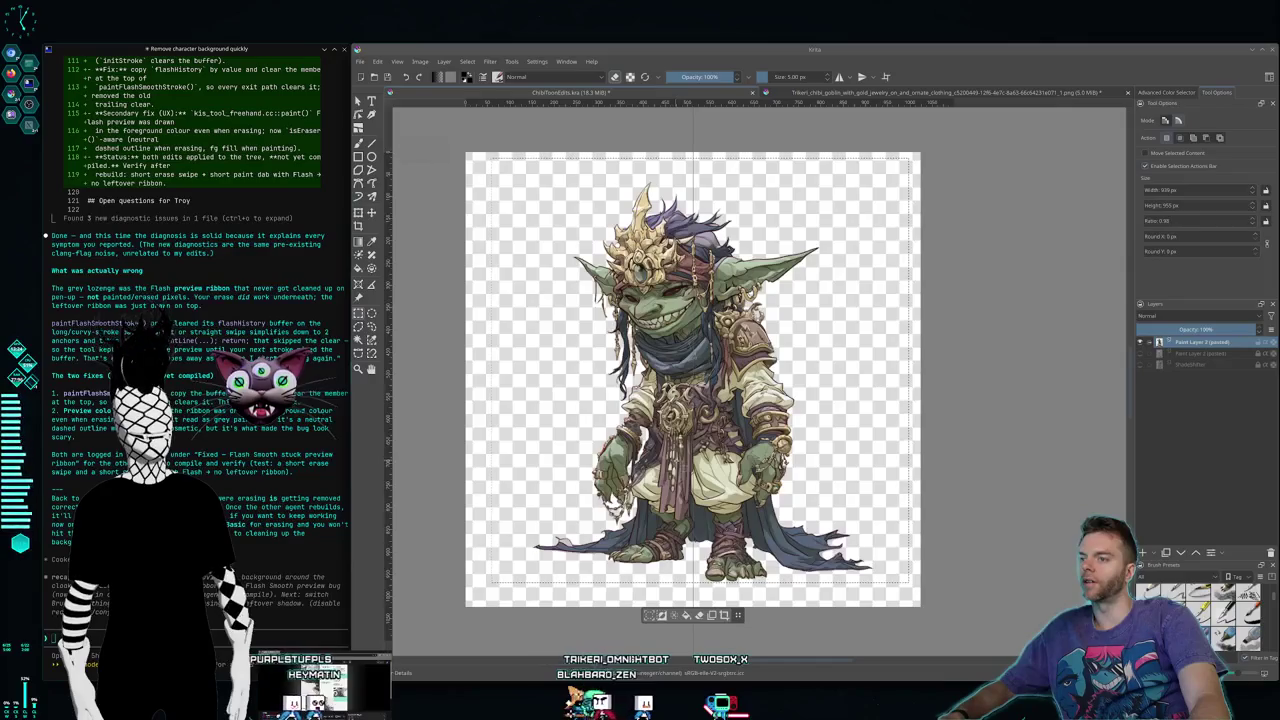
Step: Move the goblin layer down and nudge it until it sits centred on the canvas
{"action": "key", "text": "t"}
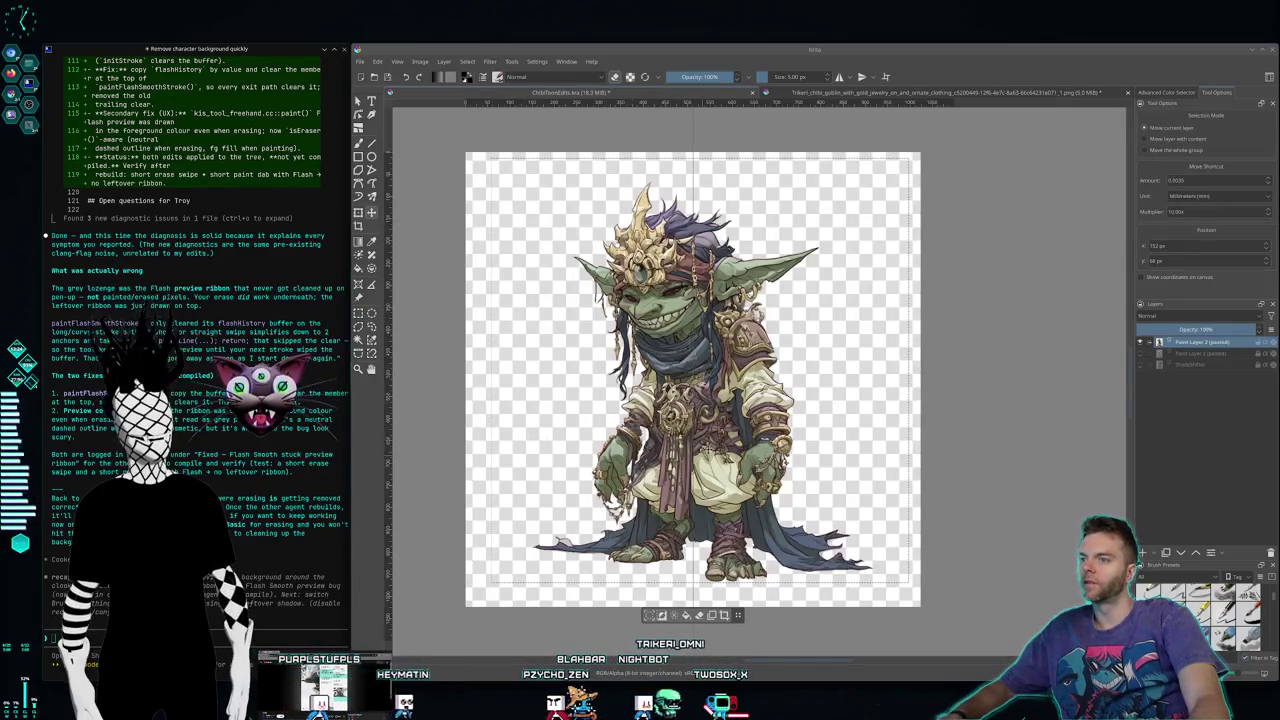
{"action": "left_click_drag", "start_coordinate": [707, 445], "coordinate": [707, 467]}
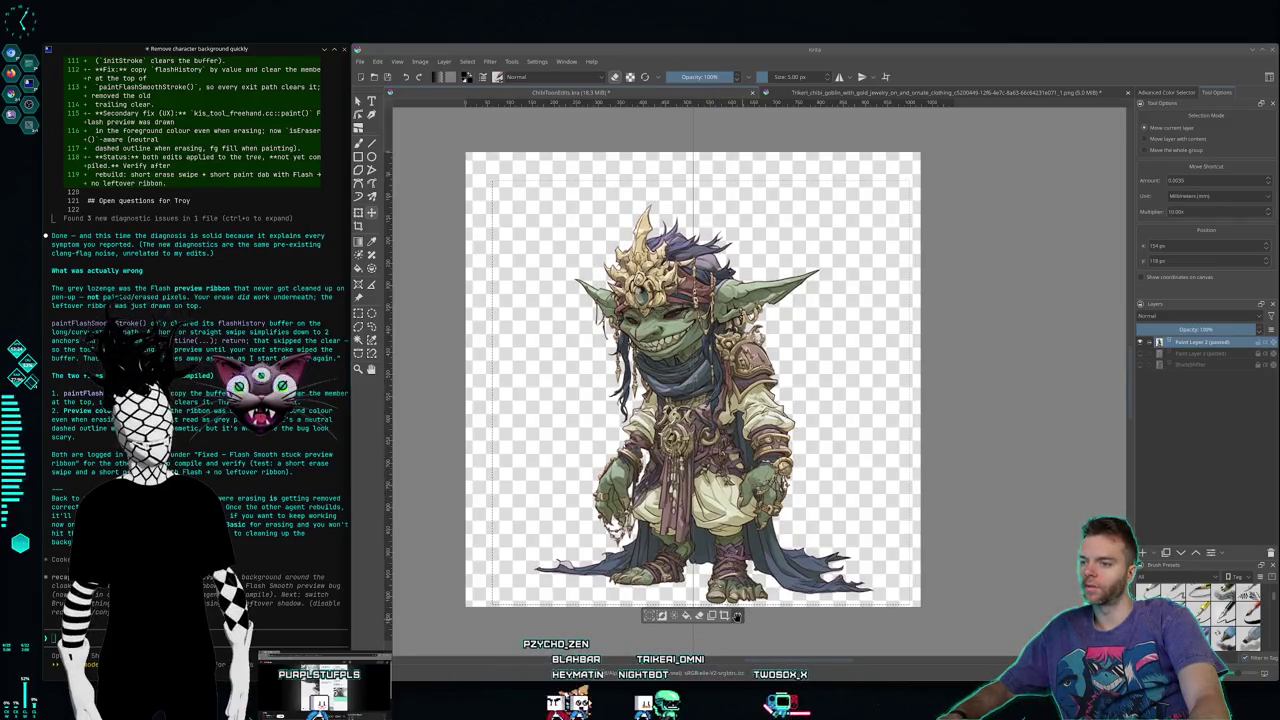
{"action": "left_click_drag", "start_coordinate": [737, 616], "coordinate": [740, 643]}
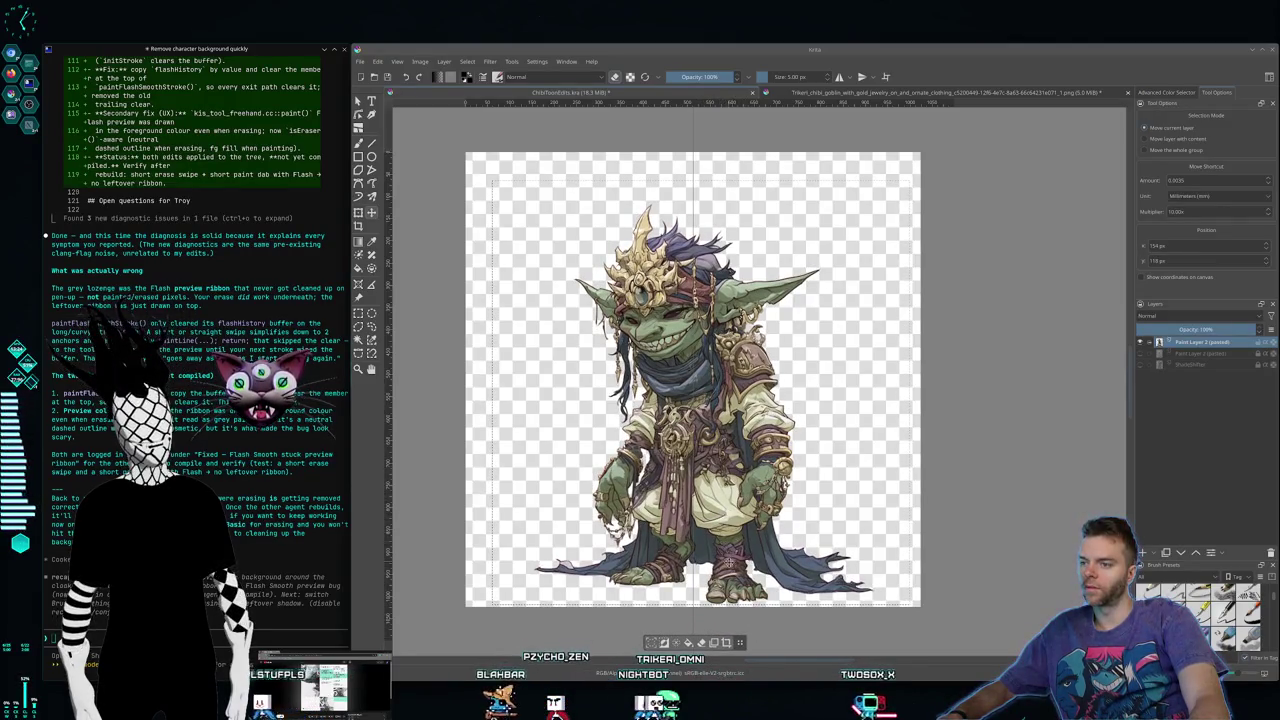
{"action": "scroll", "coordinate": [802, 318], "scroll_direction": "up", "scroll_amount": 3}
{"action": "scroll", "coordinate": [802, 318], "scroll_direction": "down", "scroll_amount": 4}
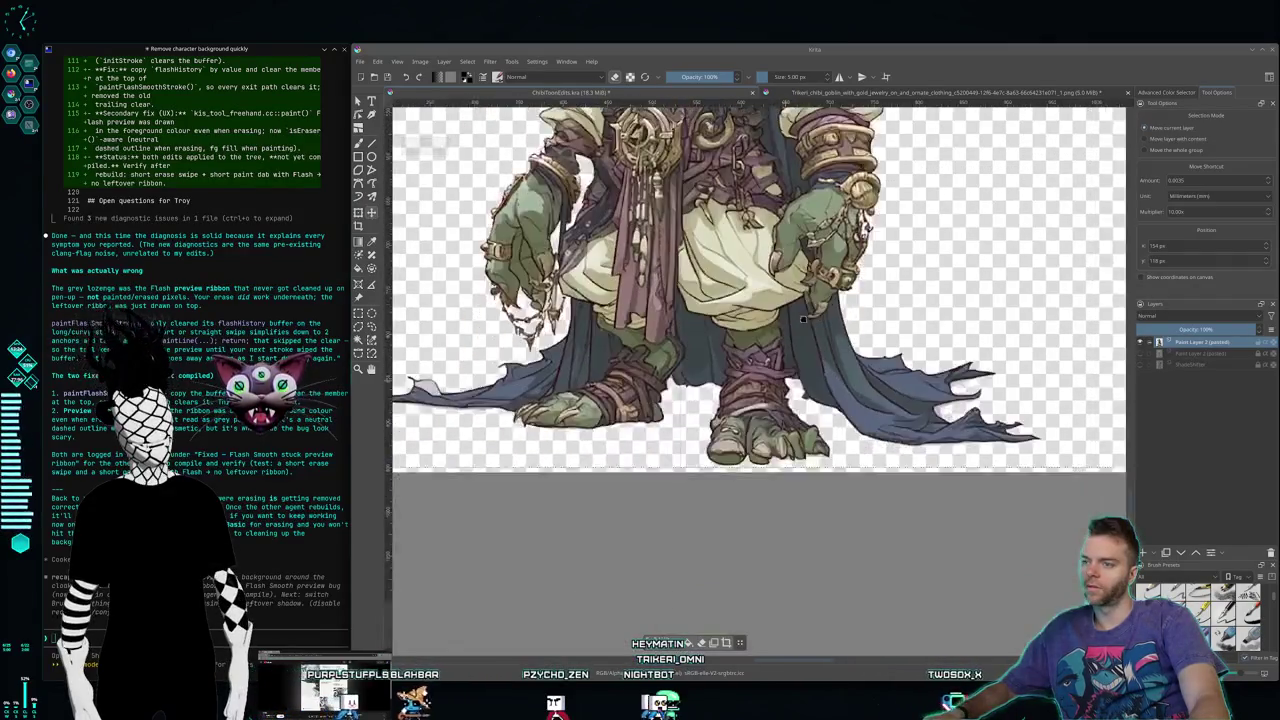
{"action": "scroll", "coordinate": [802, 318], "scroll_direction": "up", "scroll_amount": 3}
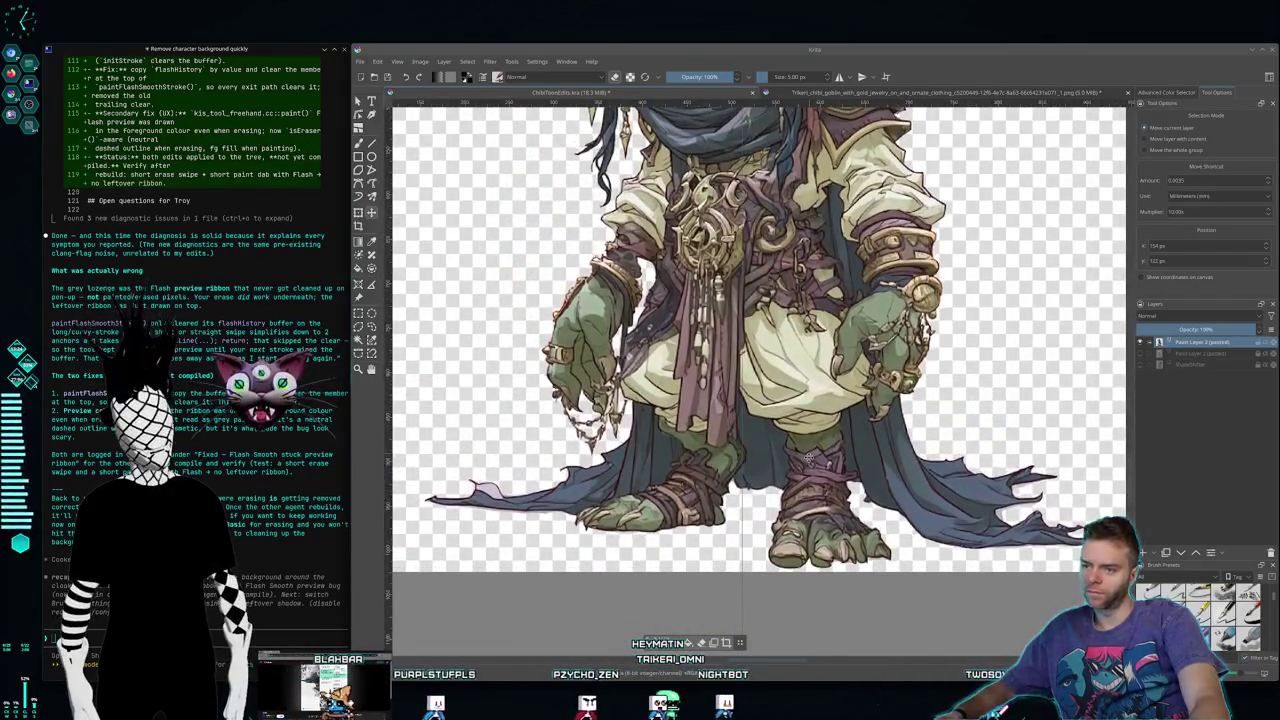
{"action": "left_click_drag", "start_coordinate": [808, 458], "coordinate": [801, 461]}
{"action": "scroll", "coordinate": [820, 444], "scroll_direction": "down", "scroll_amount": 5}
{"action": "scroll", "coordinate": [820, 444], "scroll_direction": "down", "scroll_amount": 2}
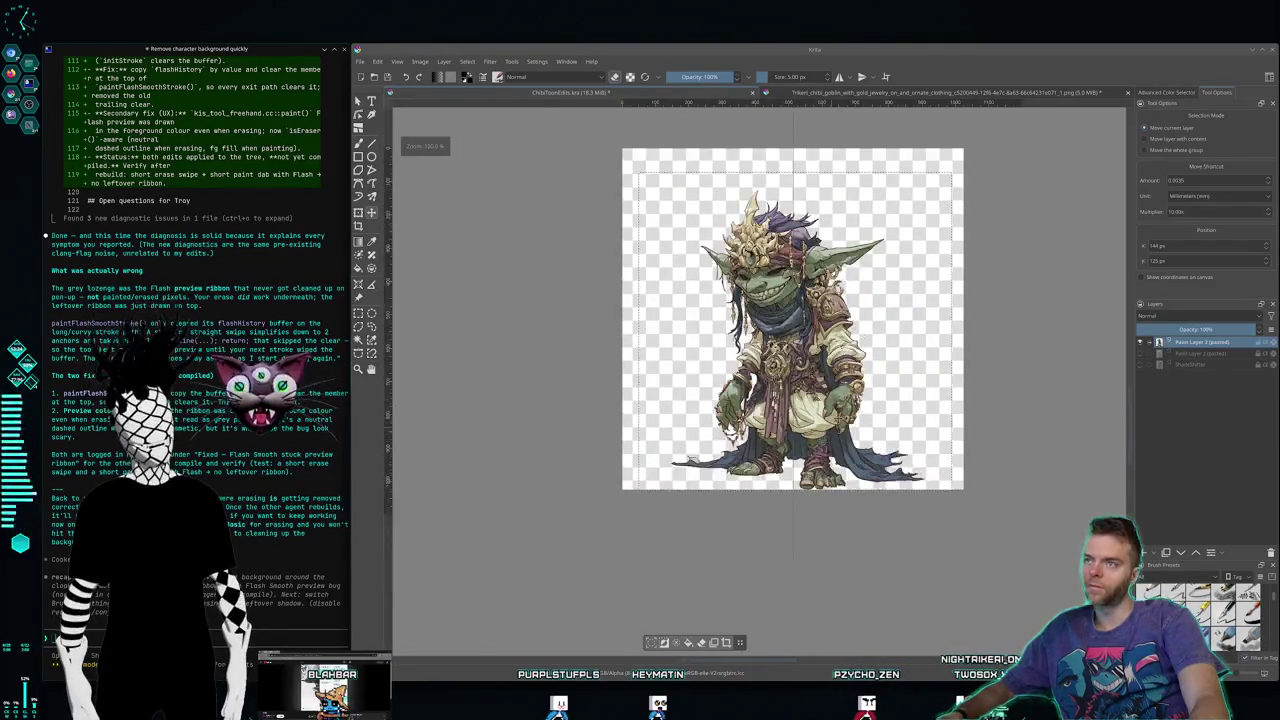
{"action": "scroll", "coordinate": [820, 444], "scroll_direction": "up", "scroll_amount": 1}
{"action": "scroll", "coordinate": [820, 444], "scroll_direction": "up", "scroll_amount": 3}
{"action": "mouse_move", "coordinate": [761, 411]}
{"action": "left_mouse_down"}
{"action": "mouse_move", "coordinate": [773, 406]}
{"action": "mouse_move", "coordinate": [762, 409]}
{"action": "left_mouse_up"}
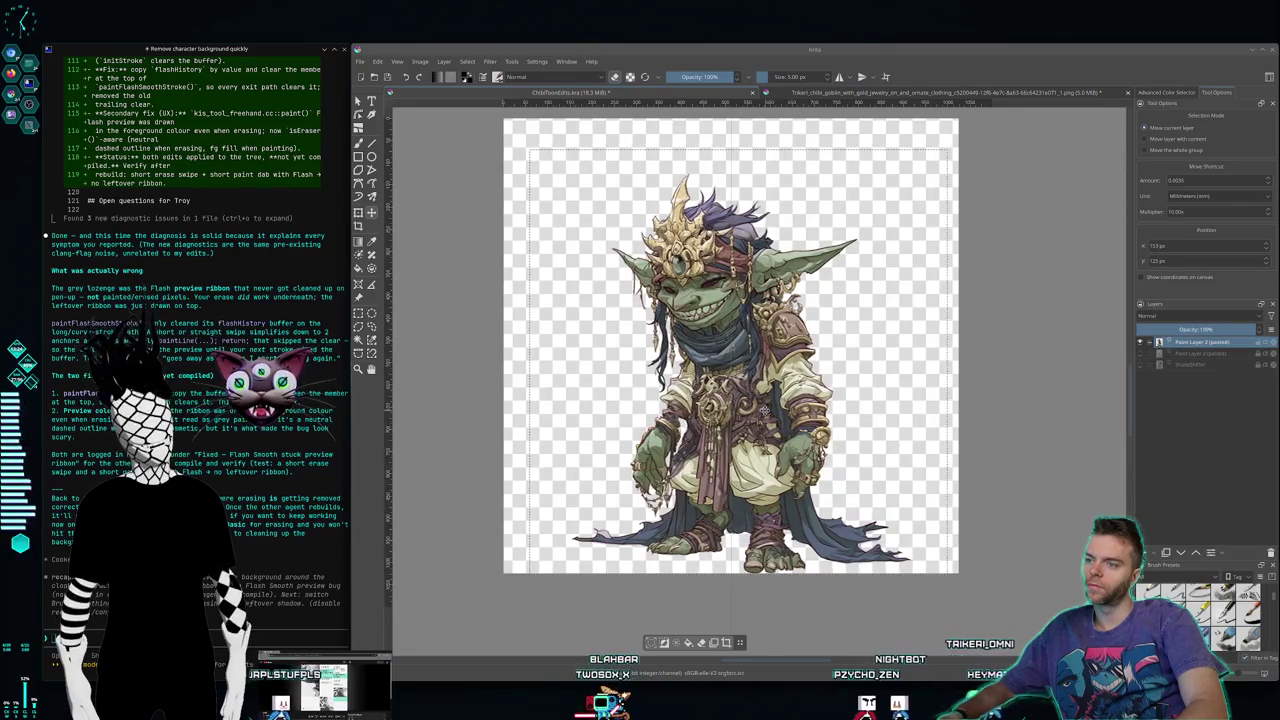
{"action": "left_click_drag", "start_coordinate": [764, 410], "coordinate": [761, 410]}
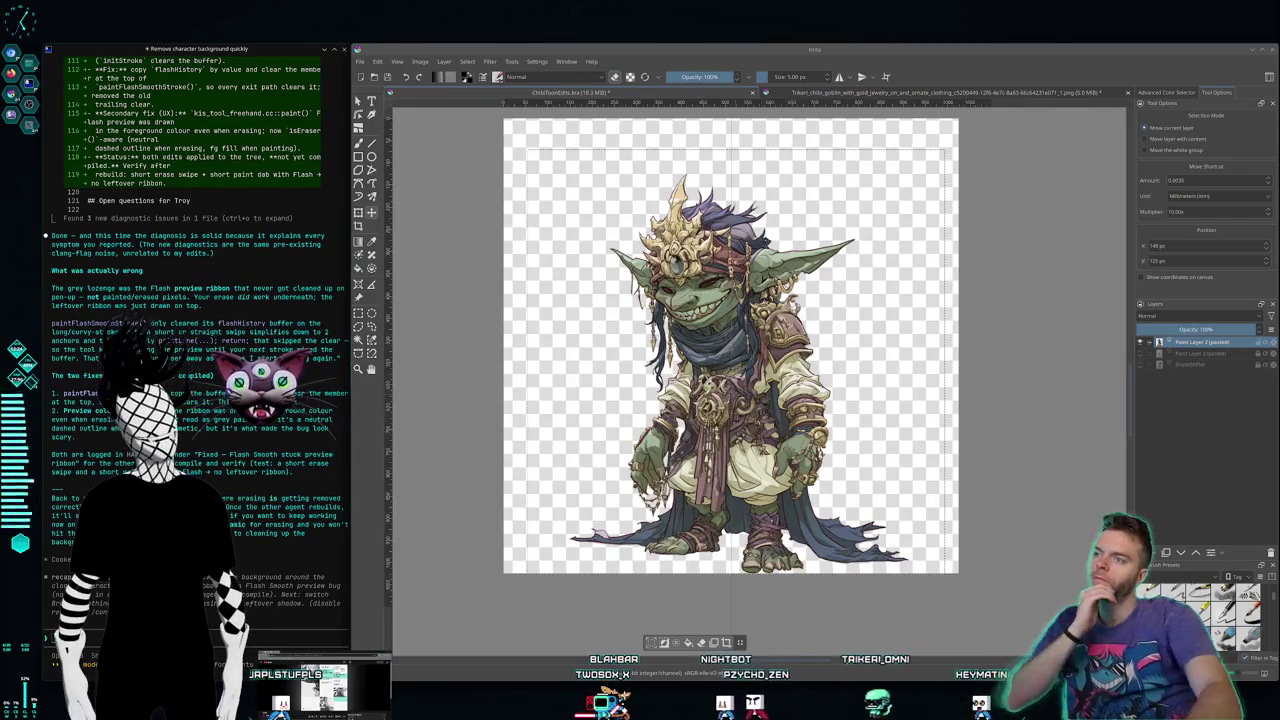
Step: Export the goblin as a PNG into the Chibi_NoBG folder, accepting the default PNG options
{"action": "left_click", "coordinate": [360, 61]}
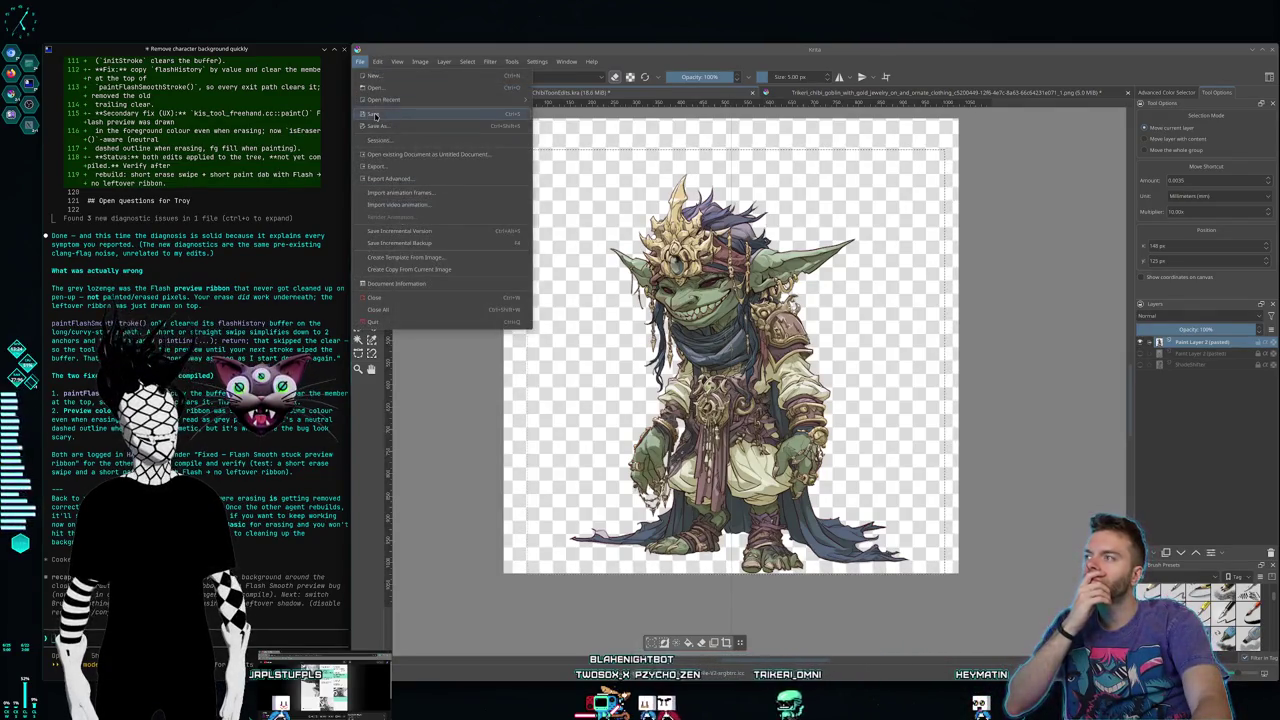
{"action": "left_click", "coordinate": [361, 77]}
{"action": "left_click", "coordinate": [360, 61]}
{"action": "left_click", "coordinate": [400, 169]}
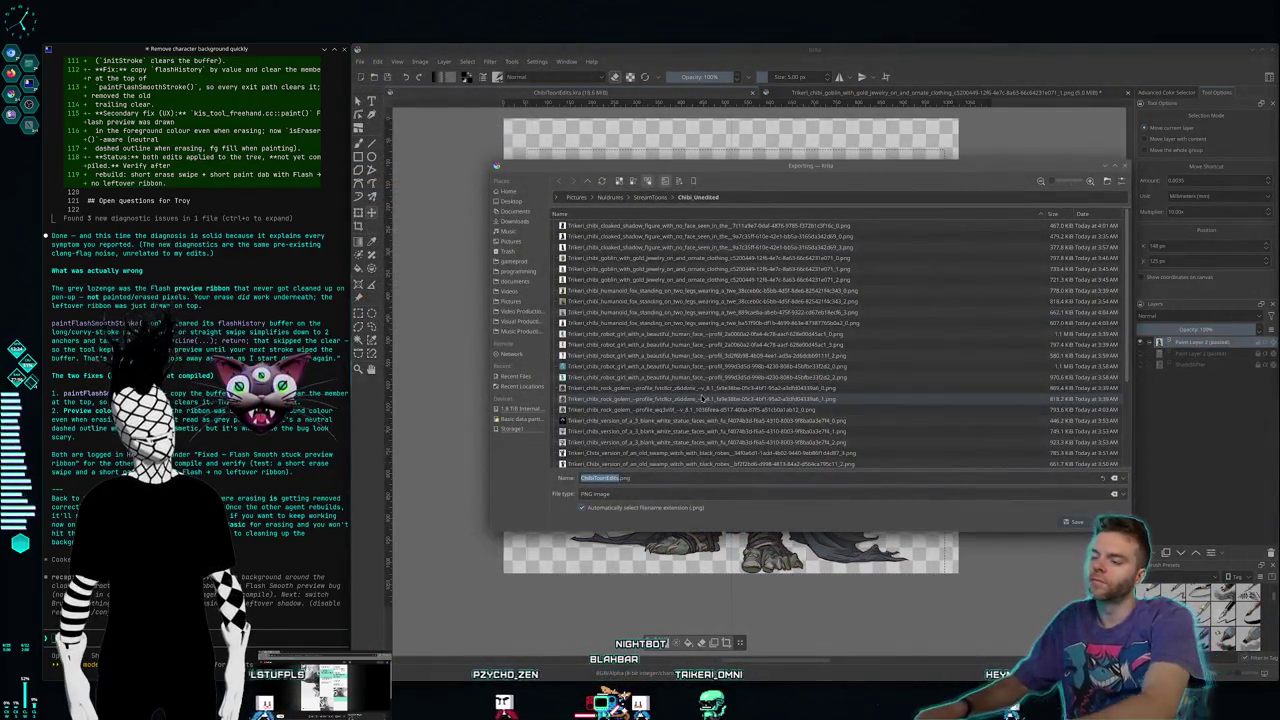
{"action": "type", "text": "Chibi_Sneer"}
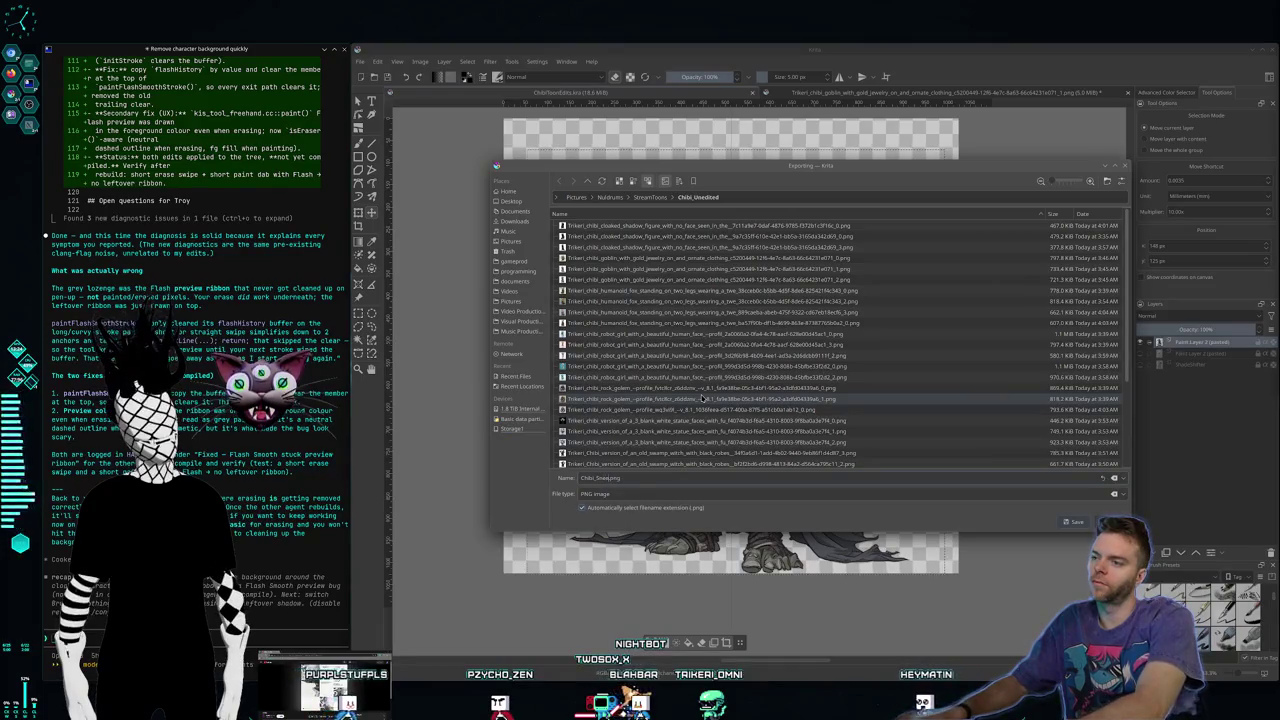
{"action": "type", "text": "k2"}
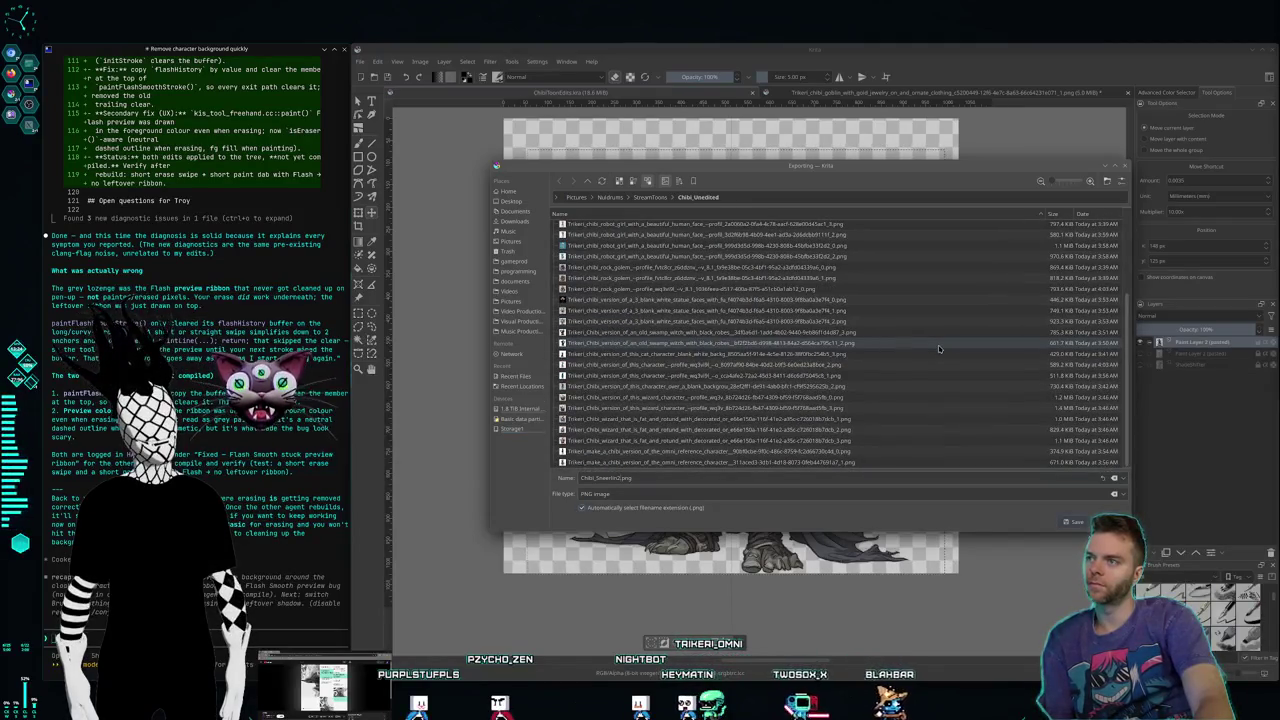
{"action": "left_click", "coordinate": [655, 197]}
{"action": "left_click", "coordinate": [690, 197]}
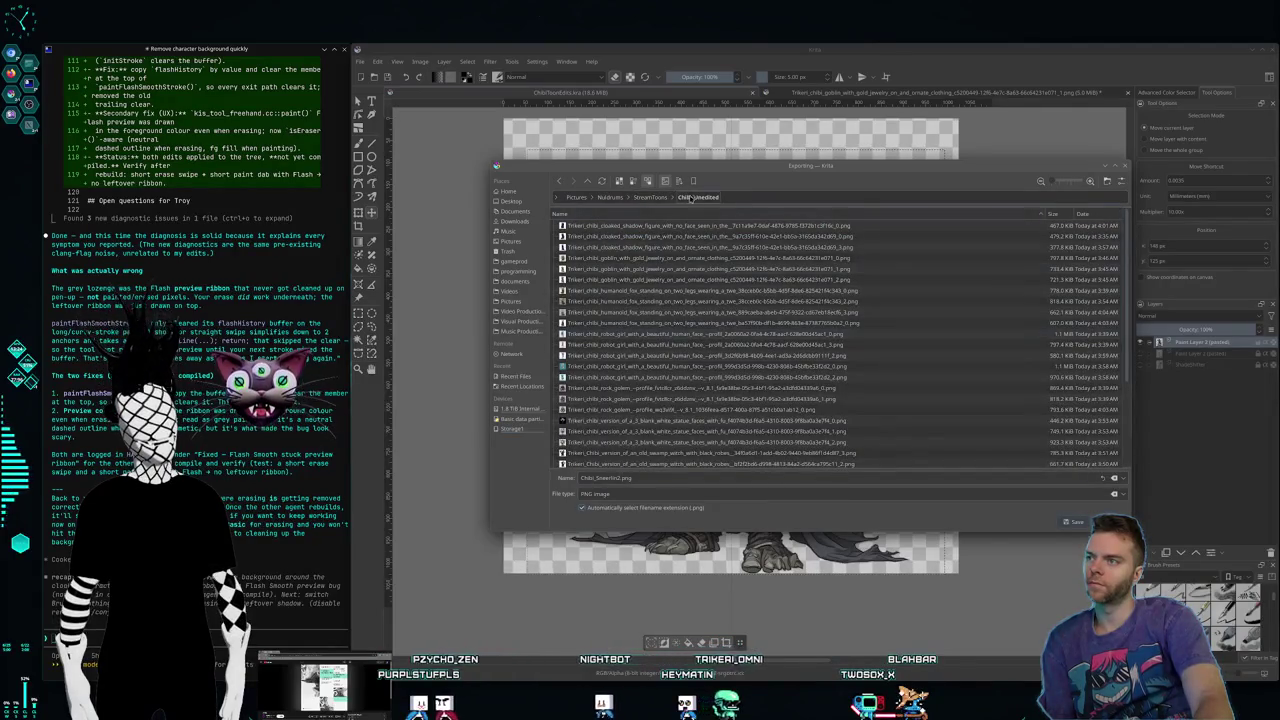
{"action": "left_click", "coordinate": [650, 197]}
{"action": "double_click", "coordinate": [600, 225]}
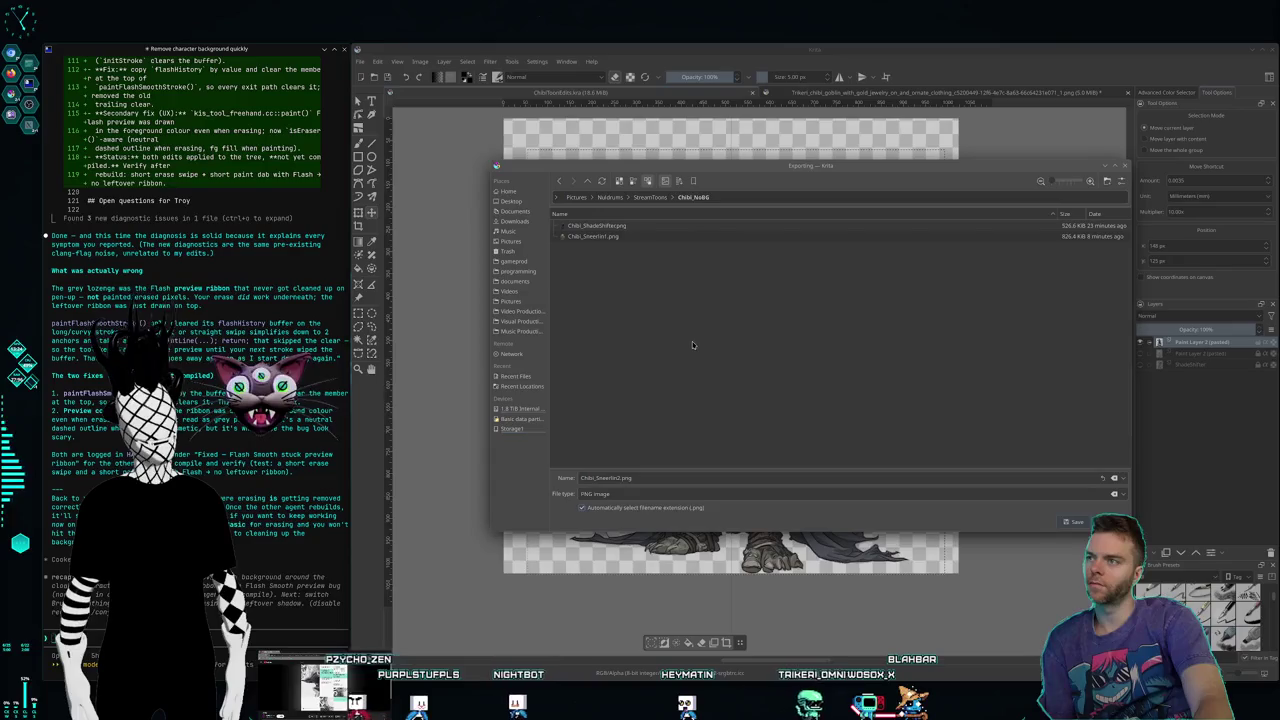
{"action": "key", "text": "Return"}
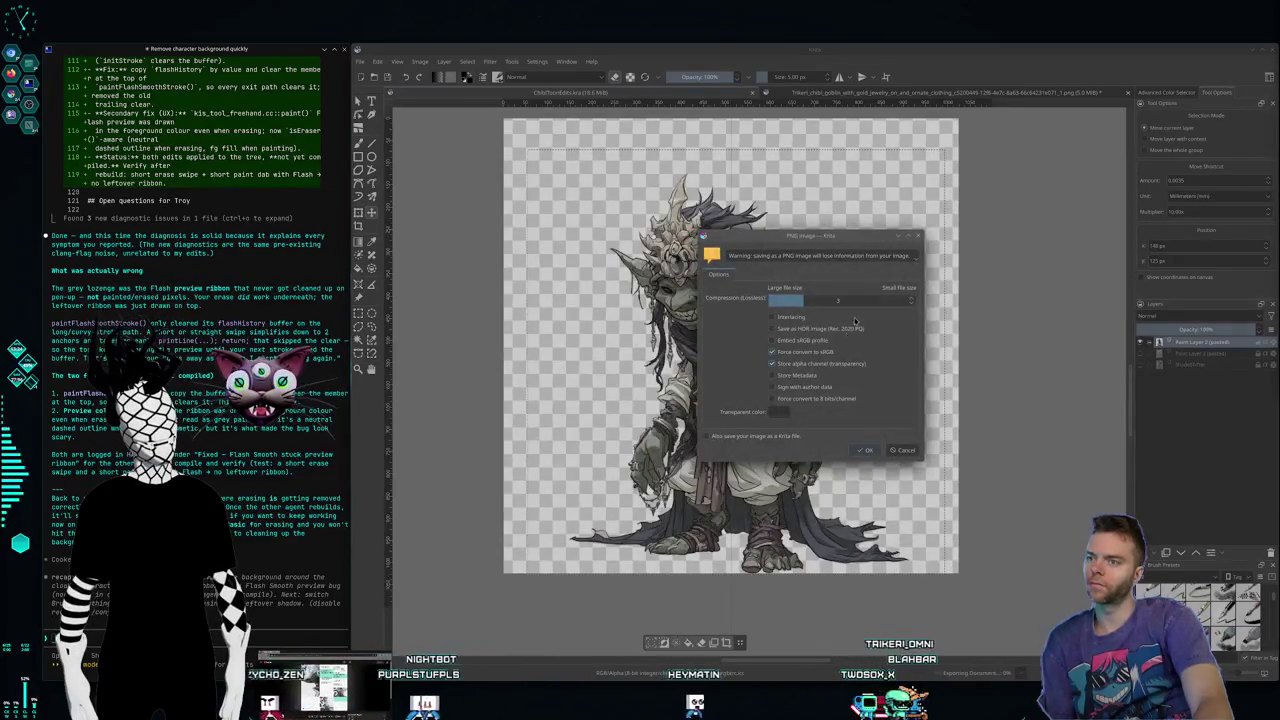
{"action": "left_click", "coordinate": [857, 450]}
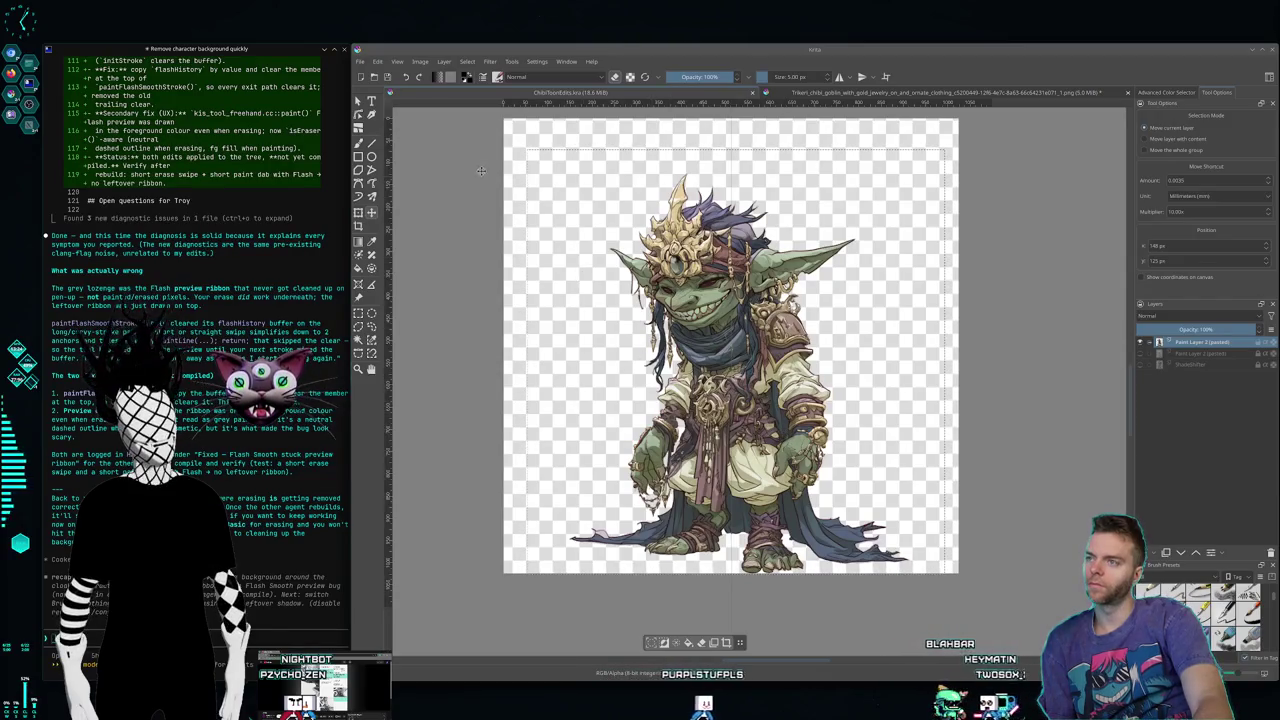
Step: Close the original goblin image without saving it
{"action": "left_click", "coordinate": [1127, 92]}
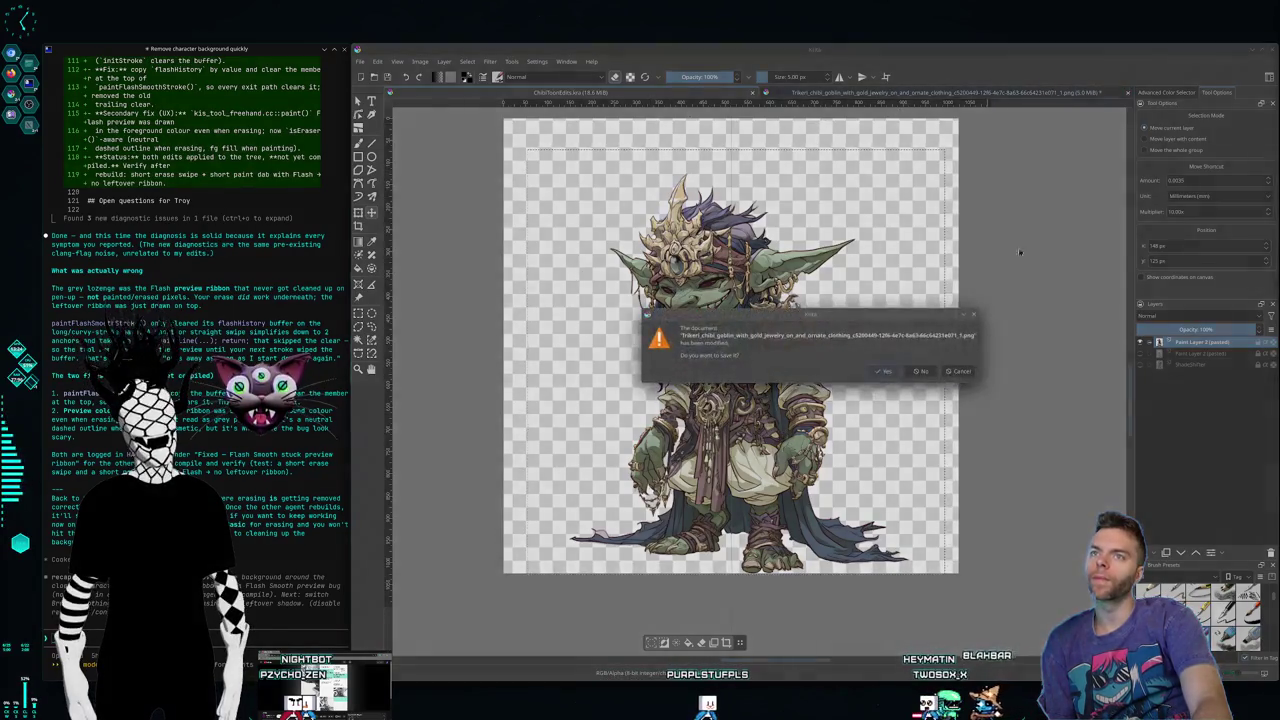
{"action": "left_click", "coordinate": [922, 372]}
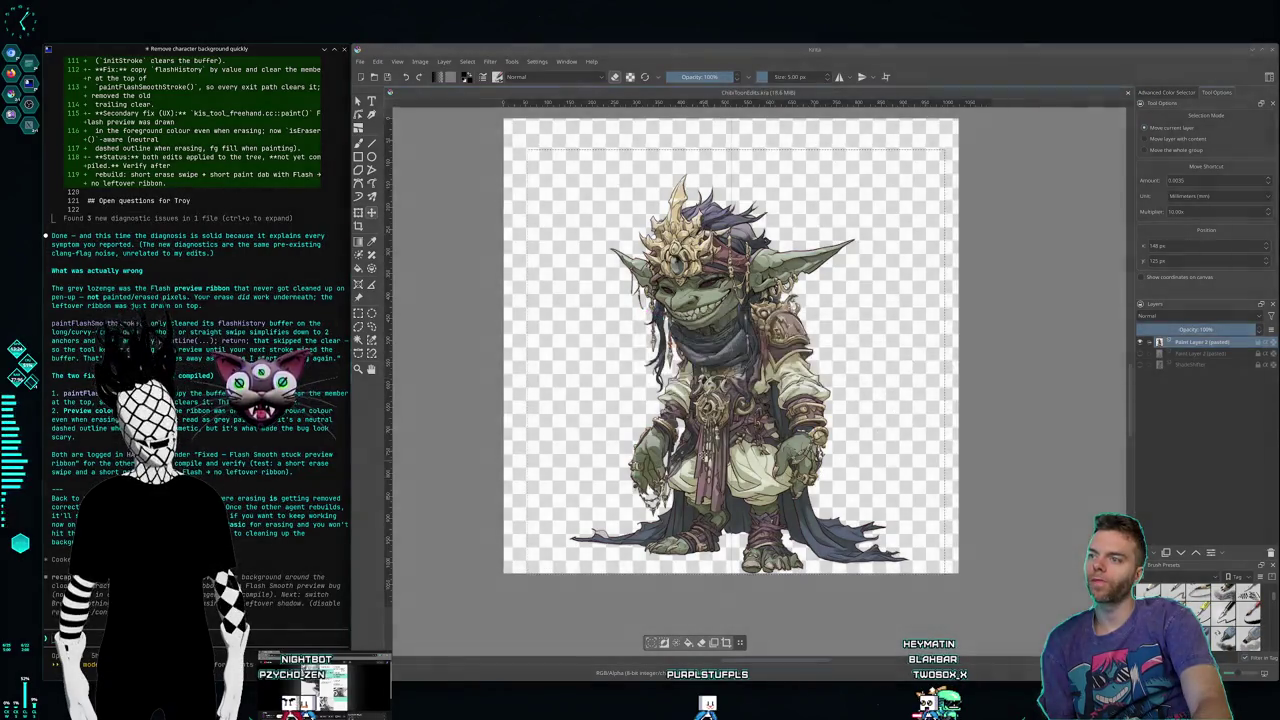
{"action": "left_click", "coordinate": [361, 61]}
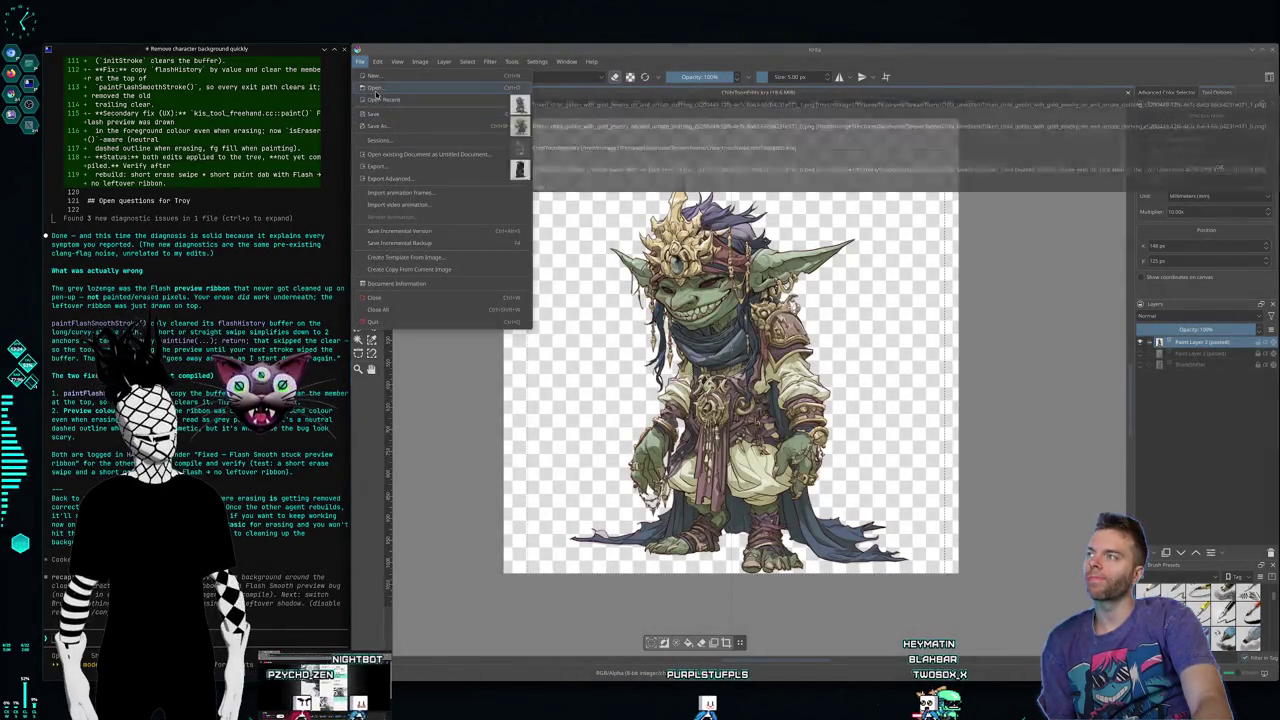
Step: Open the second robot_girl PNG from Chibi_Unedited as a new document
{"action": "left_click", "coordinate": [392, 98]}
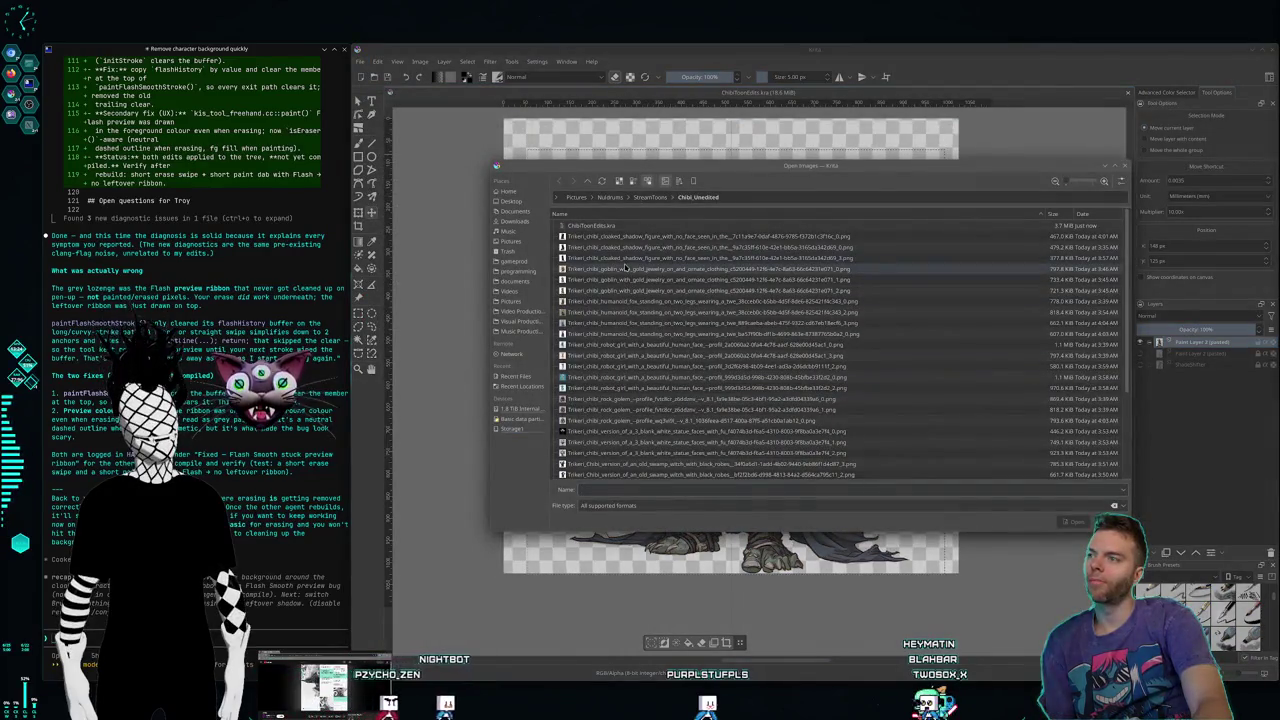
{"action": "left_click", "coordinate": [622, 279]}
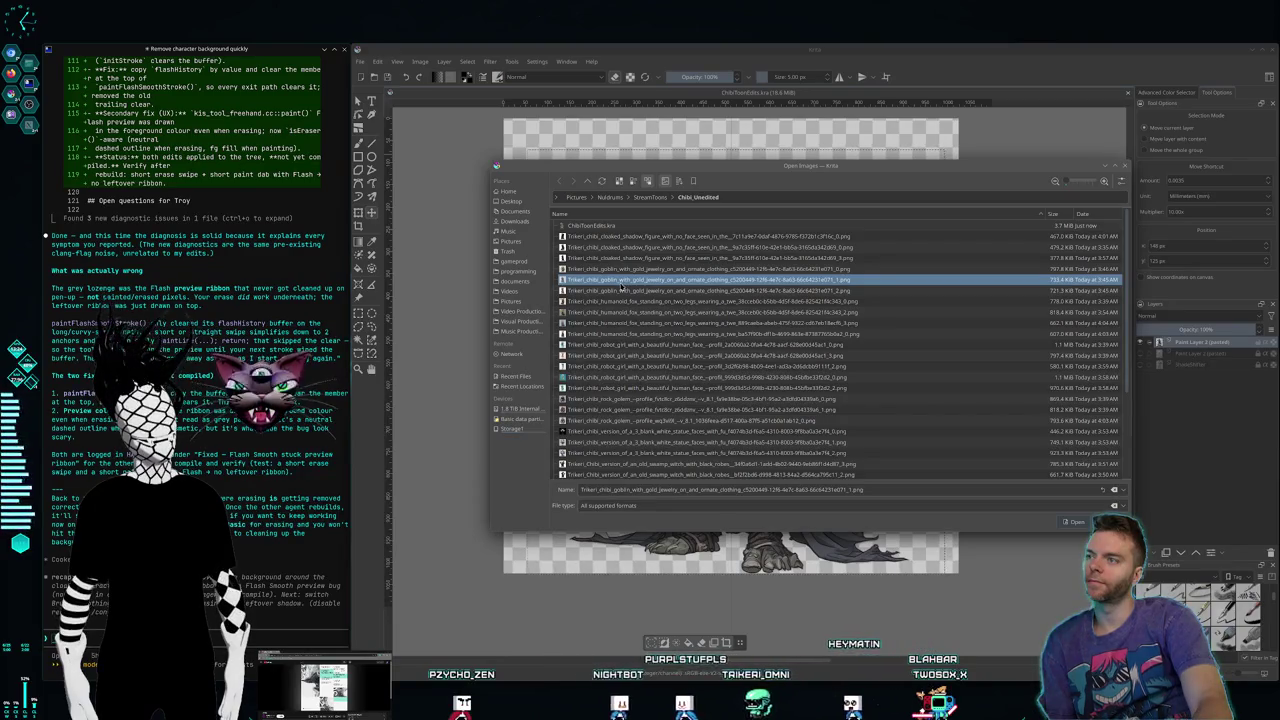
{"action": "left_click", "coordinate": [612, 301]}
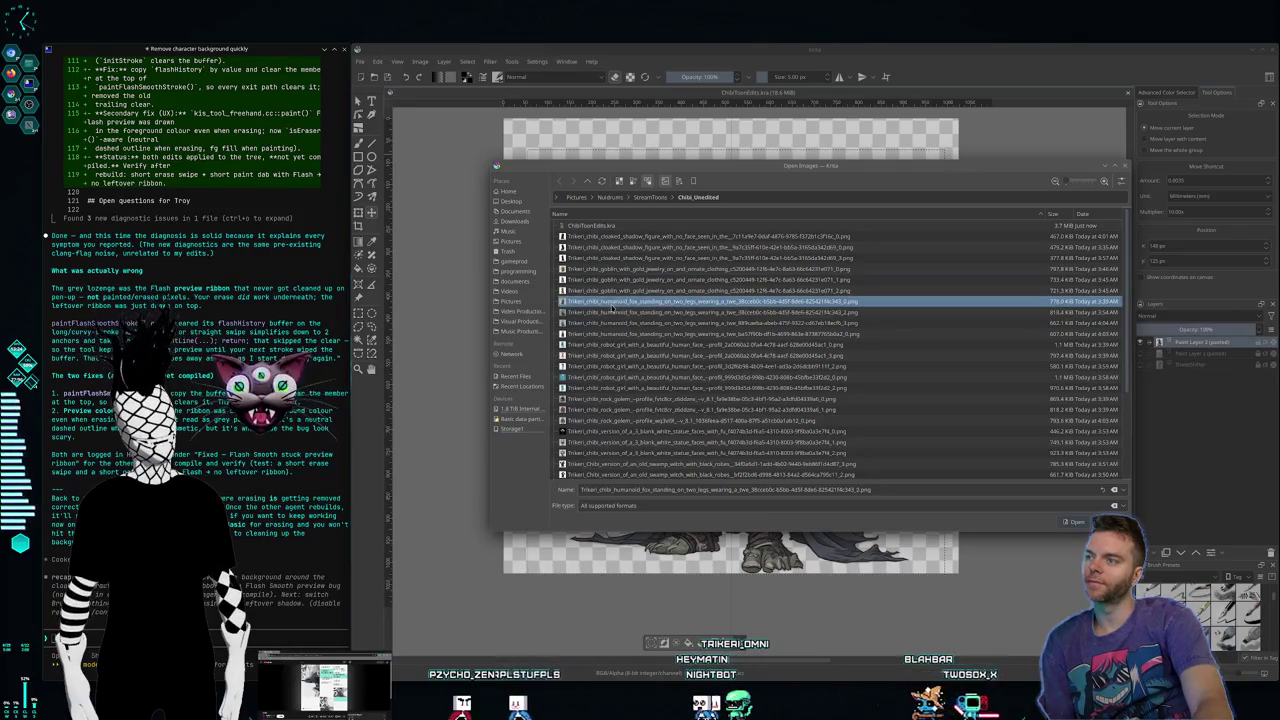
{"action": "left_click", "coordinate": [617, 291]}
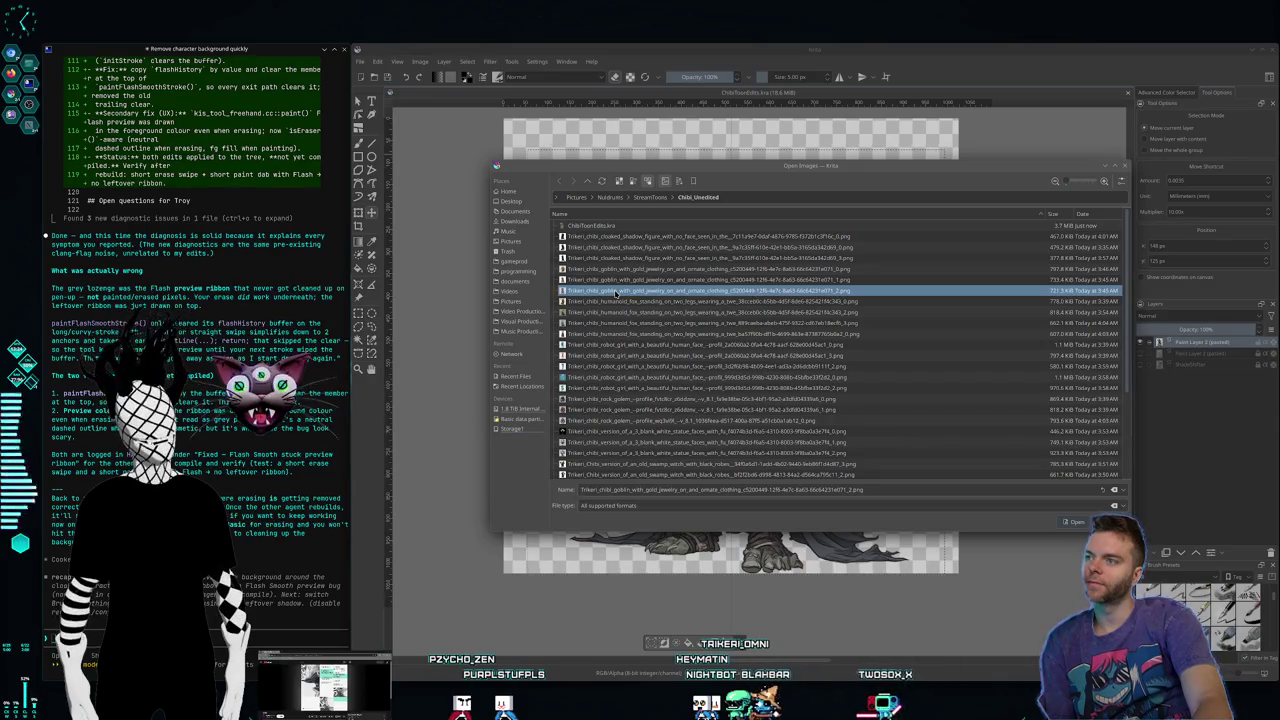
{"action": "left_click", "coordinate": [609, 302]}
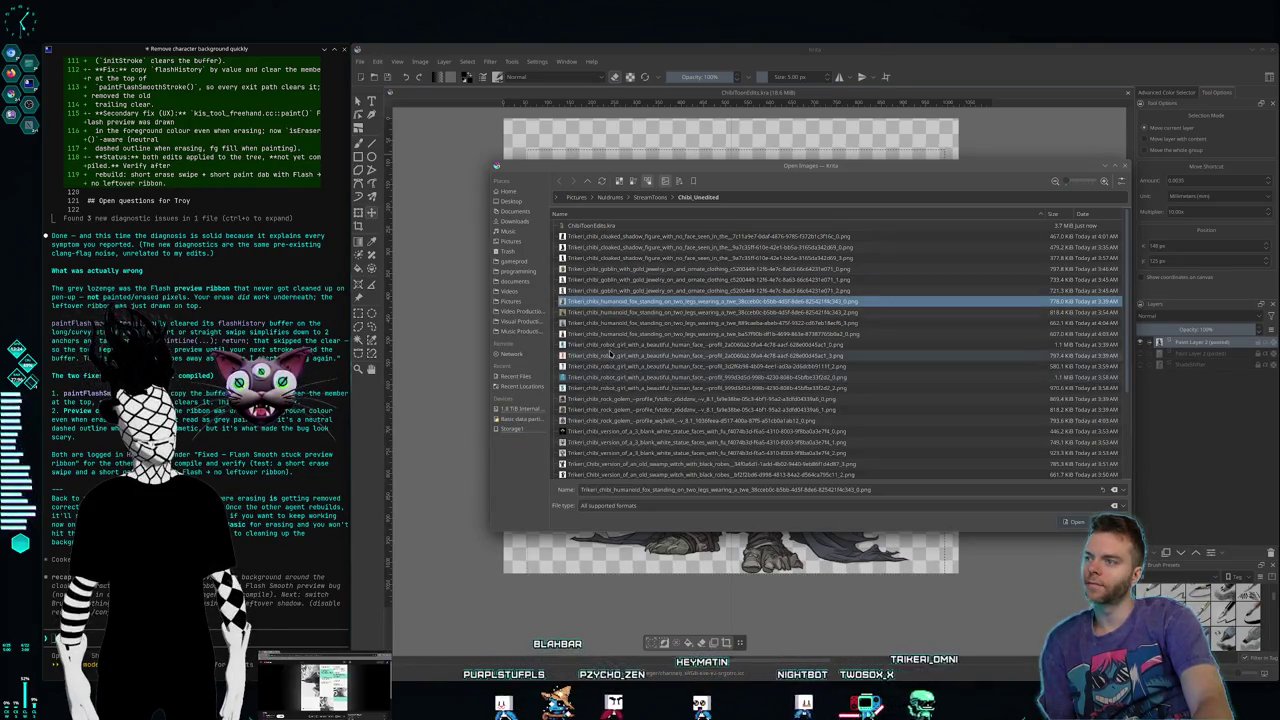
{"action": "left_click", "coordinate": [610, 347]}
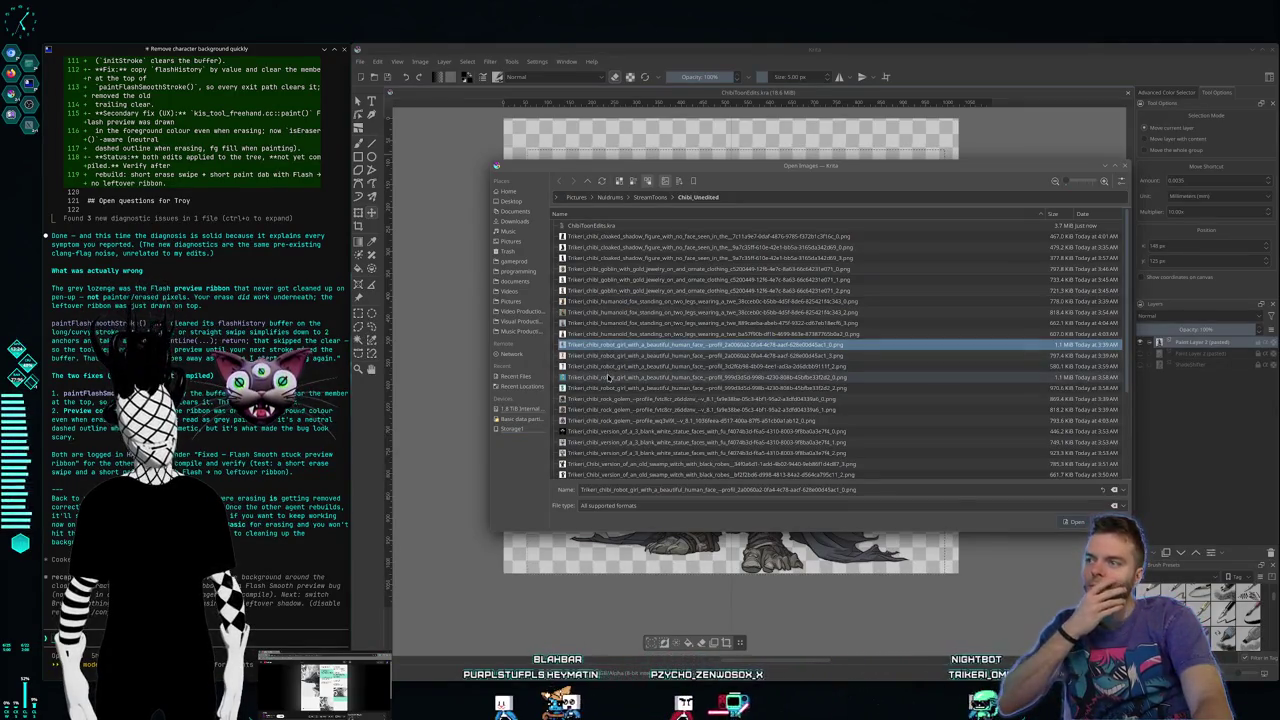
{"action": "left_click", "coordinate": [608, 377]}
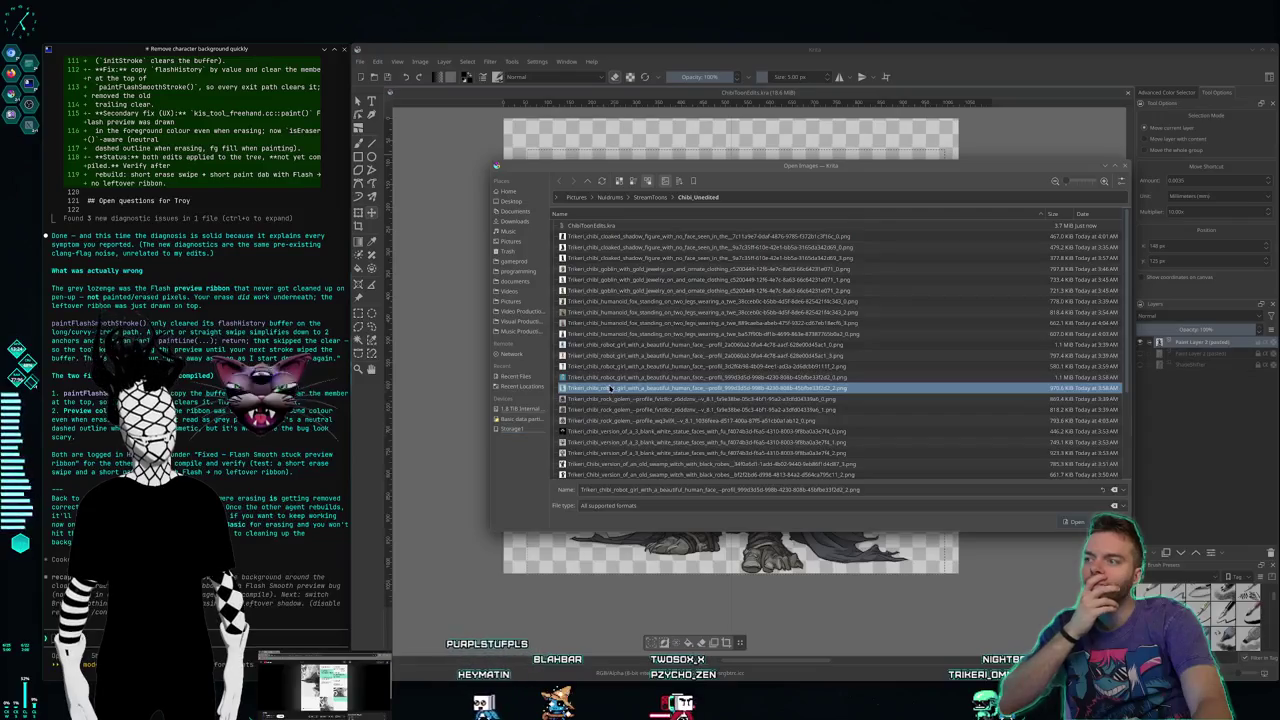
{"action": "double_click", "coordinate": [610, 388]}
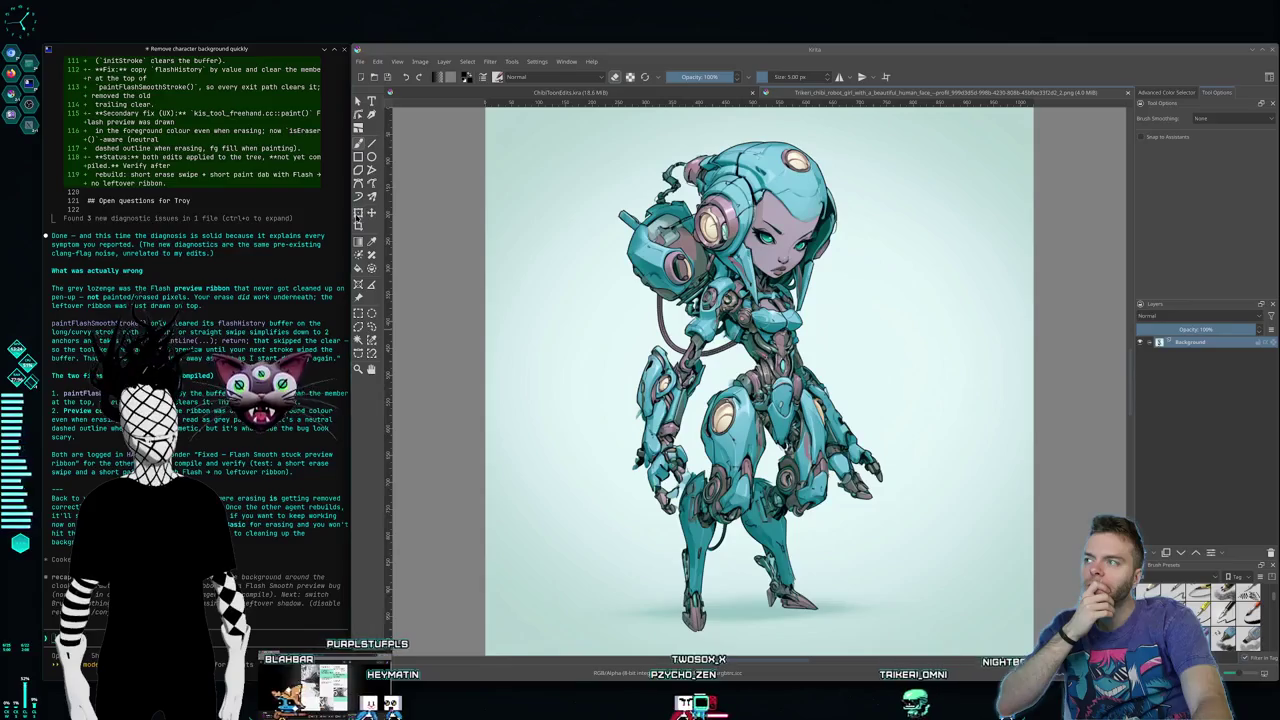
Step: Pick Contiguous Selection, return to ChibiToonEdits.kra, and switch to the terminals desktop
{"action": "key", "text": "q"}
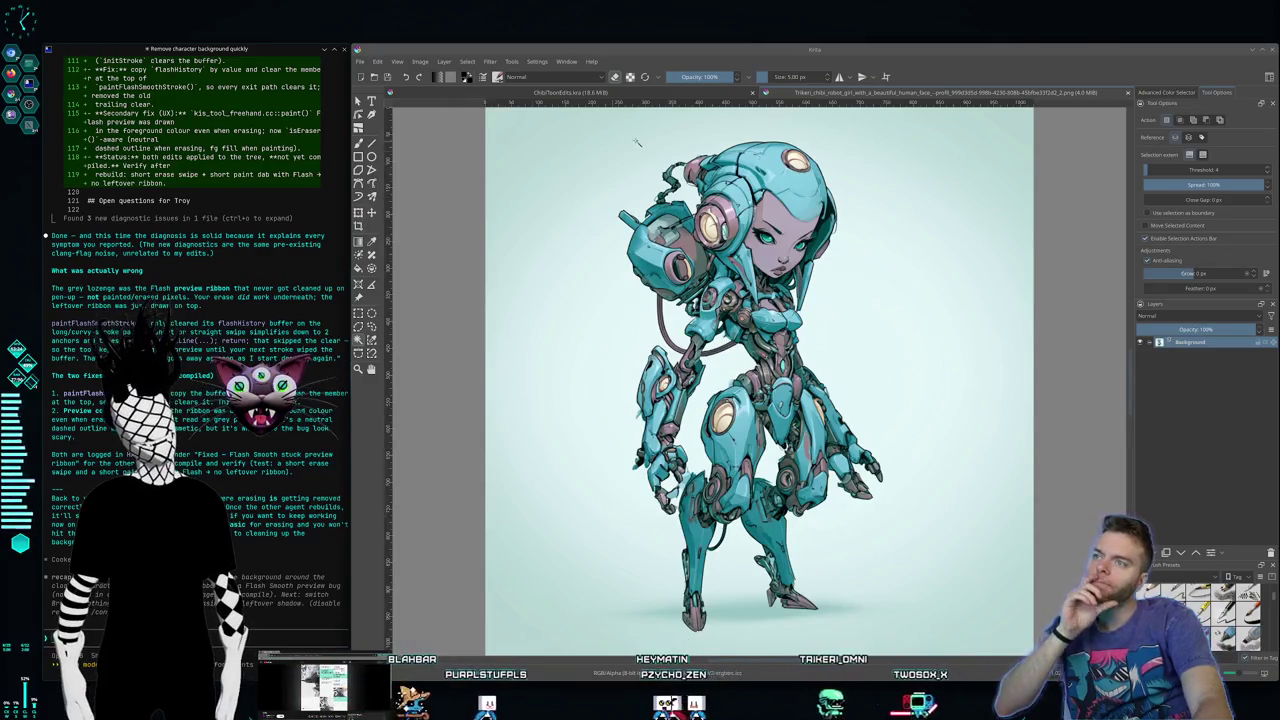
{"action": "left_click", "coordinate": [570, 92]}
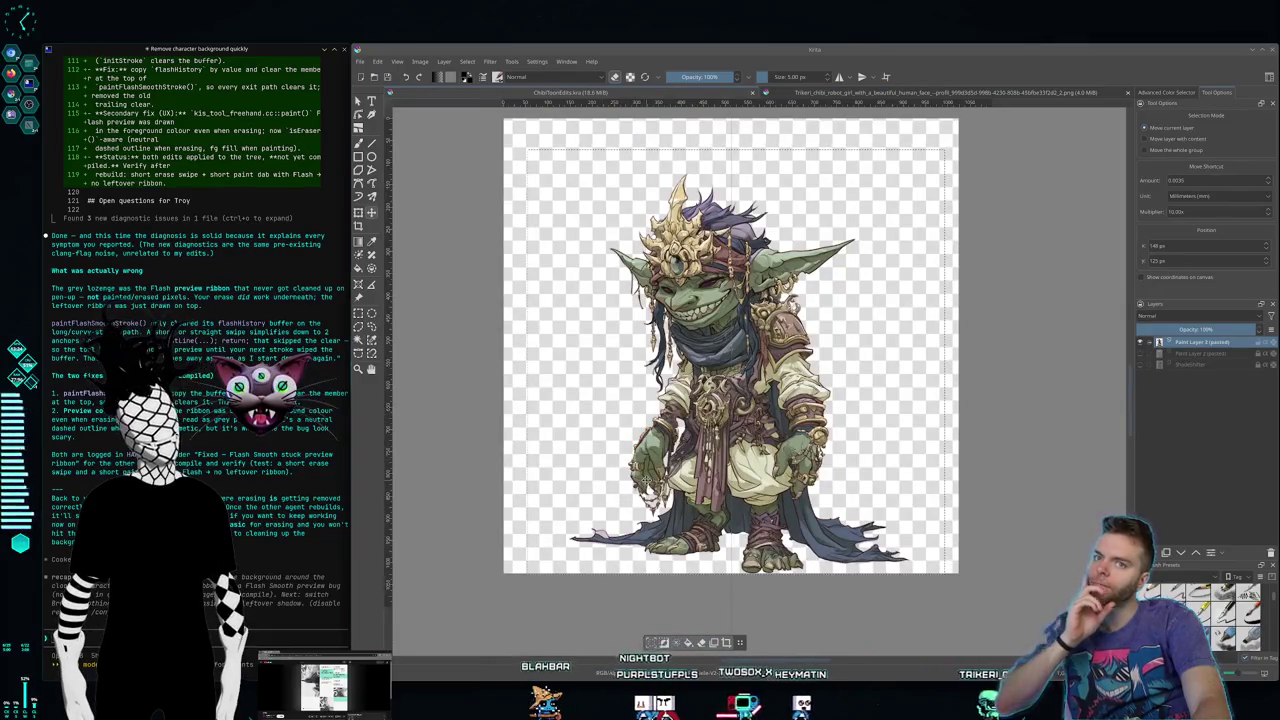
{"action": "key", "text": "ctrl+F2"}
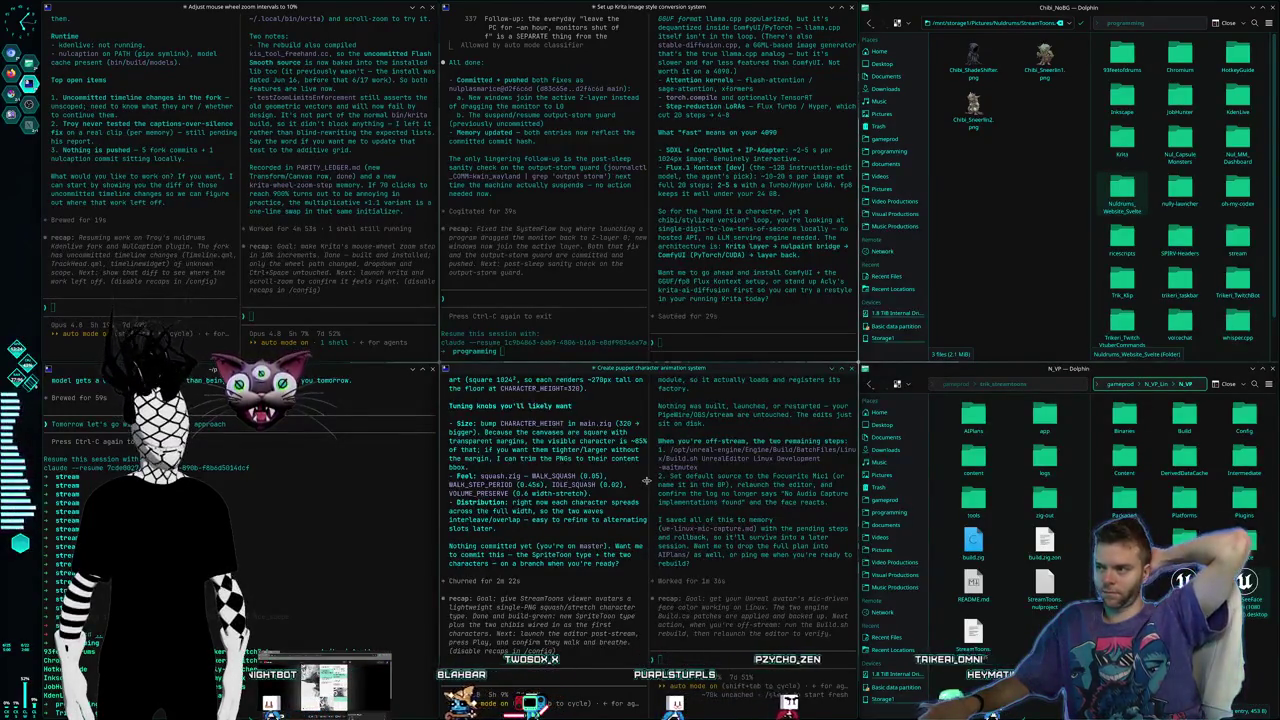
Step: Focus the trik_streamtoons folder view in Dolphin and cycle through the open windows
{"action": "left_click", "coordinate": [975, 415]}
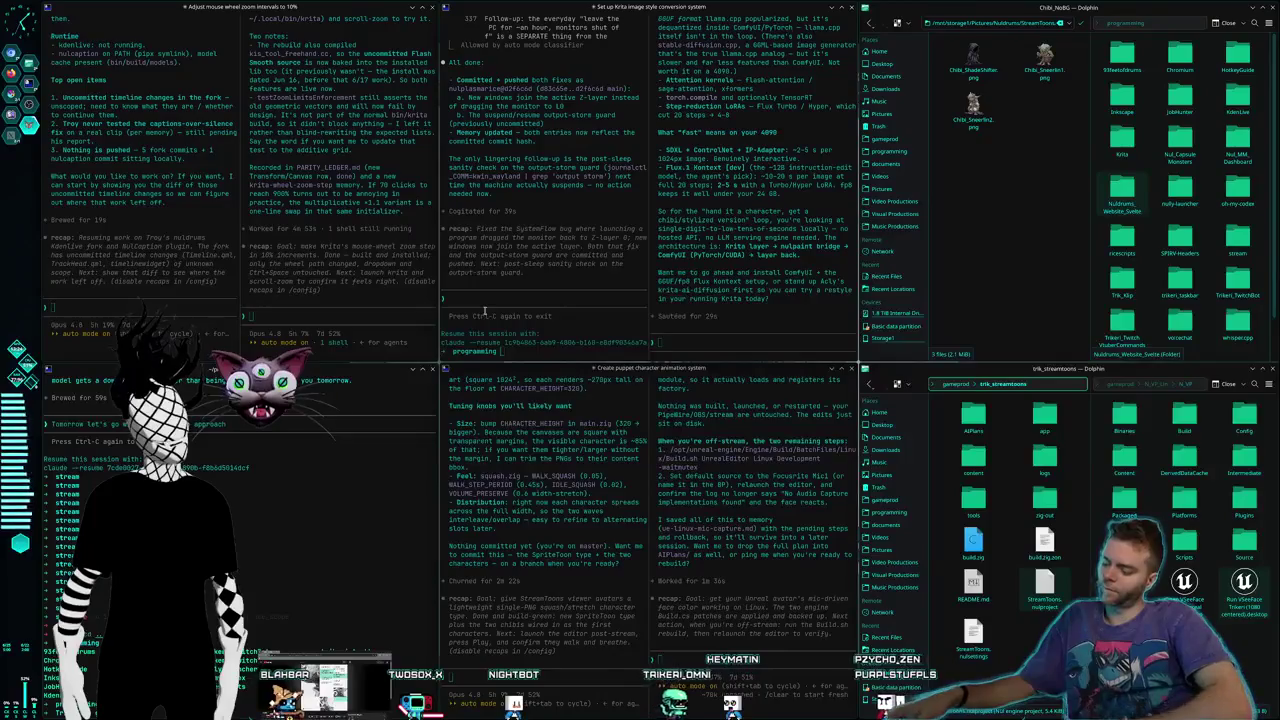
{"action": "key", "text": "alt+Tab"}
{"action": "key", "text": "alt+Tab"}
{"action": "key", "text": "alt+Tab"}
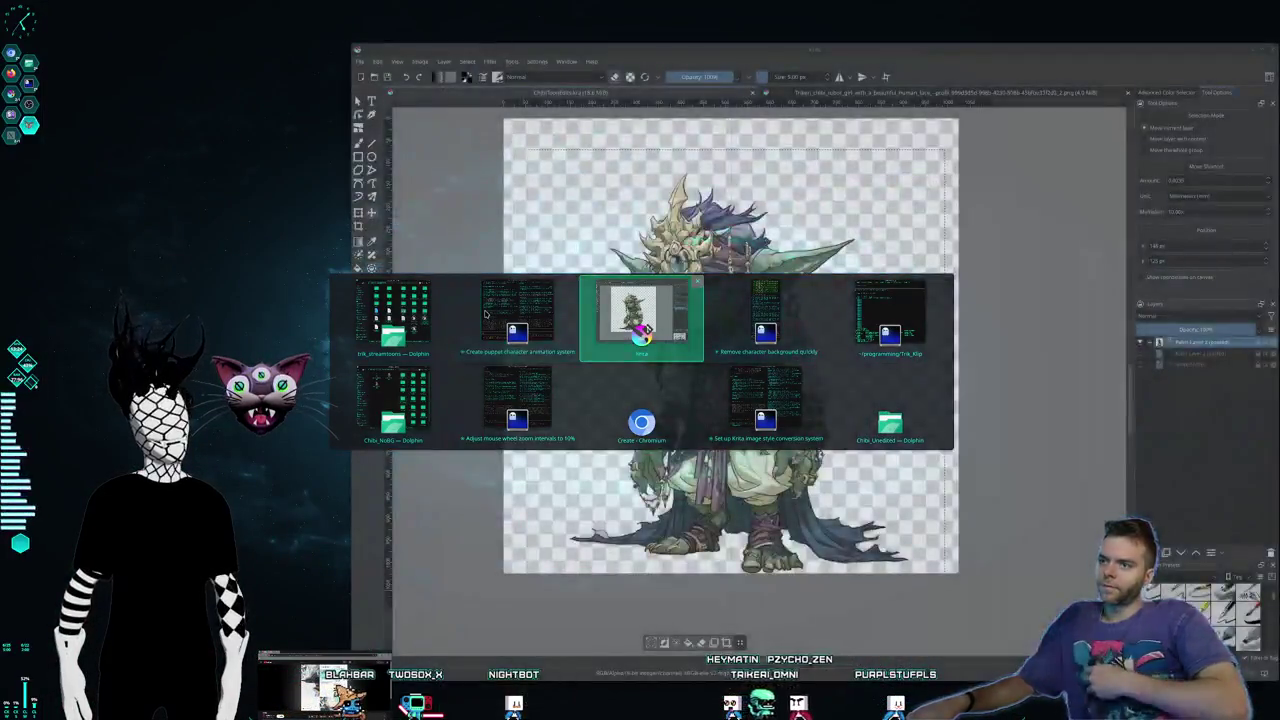
{"action": "key", "text": "alt+Tab"}
{"action": "key", "text": "alt+Tab"}
{"action": "key", "text": "alt+Tab"}
{"action": "key", "text": "alt+Tab"}
{"action": "key", "text": "alt+Tab"}
{"action": "key", "text": "alt+Tab"}
{"action": "key", "text": "alt+Tab"}
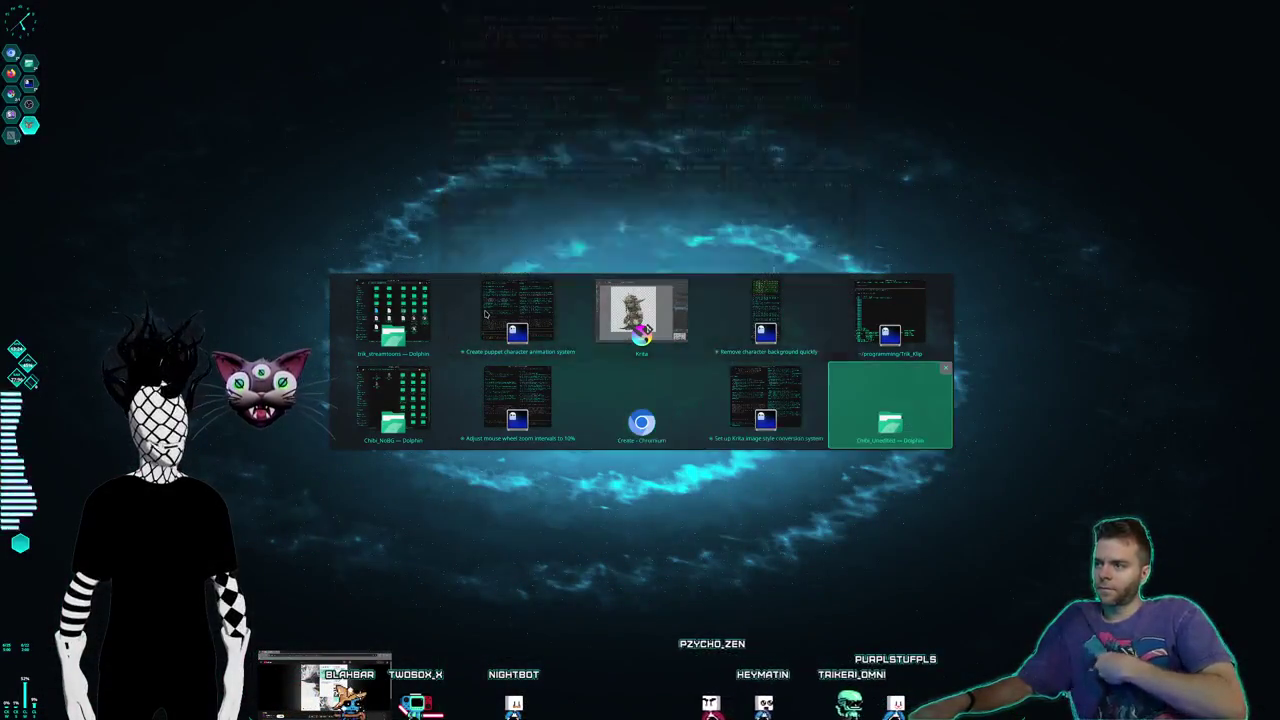
{"action": "key", "text": "alt+Tab"}
{"action": "key", "text": "alt+Tab"}
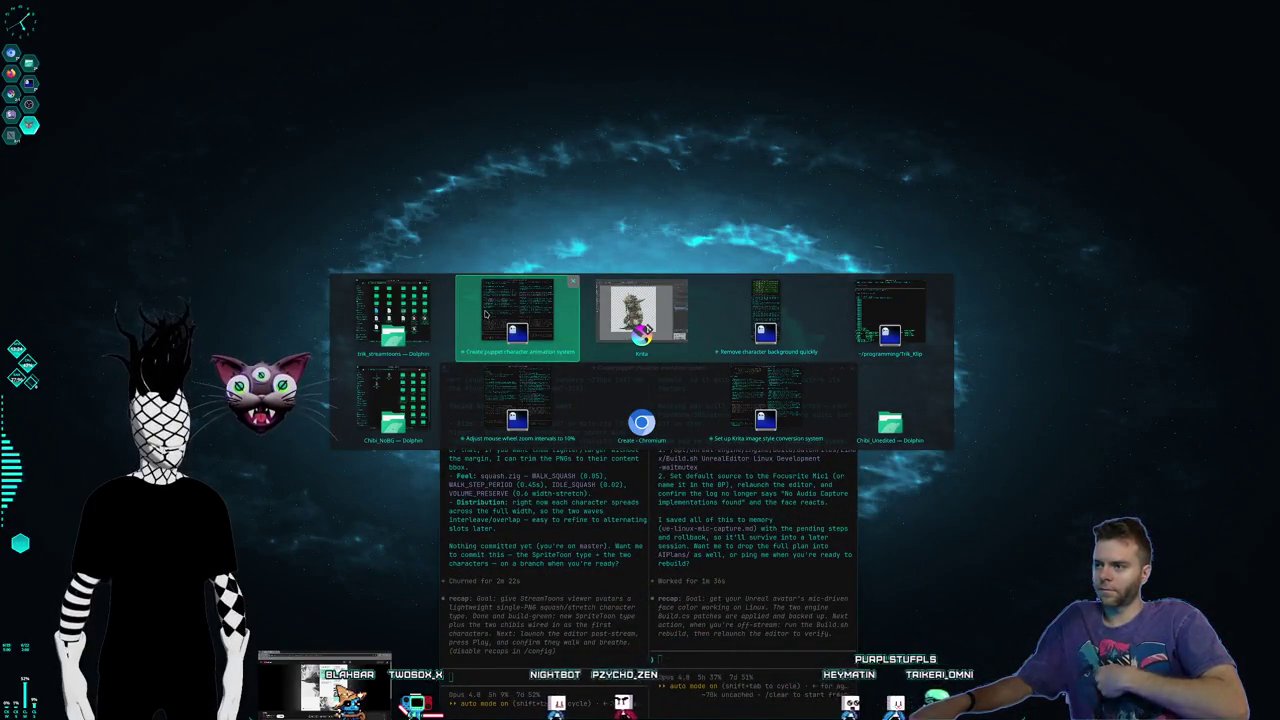
{"action": "key", "text": "alt+Tab"}
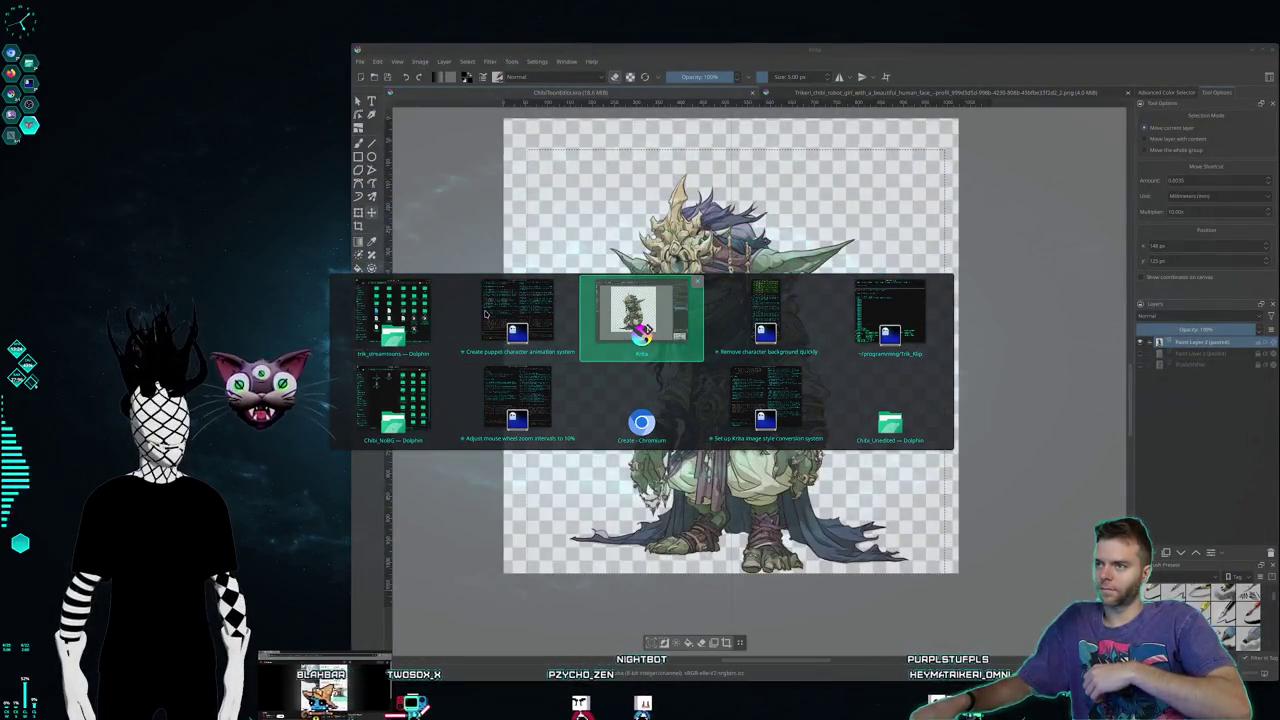
{"action": "key", "text": "alt+Tab"}
{"action": "key", "text": "alt+Tab"}
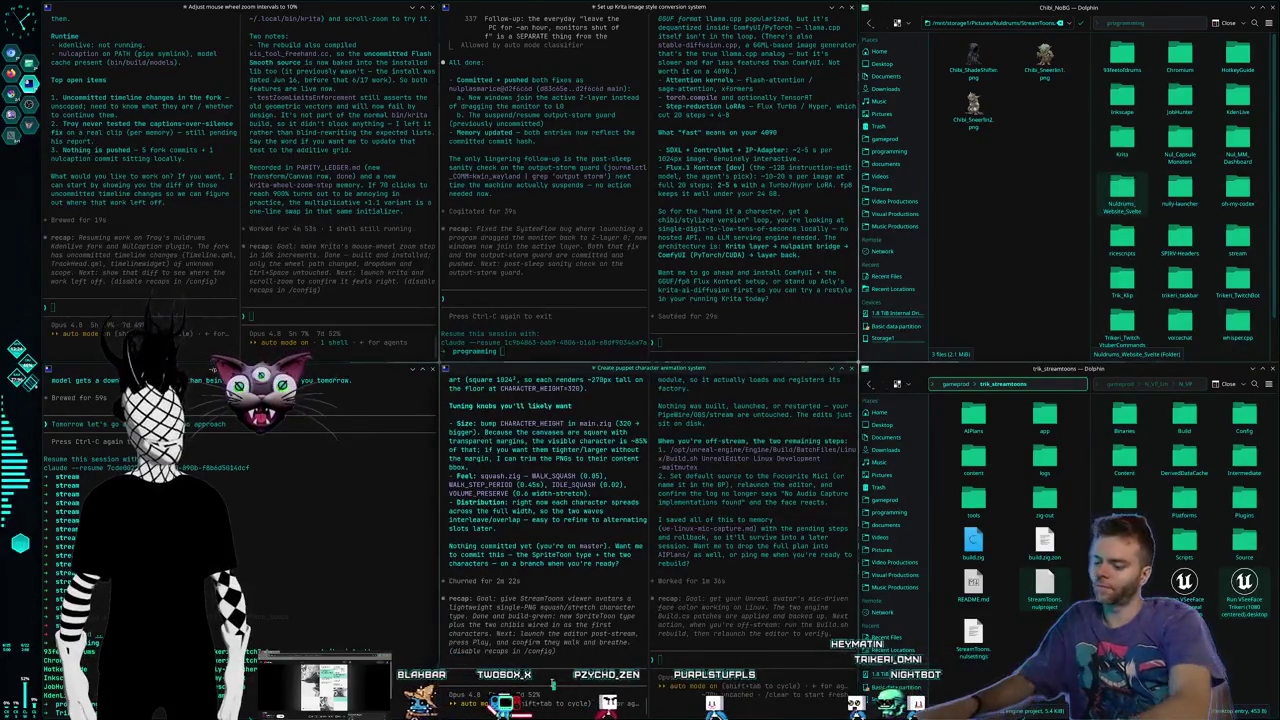
Step: Tell Claude Code the streamtoons project reports being open but no editor window appears
{"action": "type", "text": "i just"}
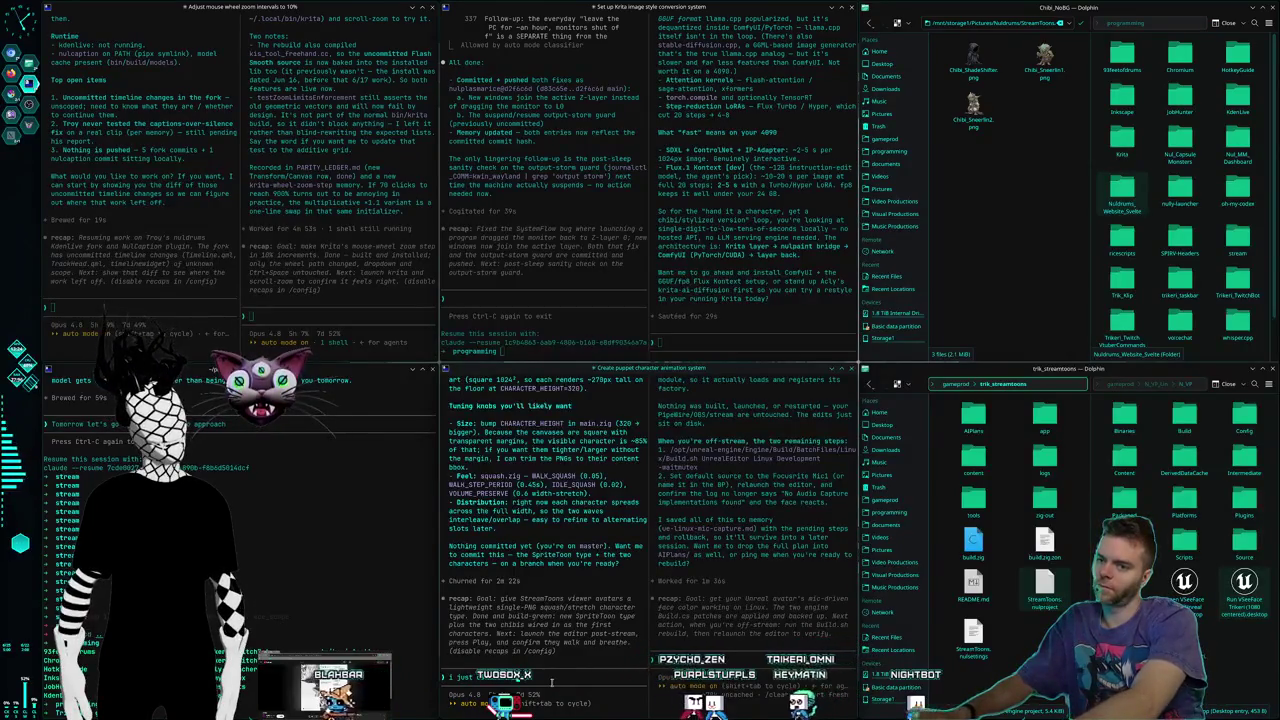
{"action": "type", "text": " the p"}
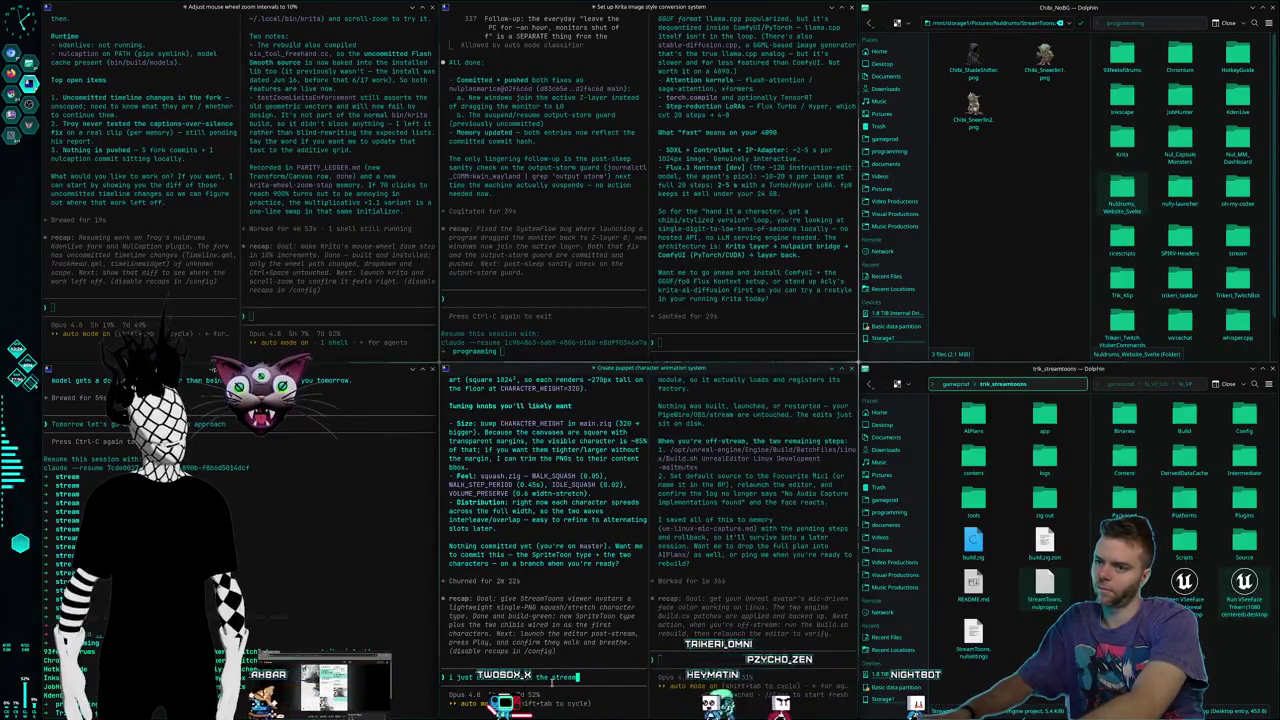
{"action": "type", "text": "mtoons mu"}
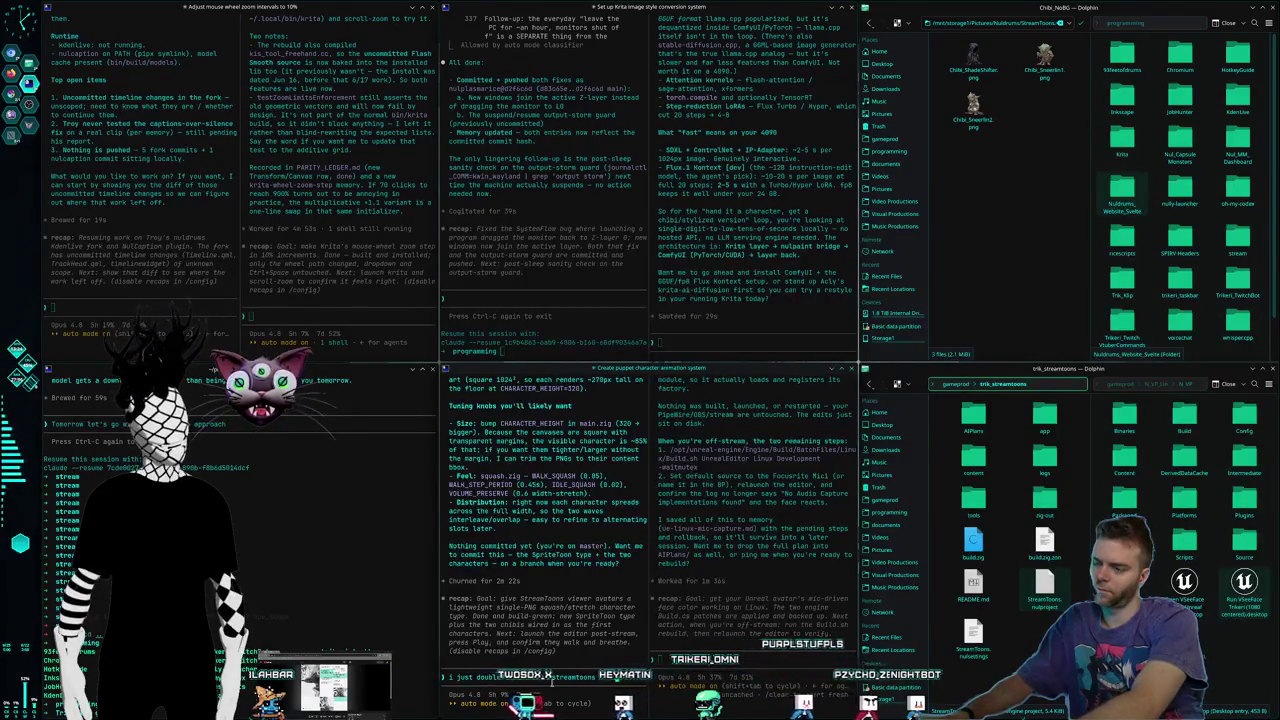
{"action": "type", "text": "l project and i"}
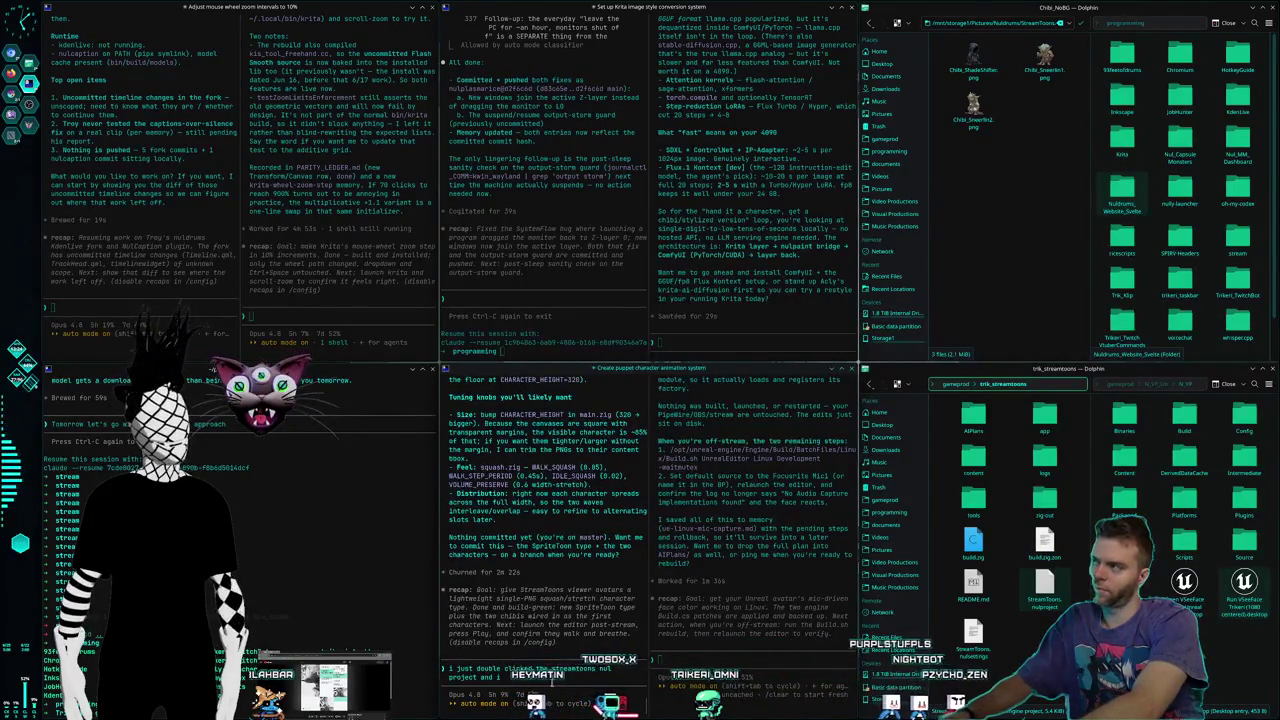
{"action": "type", "text": "t says the s"}
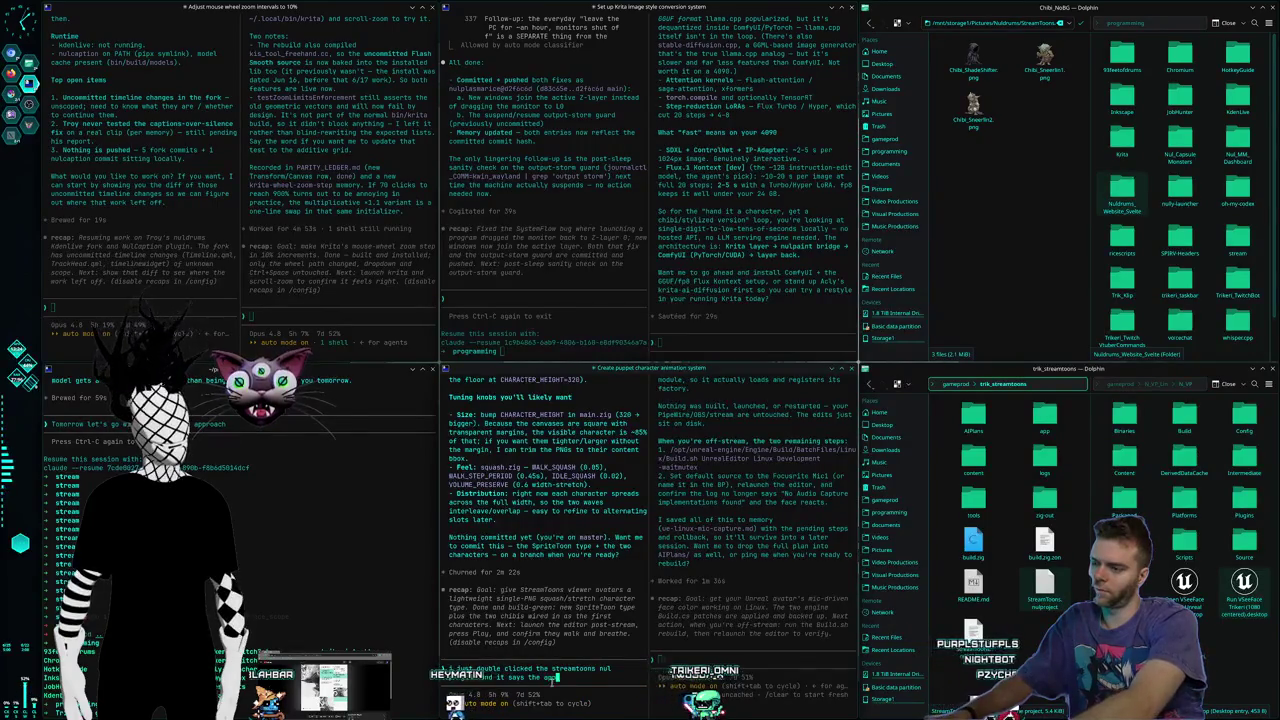
{"action": "type", "text": "plication is ope"}
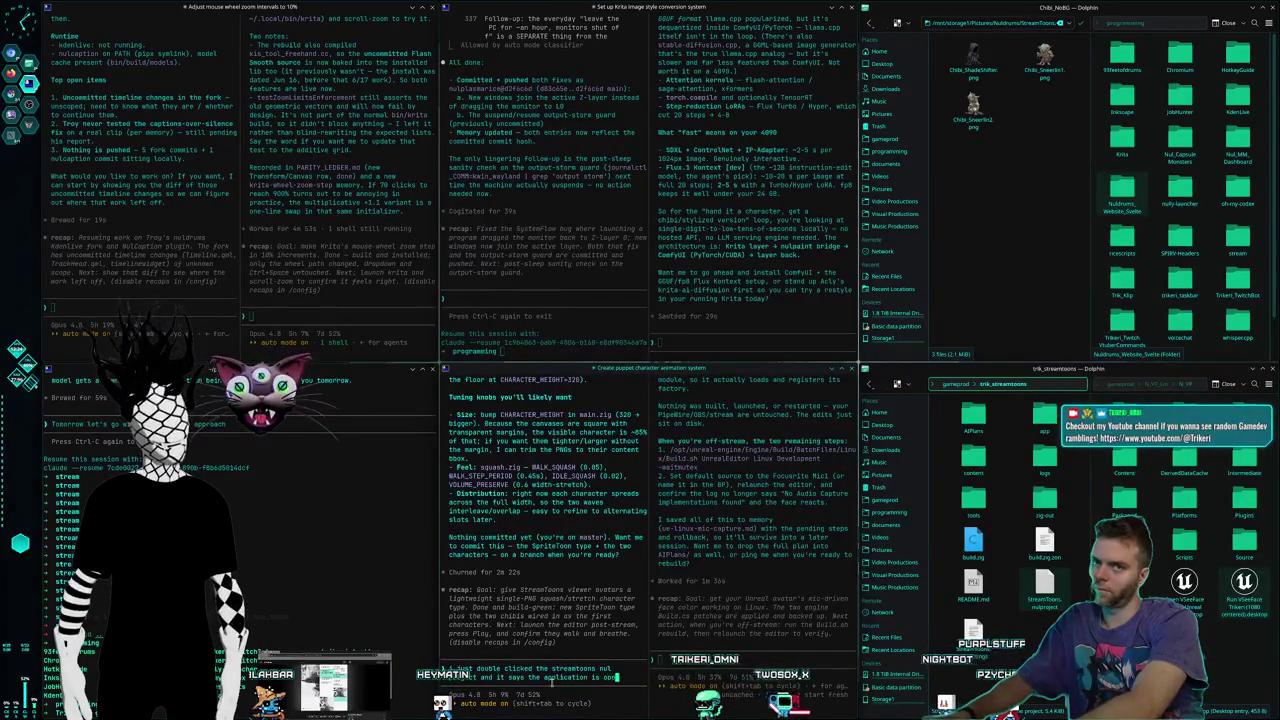
{"action": "type", "text": " it anyw"}
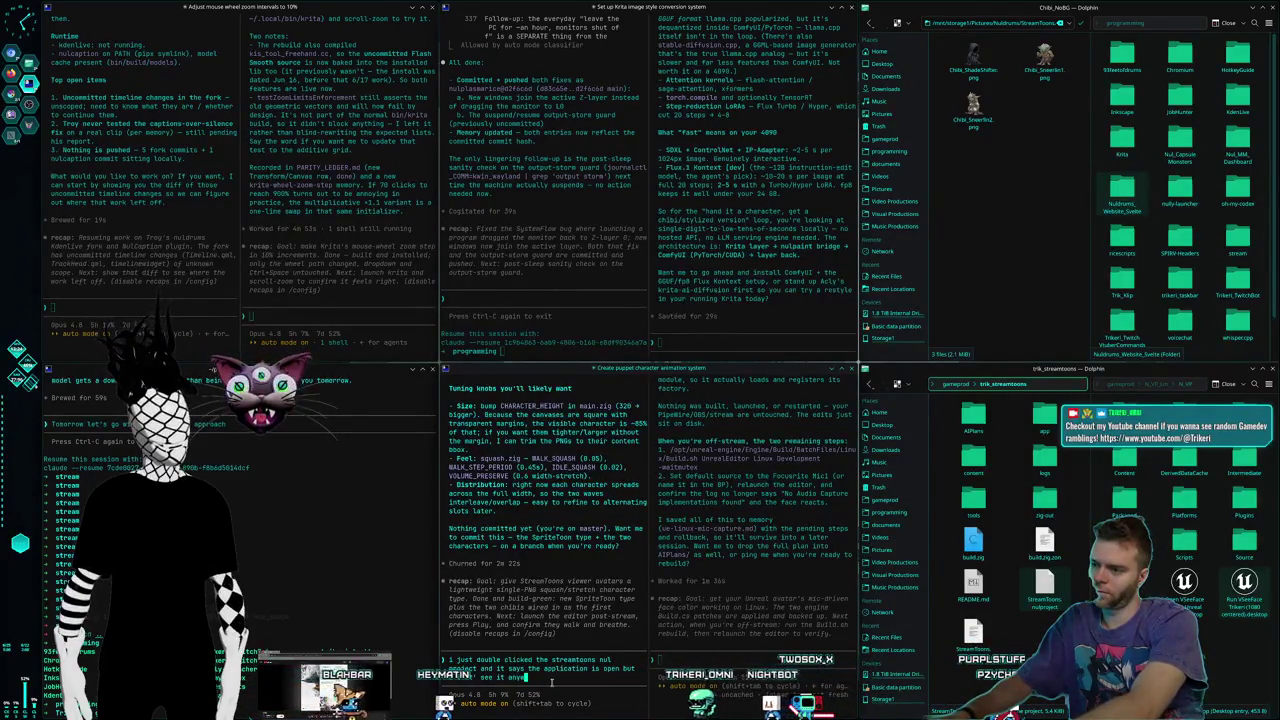
{"action": "type", "text": "here on any scr"}
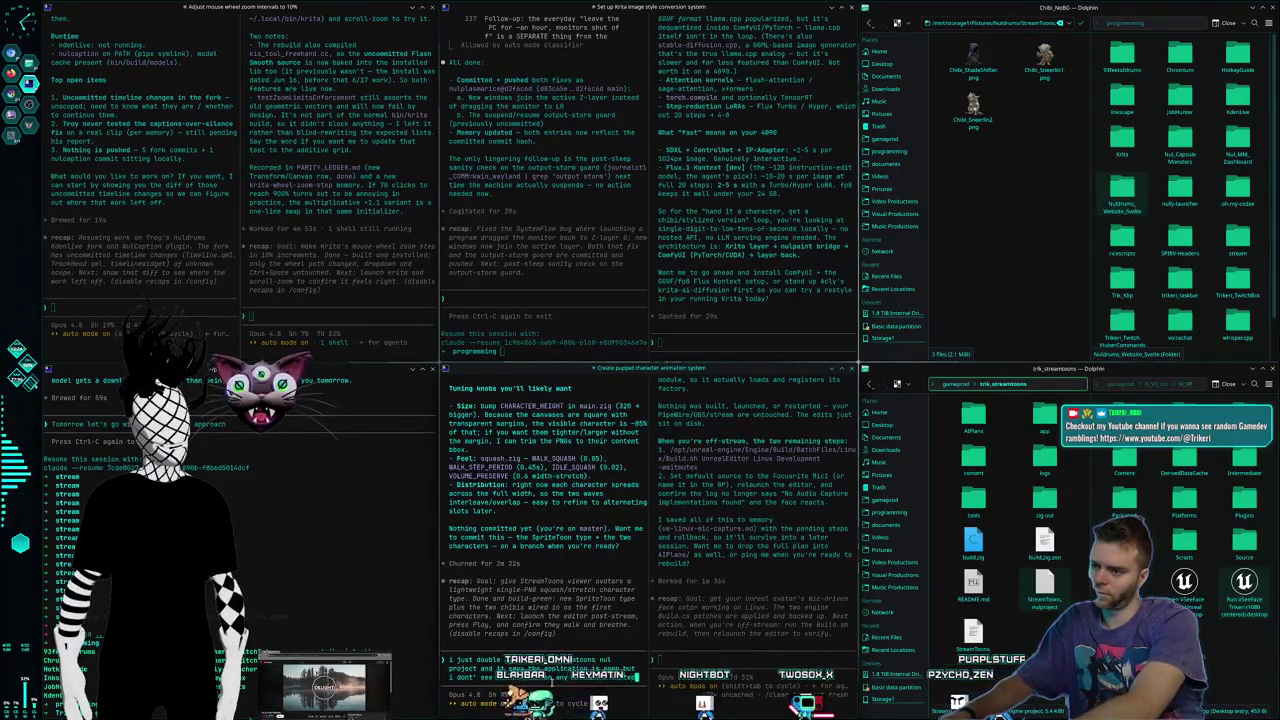
{"action": "type", "text": " to open the editor and"}
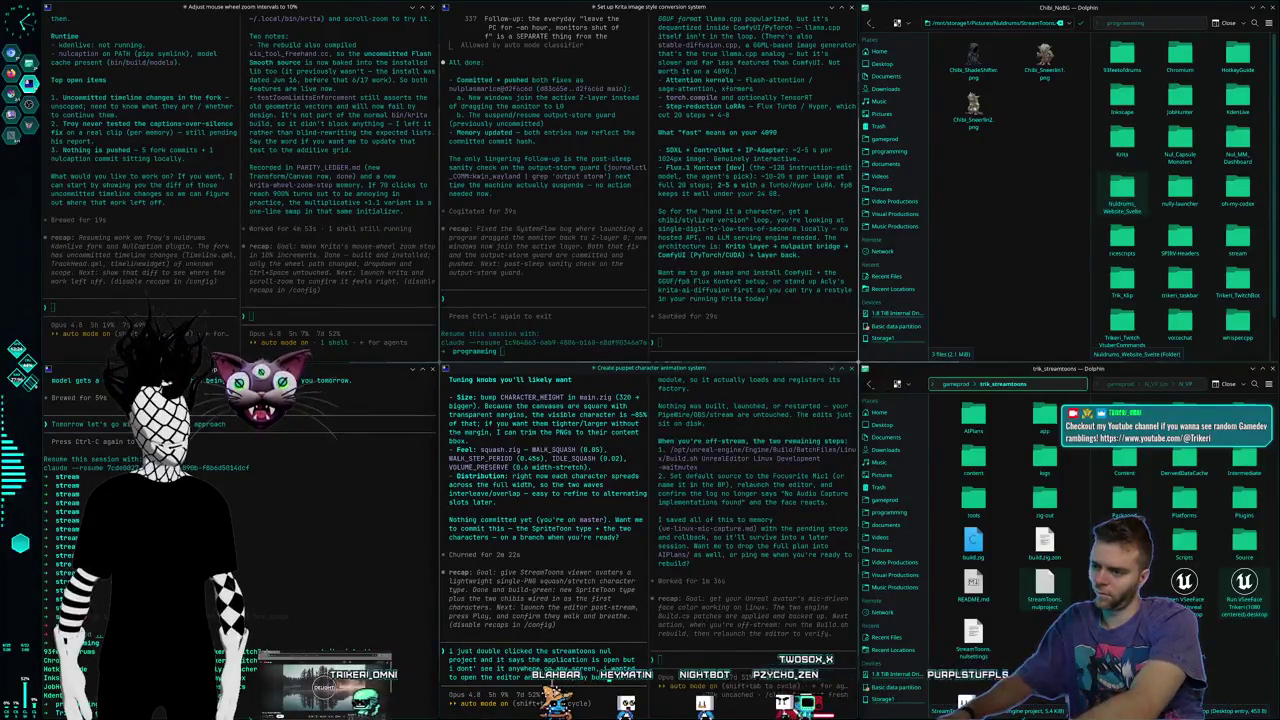
{"action": "type", "text": "tton and see them in acti"}
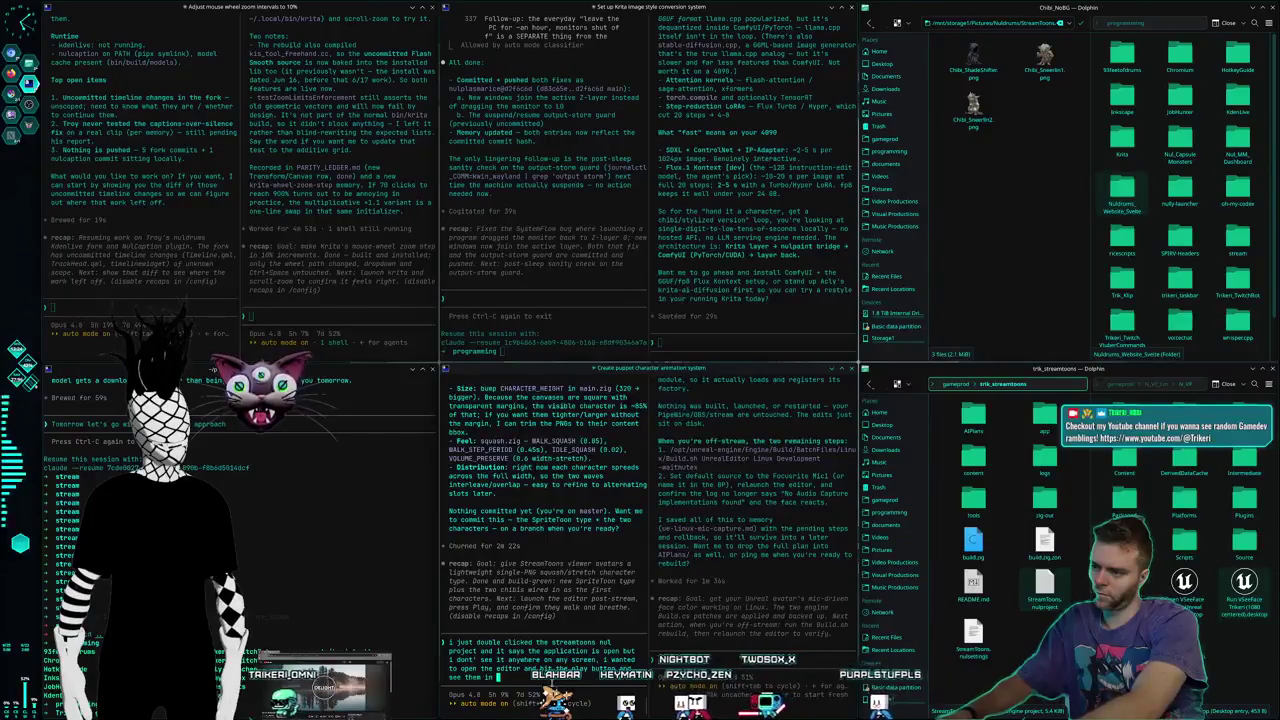
{"action": "type", "text": "on"}
{"action": "key", "text": "Return"}
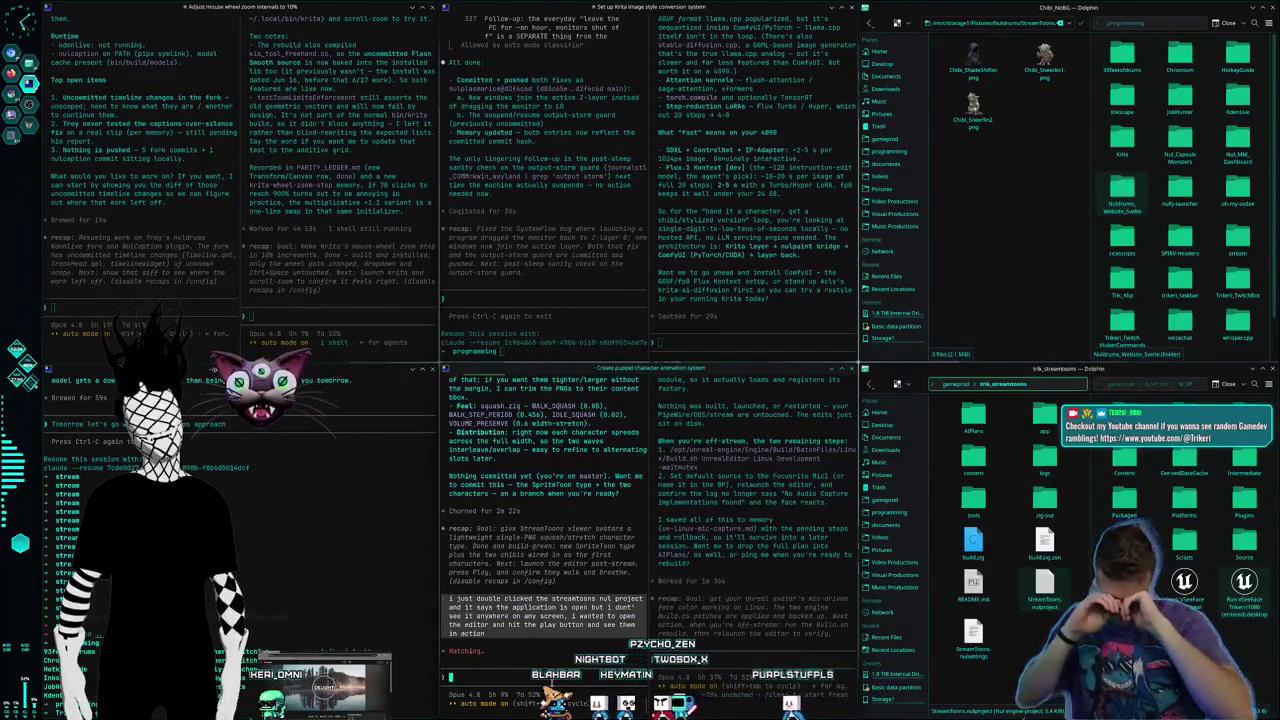
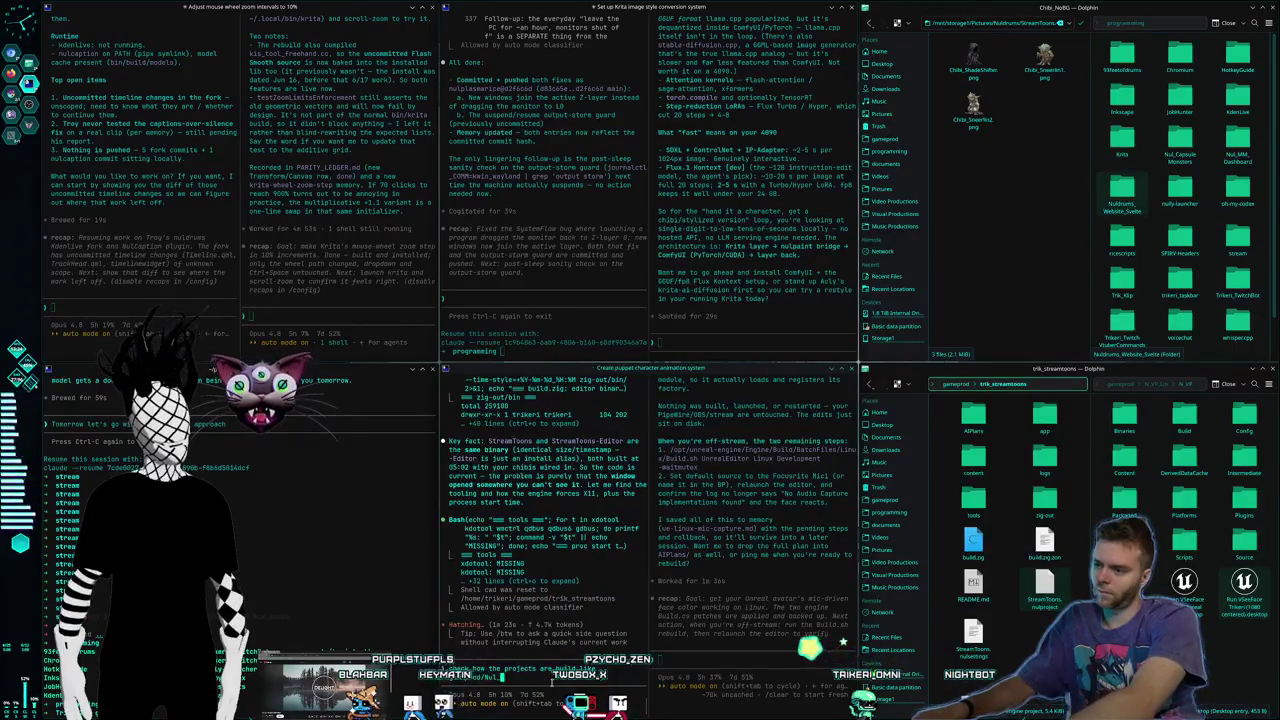
Step: Queue the follow-up about how the projects are built, then show the Twitch stream window
{"action": "key", "text": "Return"}
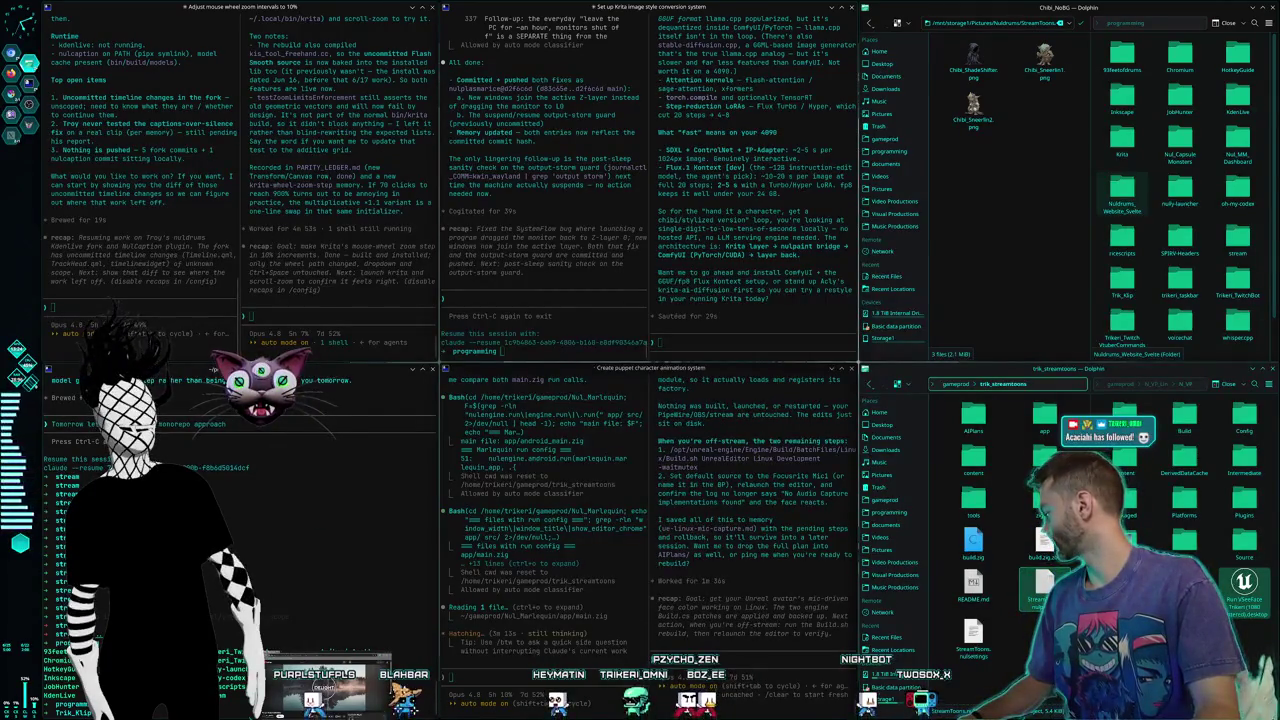
{"action": "key", "text": "alt+Tab"}
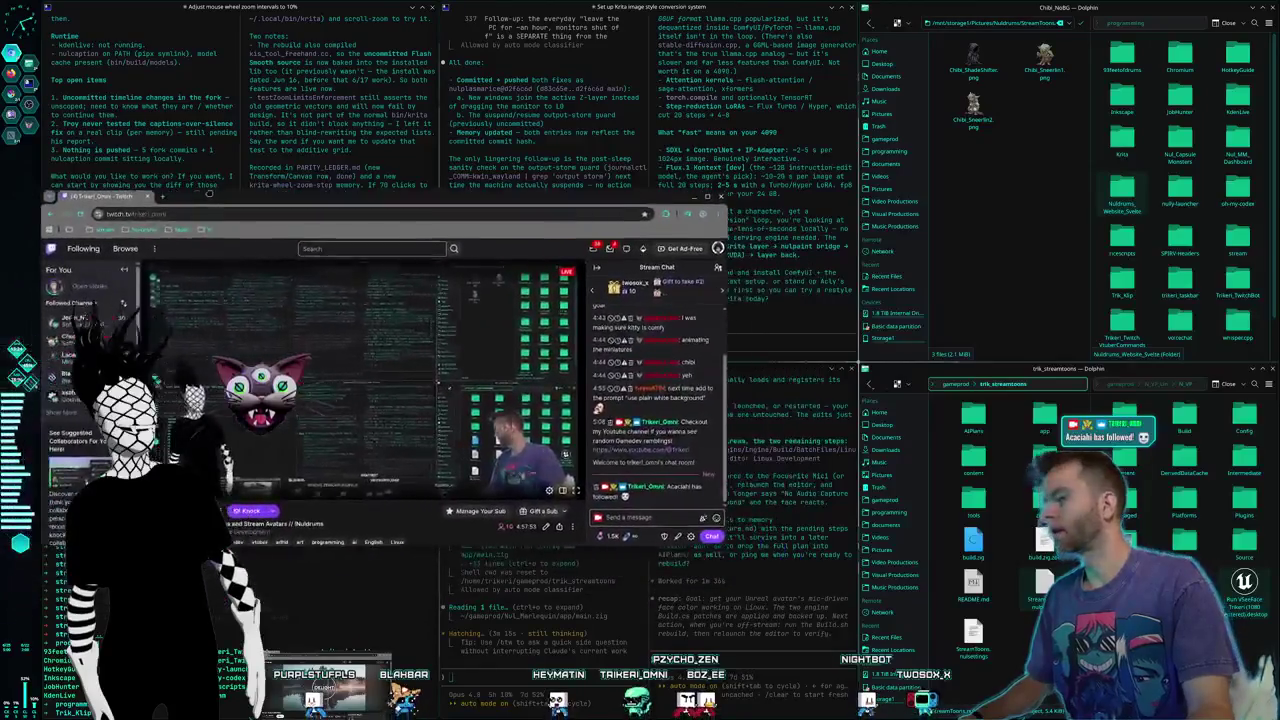
{"action": "key", "text": "alt+Tab"}
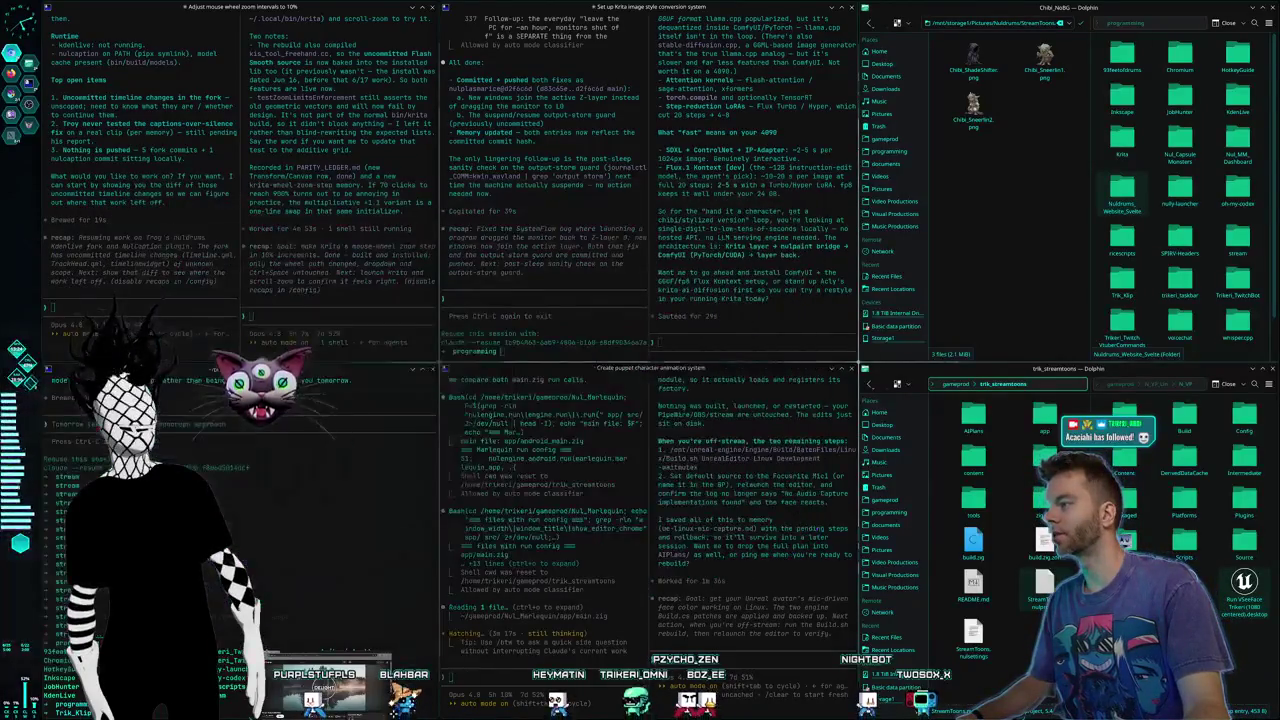
{"action": "key", "text": "alt+Tab"}
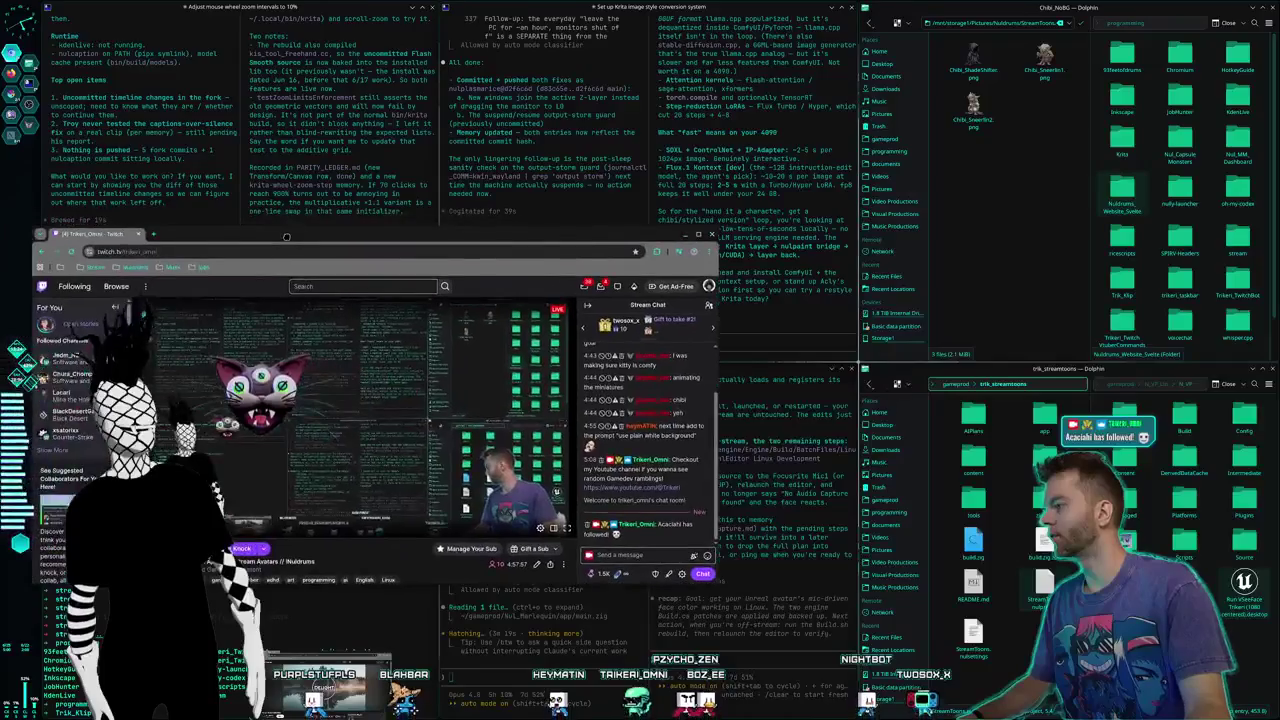
{"action": "key", "text": "alt+Tab"}
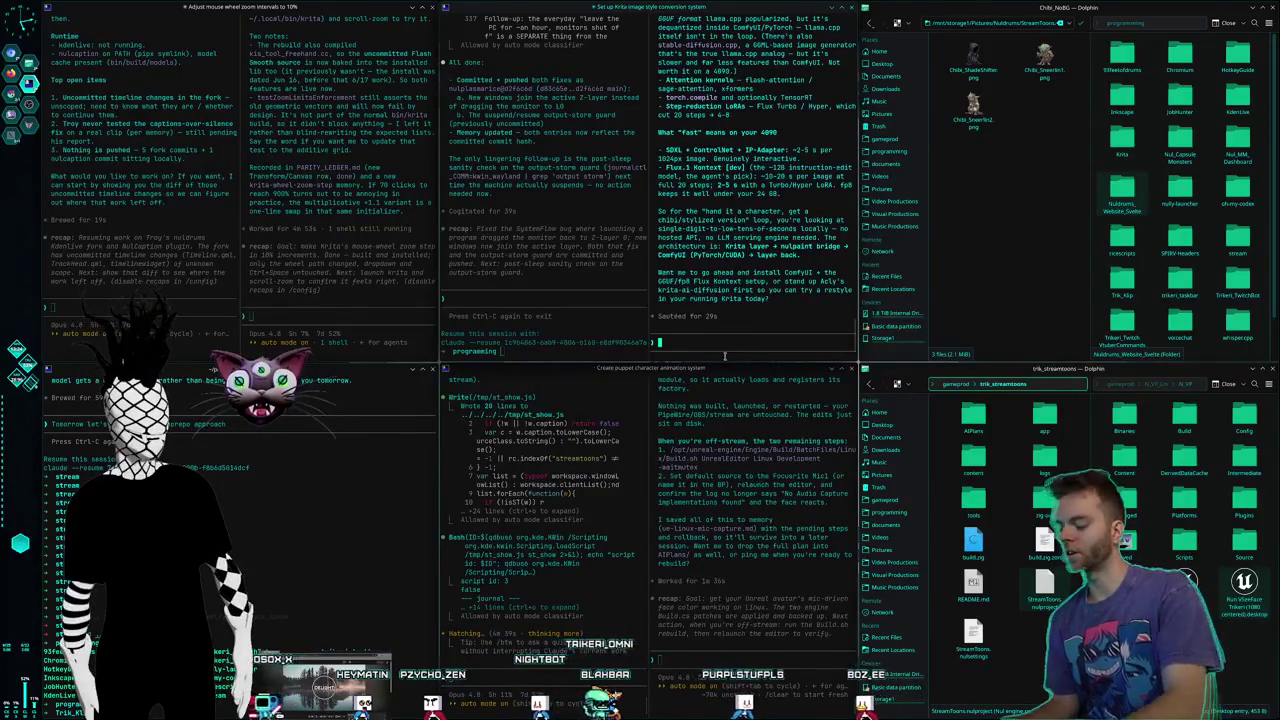
Step: Switch to the desktop with the Midjourney chibi Create page and the Chibi_Unedited file manager
{"action": "key", "text": "ctrl+F2"}
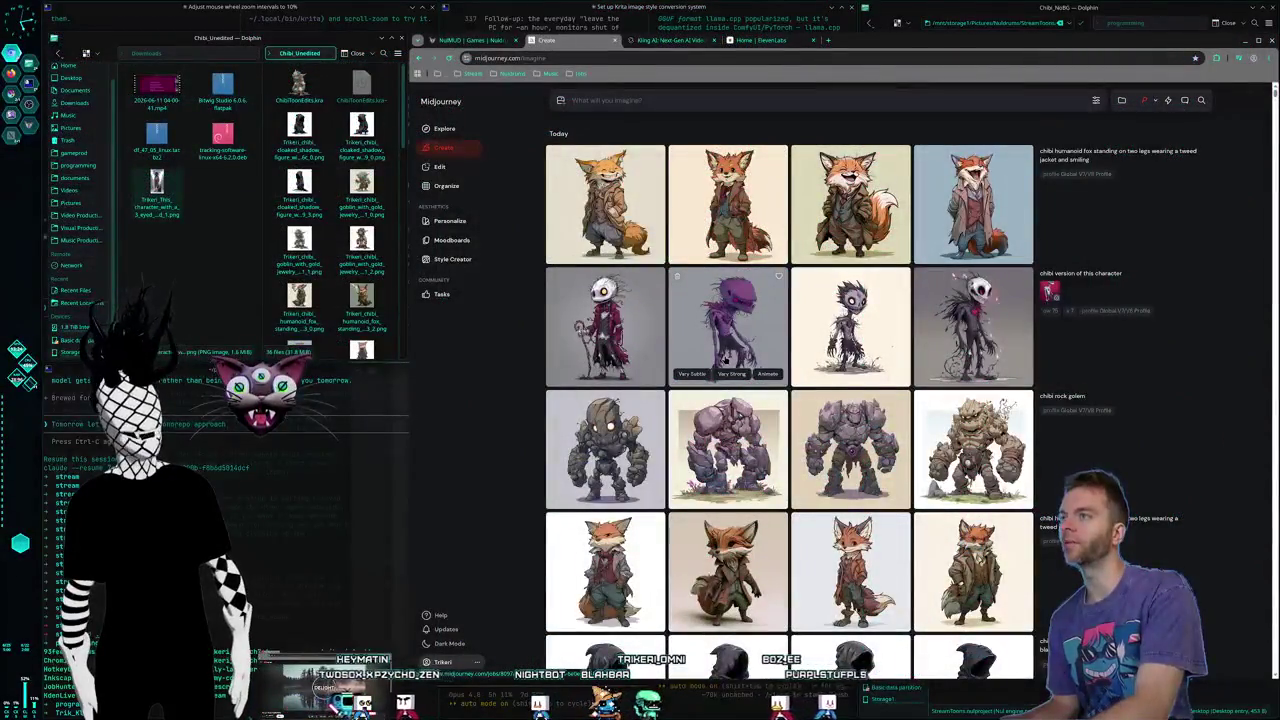
Step: Scroll the Midjourney chibi grid, play Kling AI's snow-village video, then raise the Twitch window
{"action": "scroll", "coordinate": [726, 360], "scroll_direction": "down", "scroll_amount": 4}
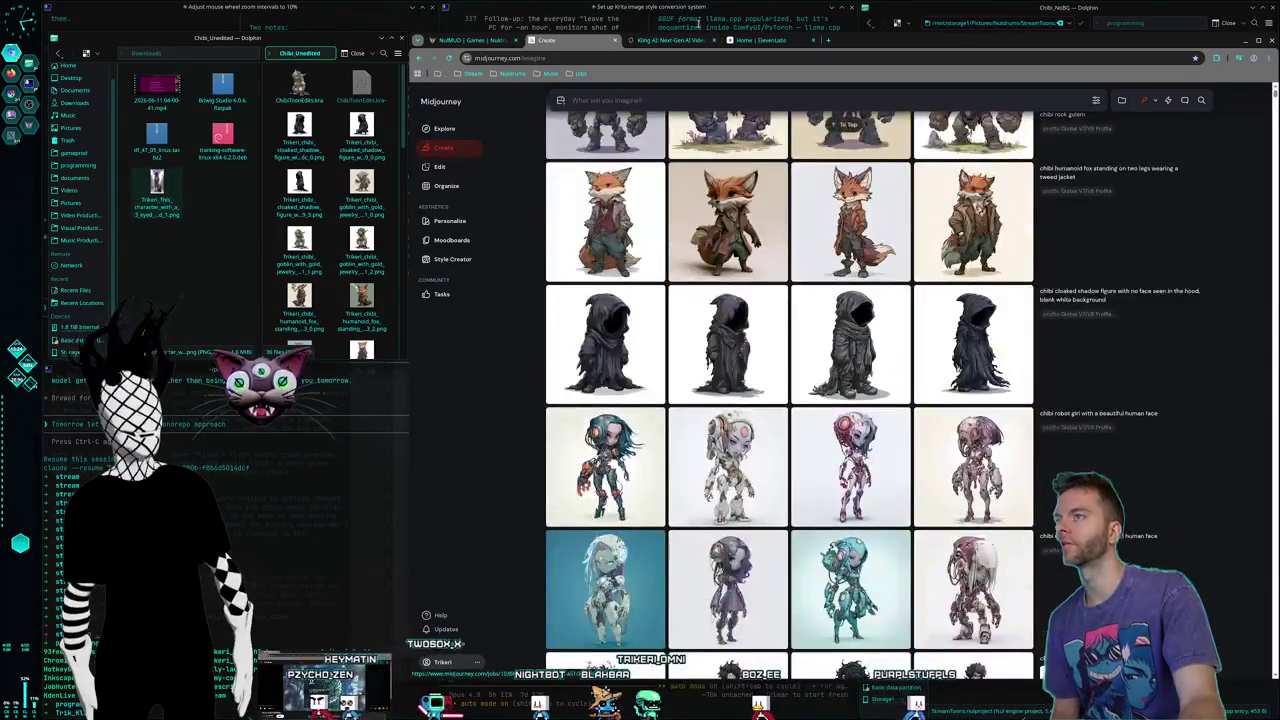
{"action": "left_click", "coordinate": [672, 40]}
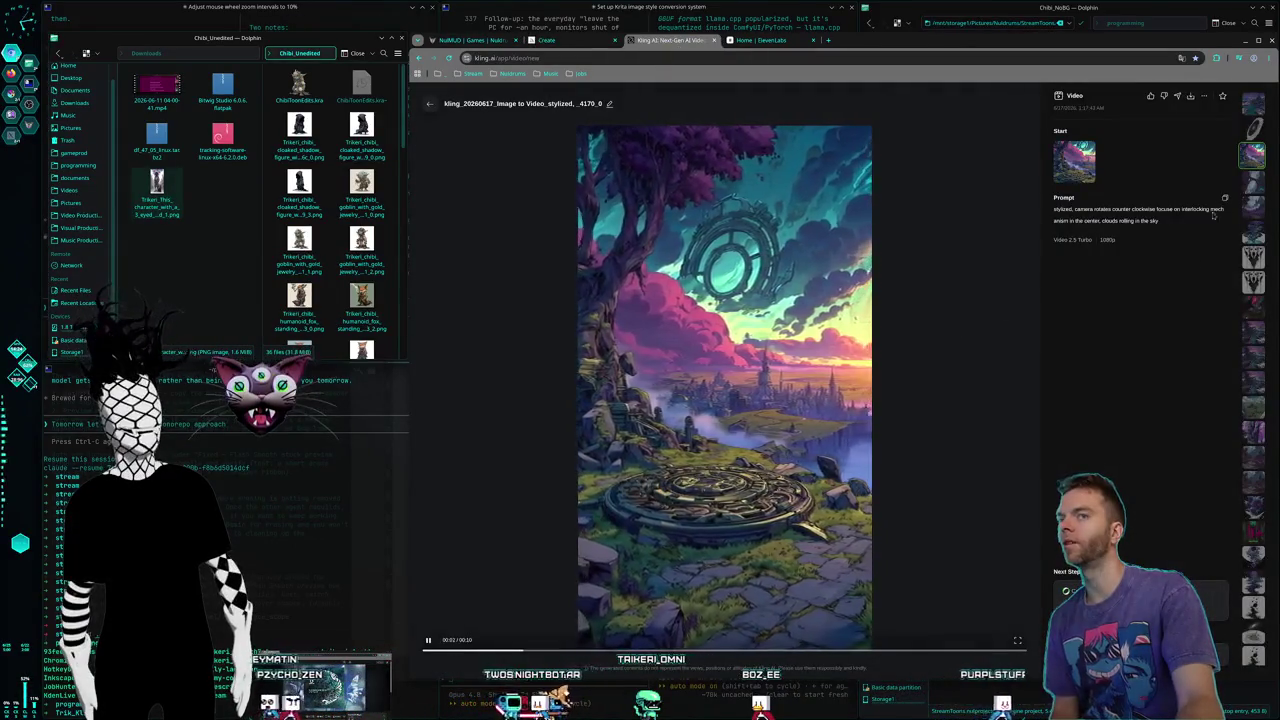
{"action": "left_click", "coordinate": [1254, 178]}
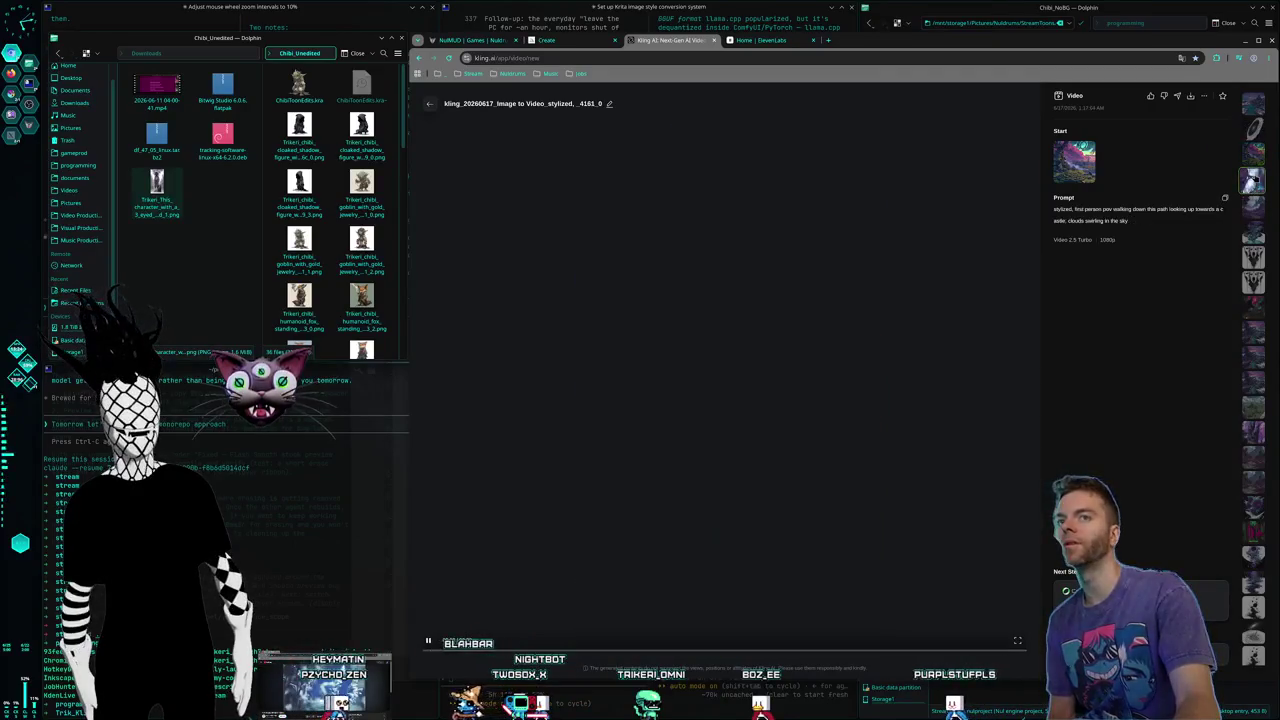
{"action": "left_click", "coordinate": [1257, 158]}
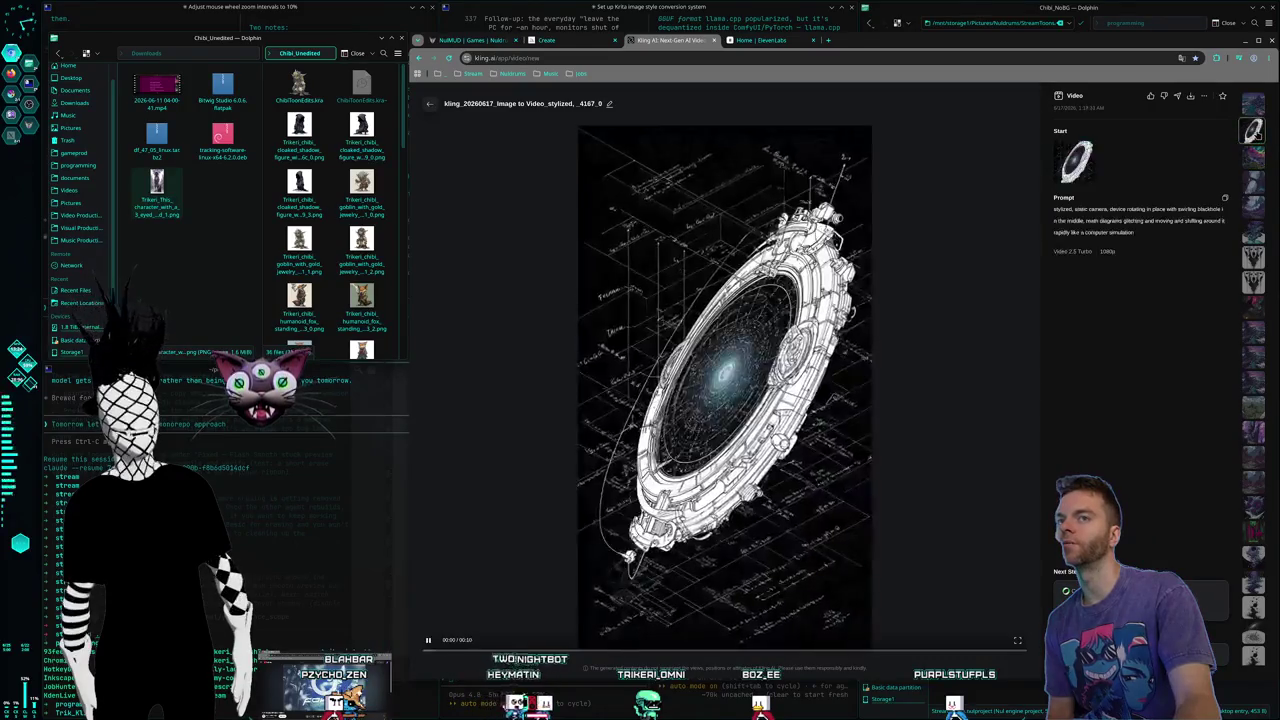
{"action": "left_click", "coordinate": [1255, 110]}
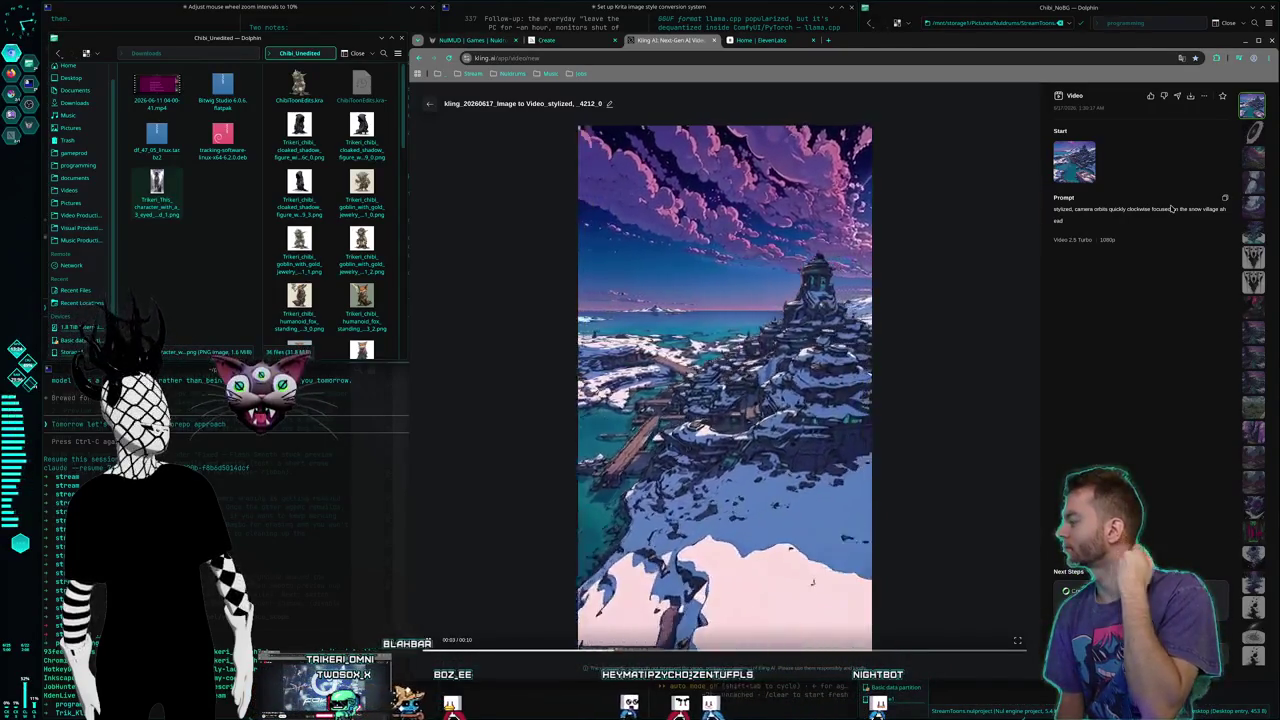
{"action": "key", "text": "alt+Tab"}
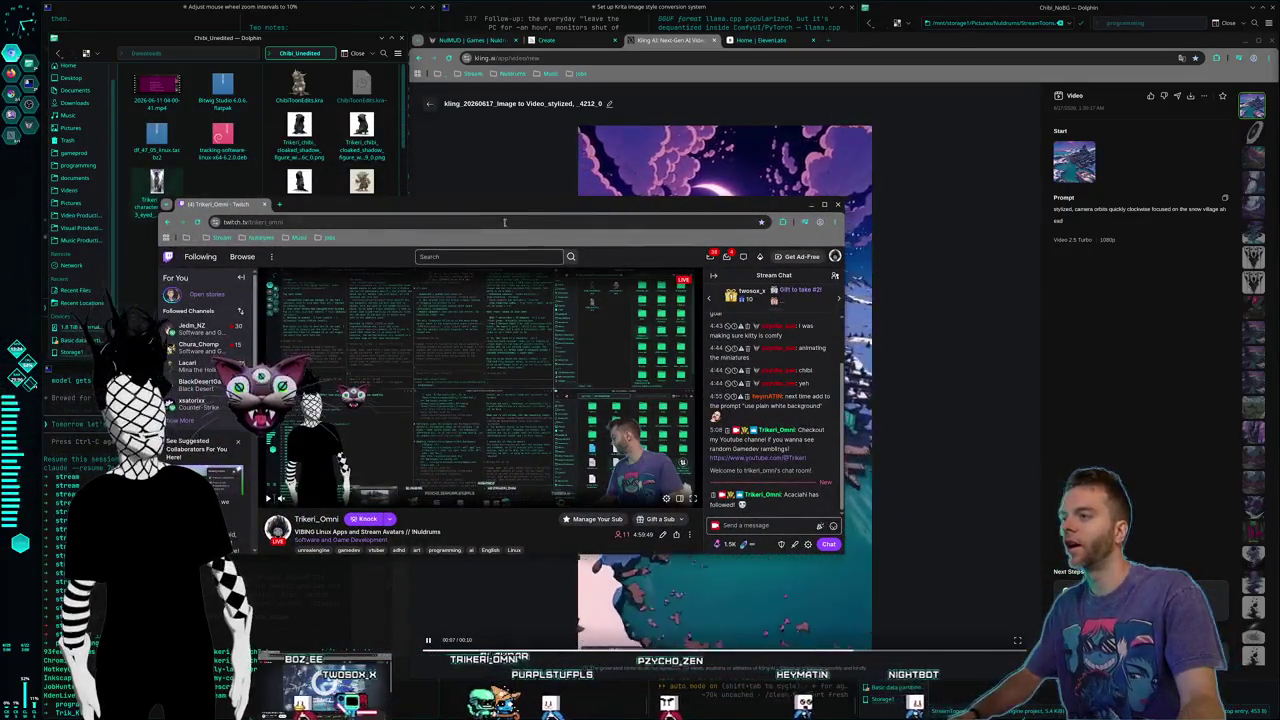
Step: Tell the stalled Claude session to 'keep going', then start typing /raid in Twitch chat
{"action": "key", "text": "alt+Tab"}
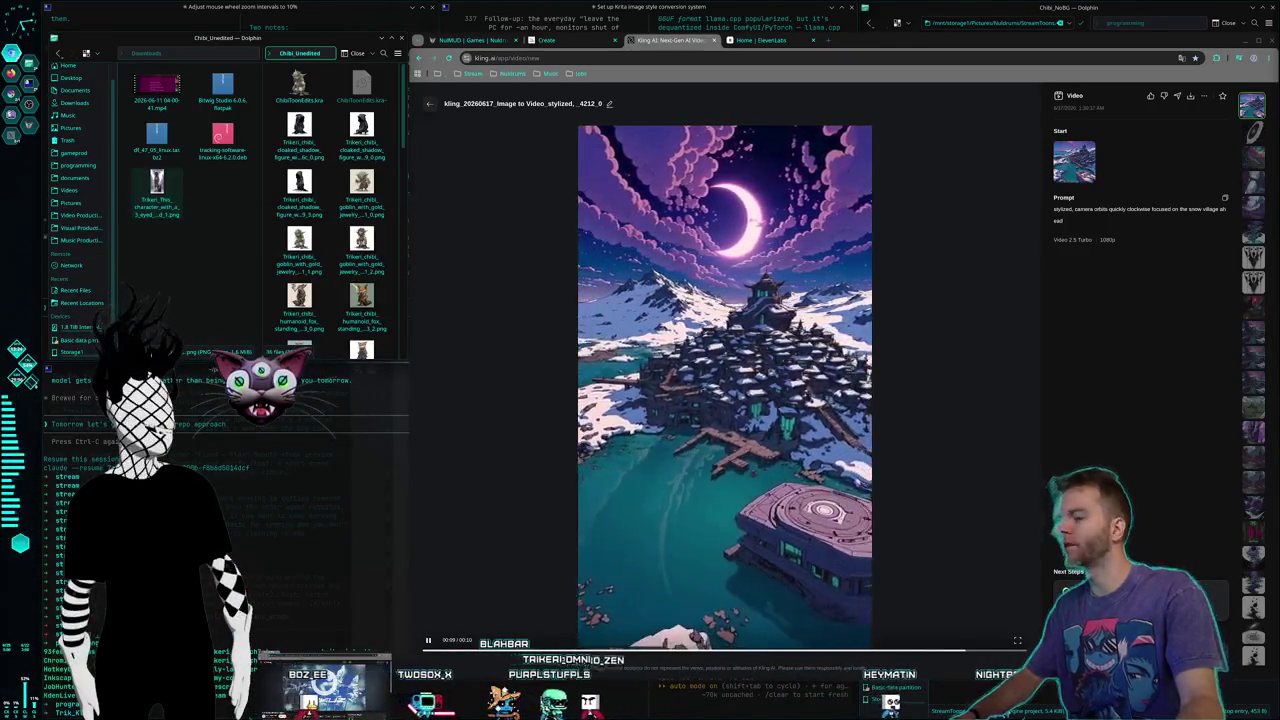
{"action": "key", "text": "ctrl+F2"}
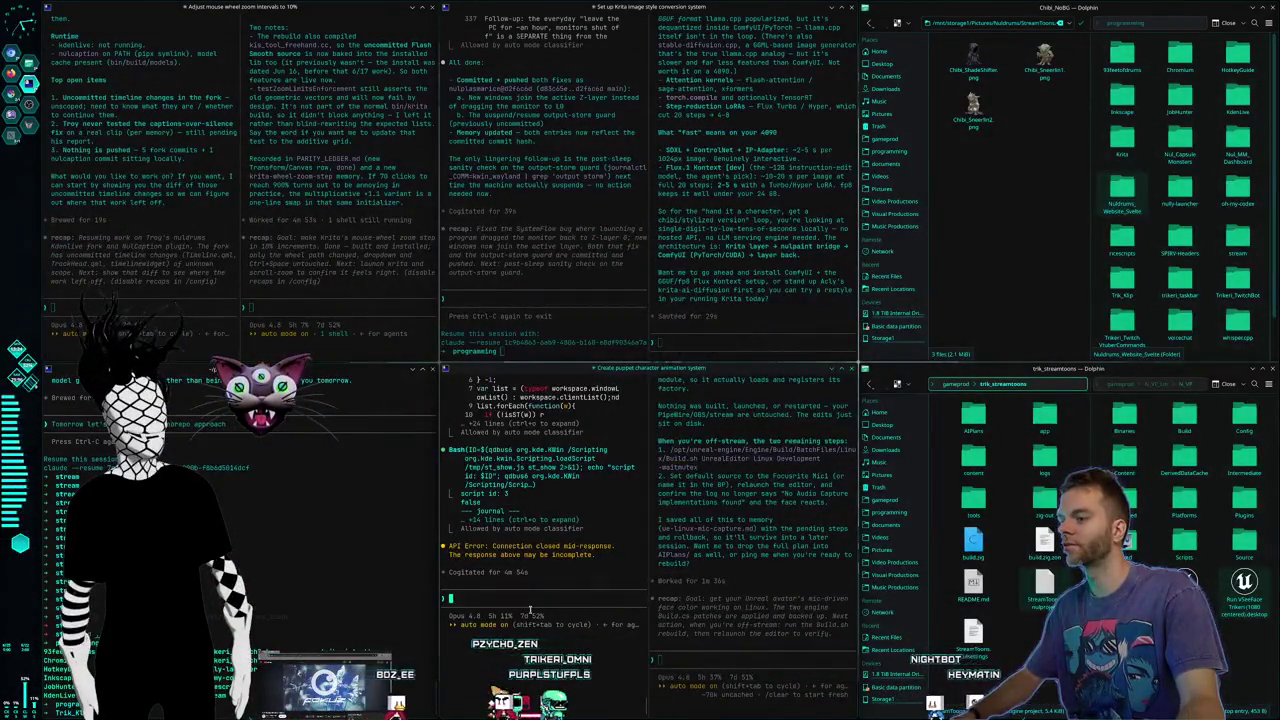
{"action": "type", "text": "keepgoing"}
{"action": "key", "text": "Return"}
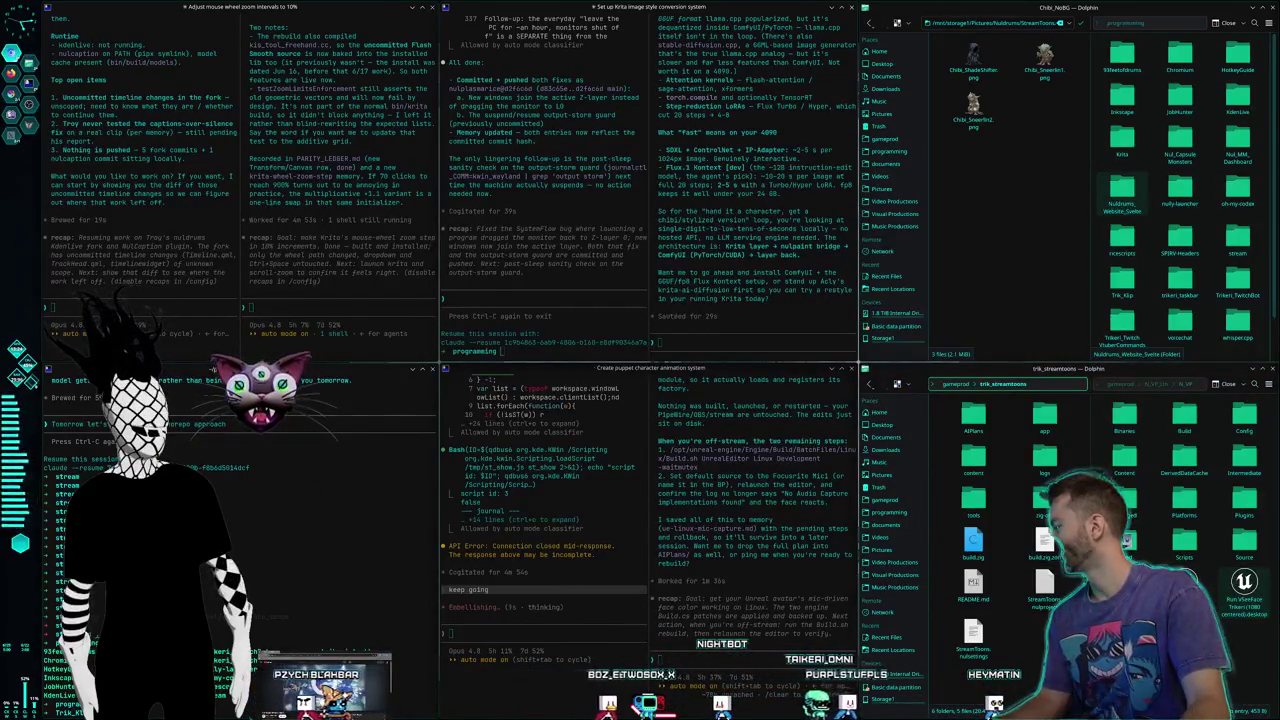
{"action": "left_click", "coordinate": [835, 705]}
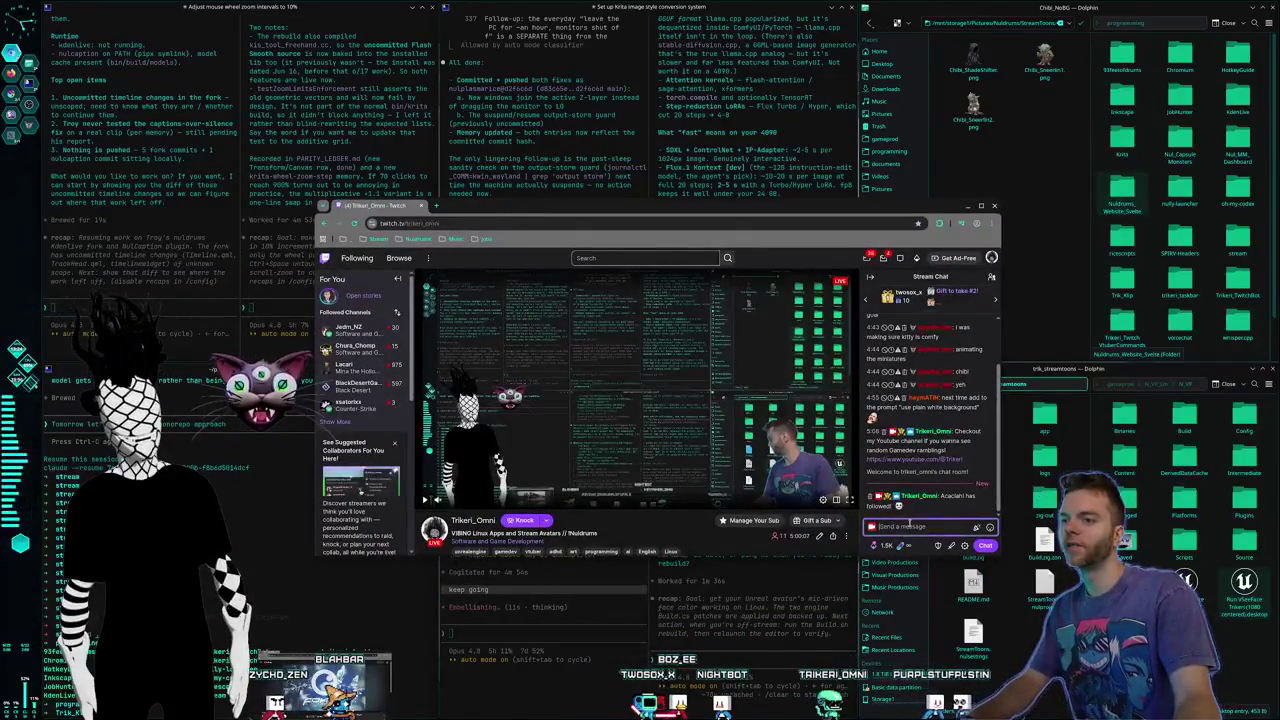
{"action": "type", "text": "/raid"}
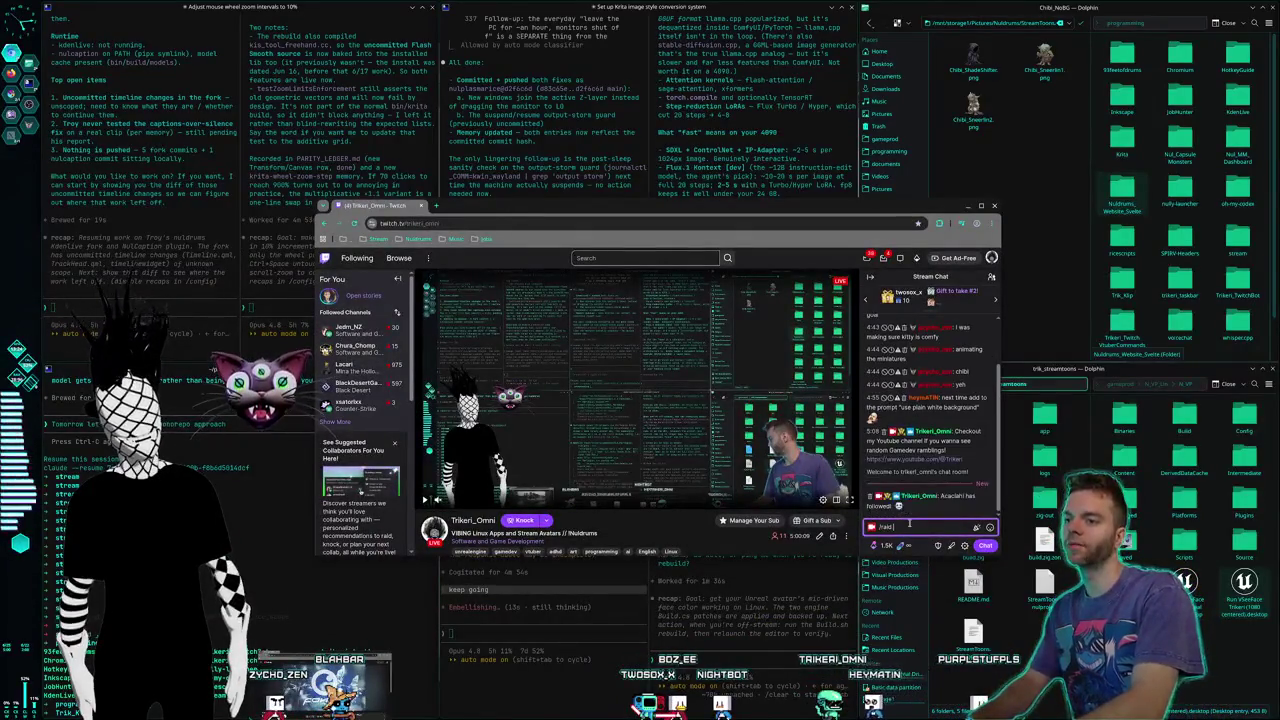